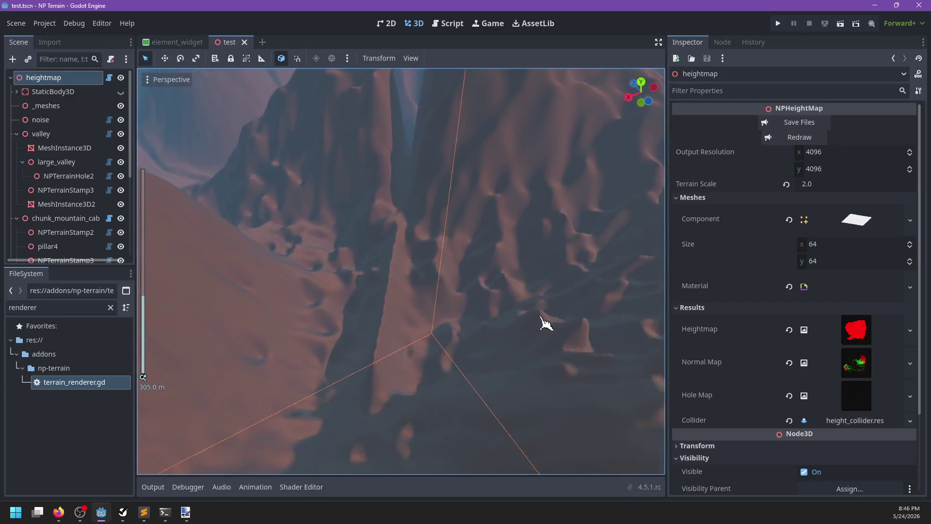
# - Orbit the terrain view, then bring up np_terrain_plugin.gd in the Script workspace
pyautogui.moveTo(436, 249)
pyautogui.mouseDown()
pyautogui.moveTo(418, 320)
pyautogui.moveTo(547, 256)
pyautogui.moveTo(284, 285)
pyautogui.mouseUp()
pyautogui.scroll(-3, 285, 285)
pyautogui.moveTo(441, 300)
pyautogui.mouseDown()
pyautogui.moveTo(360, 306)
pyautogui.moveTo(418, 318)
pyautogui.mouseUp()
pyautogui.click(459, 29)
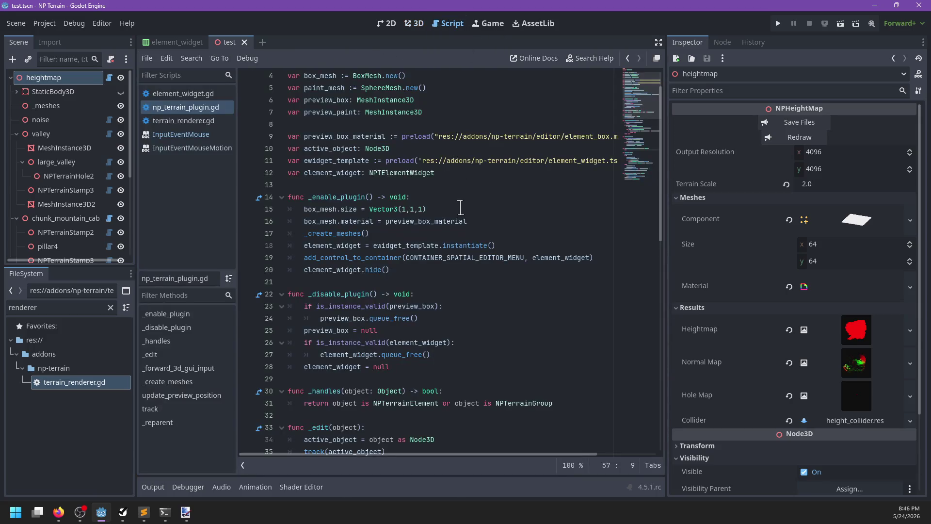
pyautogui.scroll(-5, 465, 223)
pyautogui.scroll(-4, 473, 237)
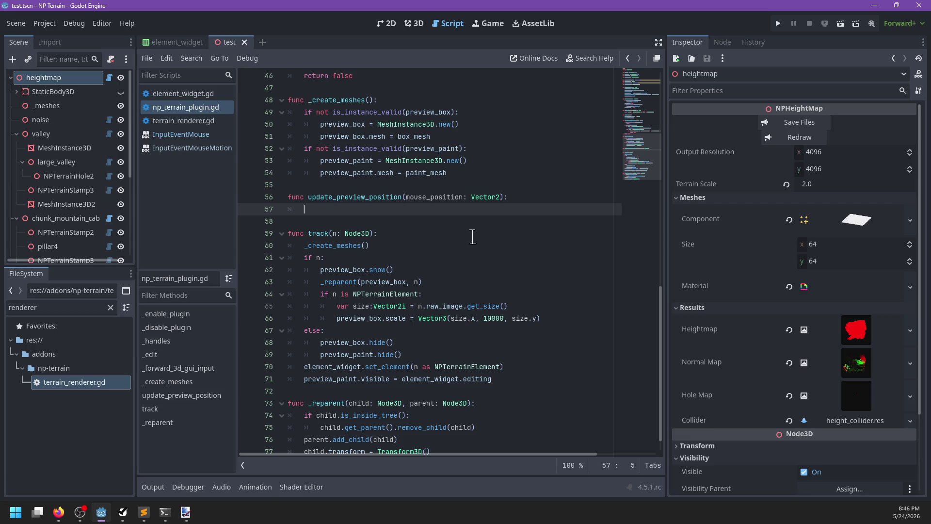
# - On line 57 declare var view := EditorInterface.get_editor_viewport_3d(0) via autocomplete
pyautogui.write('var')
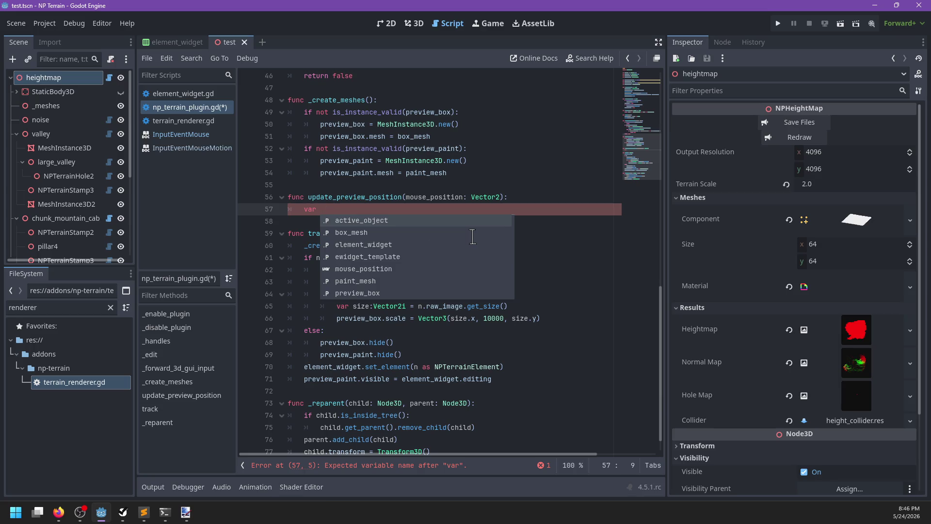
pyautogui.press('BackSpace')
pyautogui.press('BackSpace')
pyautogui.press('BackSpace')
pyautogui.write('var view := ')
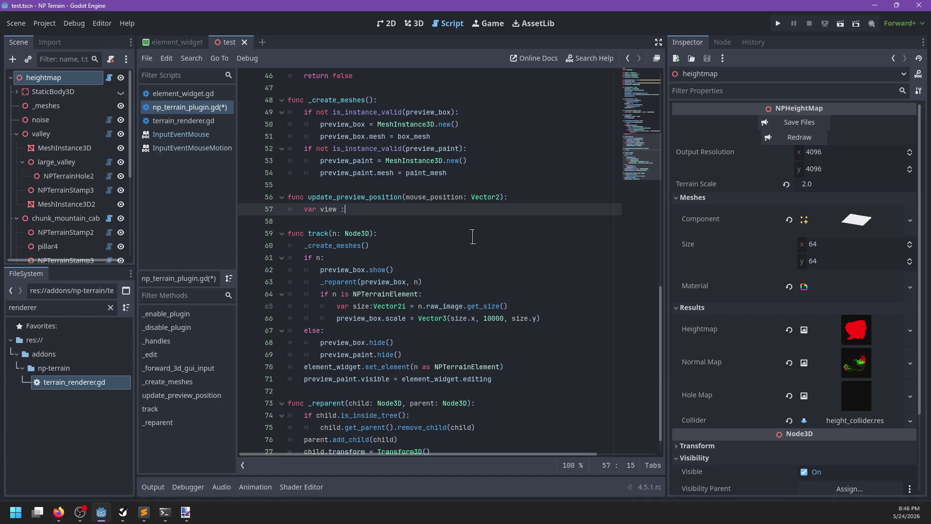
pyautogui.write('E')
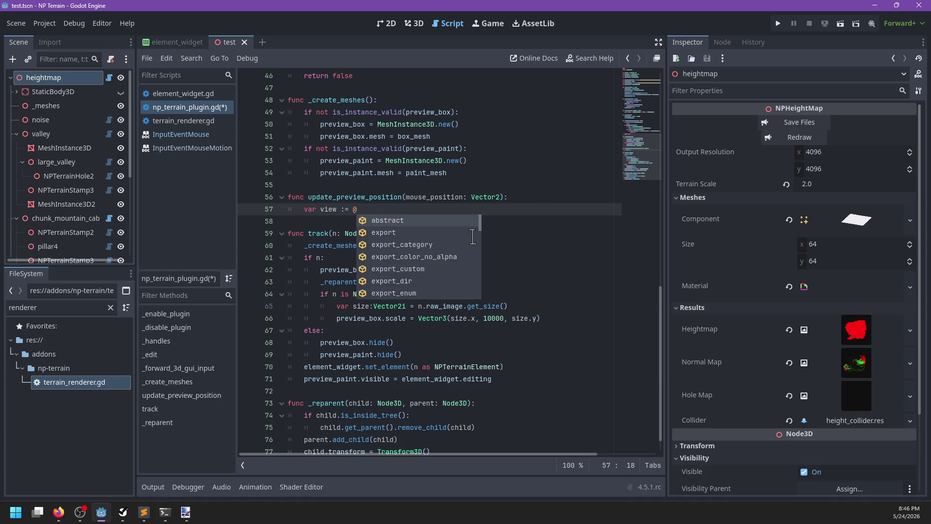
pyautogui.write('ditorInterface.')
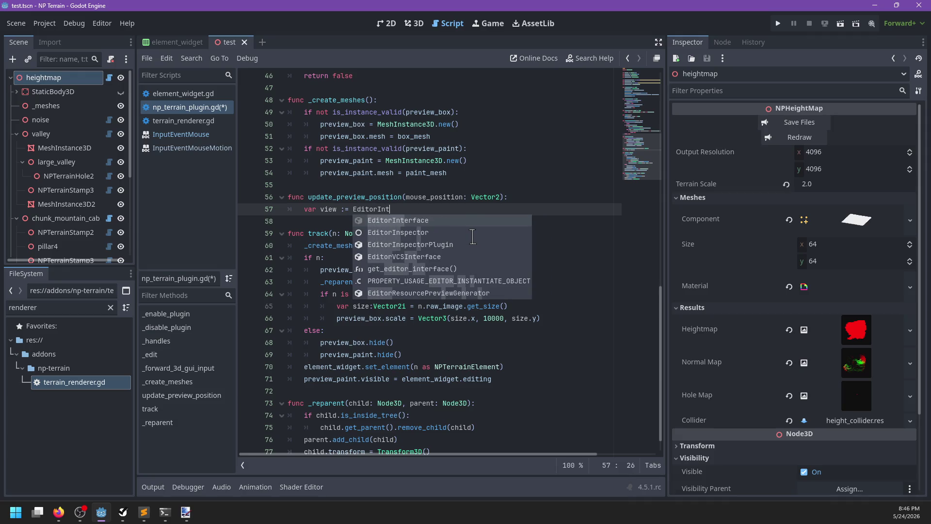
pyautogui.write('get_vie')
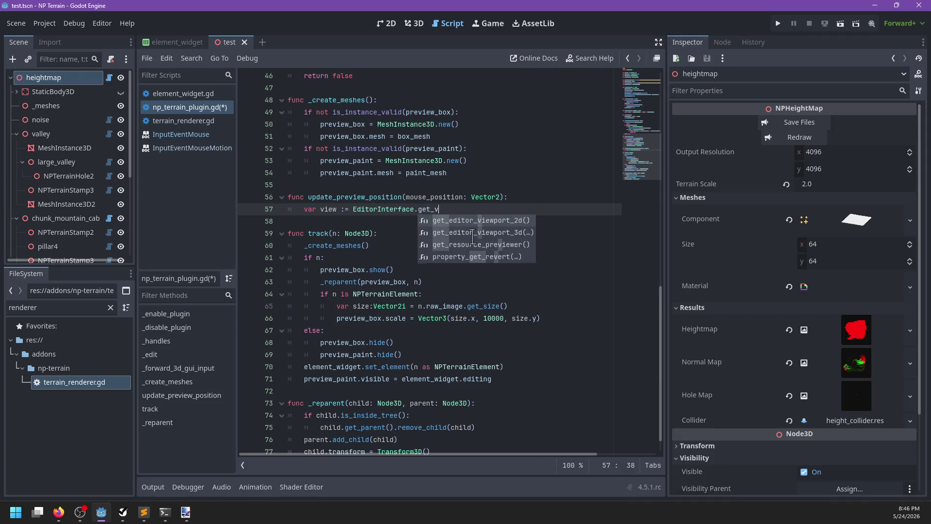
pyautogui.press('Down')
pyautogui.press('Return')
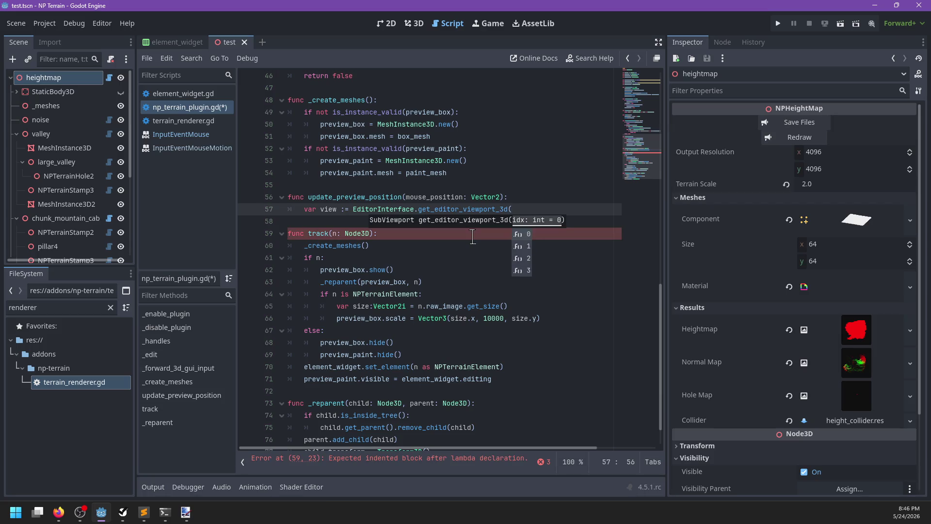
pyautogui.write('0')
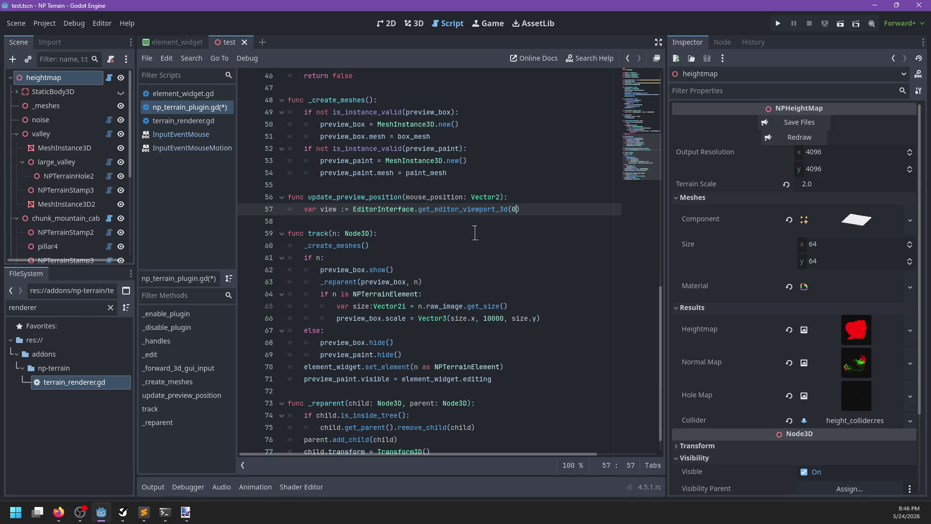
pyautogui.keyDown('ctrl'); pyautogui.click(453, 211); pyautogui.keyUp('ctrl')
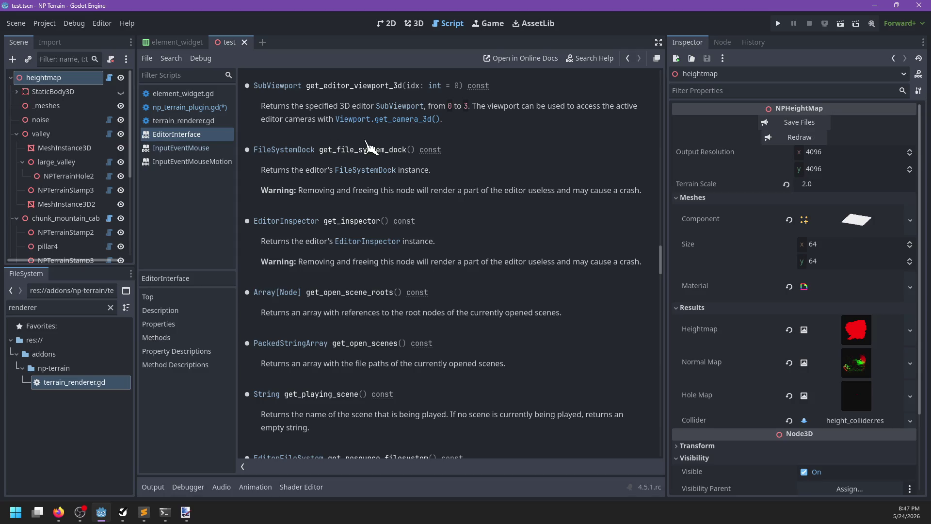
# - Back in np_terrain_plugin.gd, start a new 'if EditorInterface.' line below the viewport lookup
pyautogui.scroll(5, 475, 156)
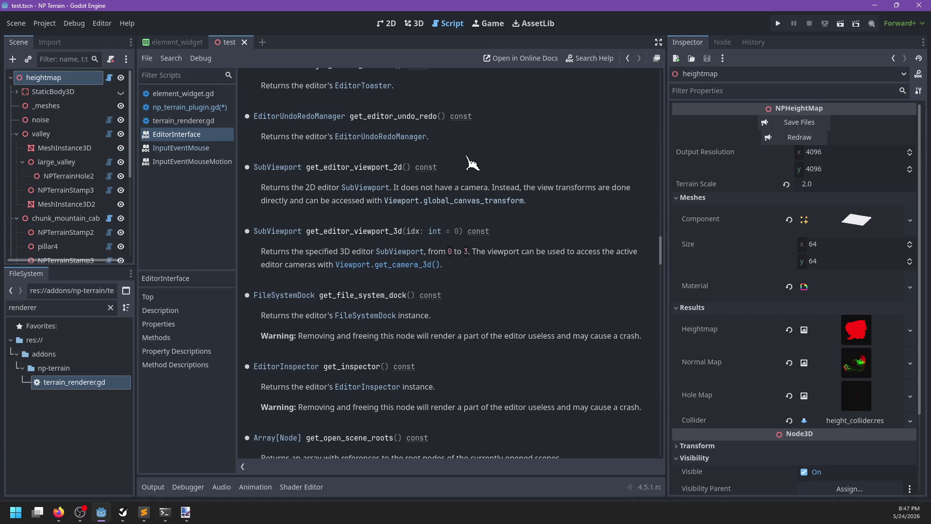
pyautogui.click(160, 108)
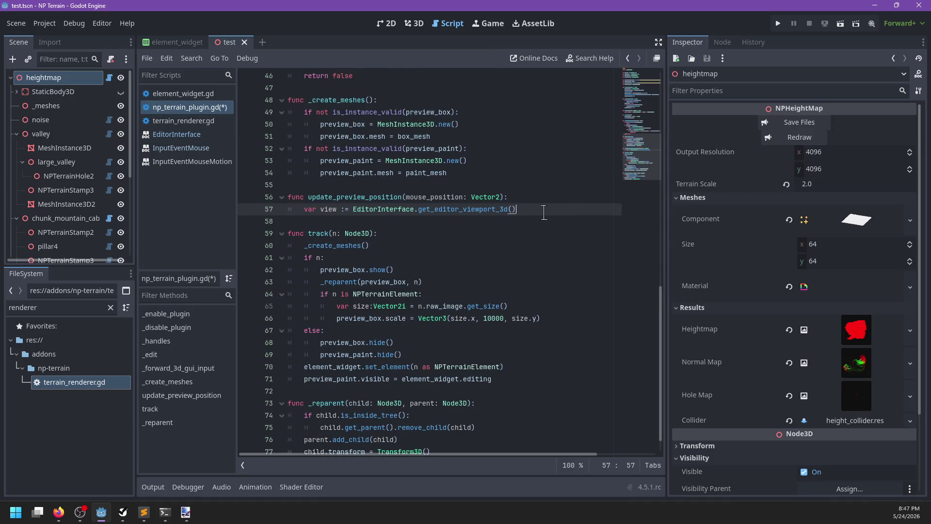
pyautogui.press('Return')
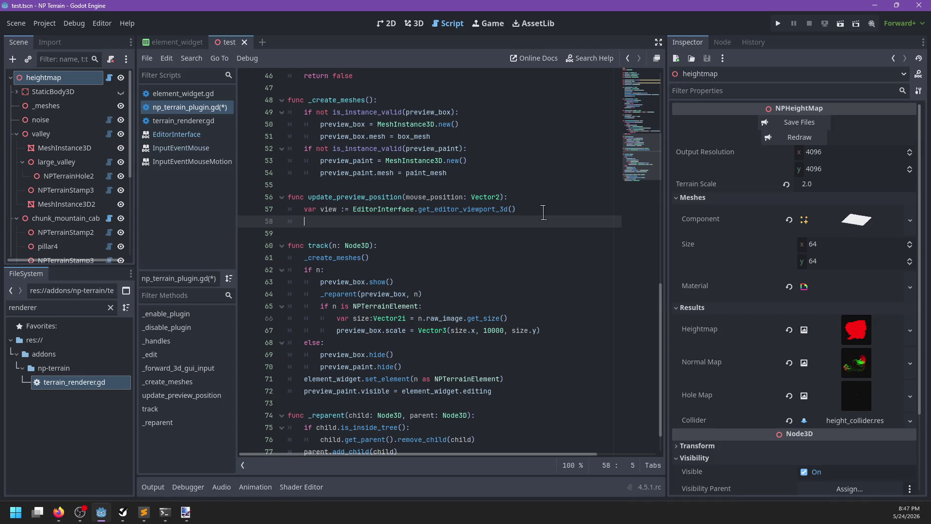
pyautogui.write('if Edit')
pyautogui.write('orInterafce')
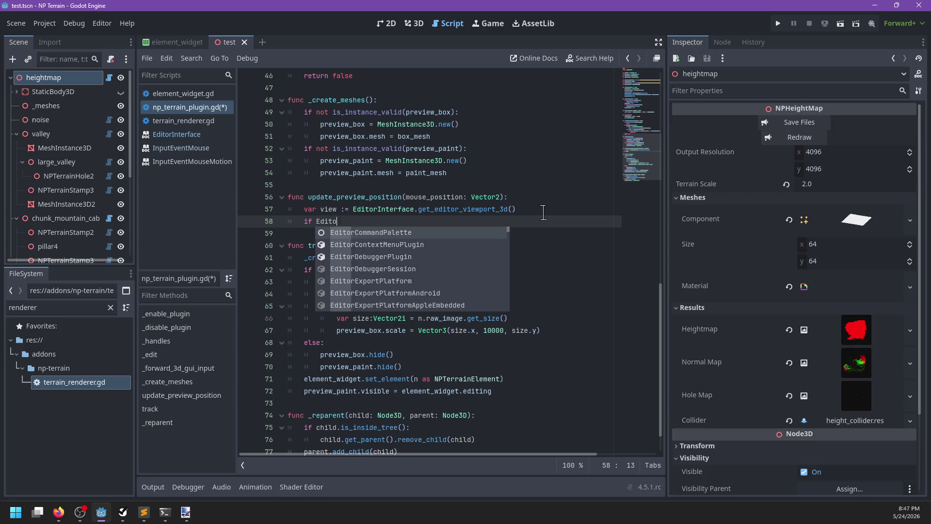
pyautogui.press('BackSpace')
pyautogui.press('BackSpace')
pyautogui.press('BackSpace')
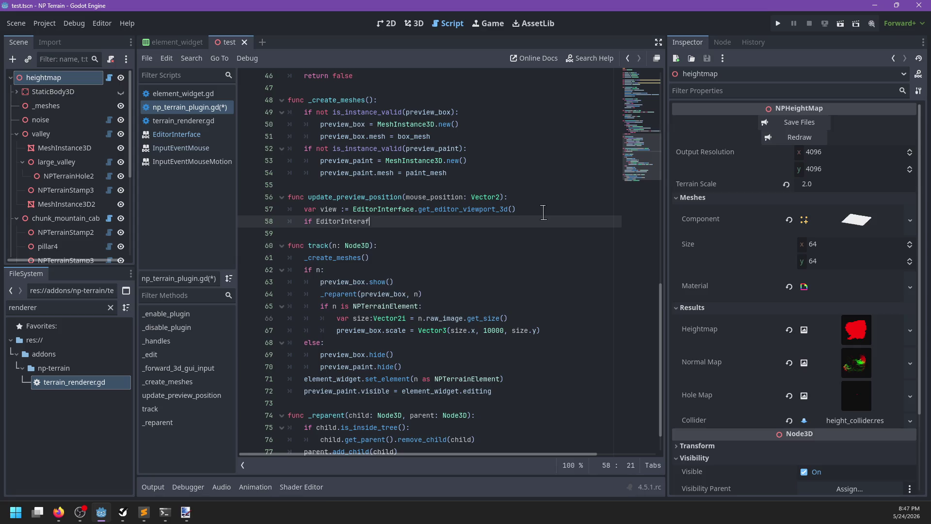
pyautogui.write('face.mode')
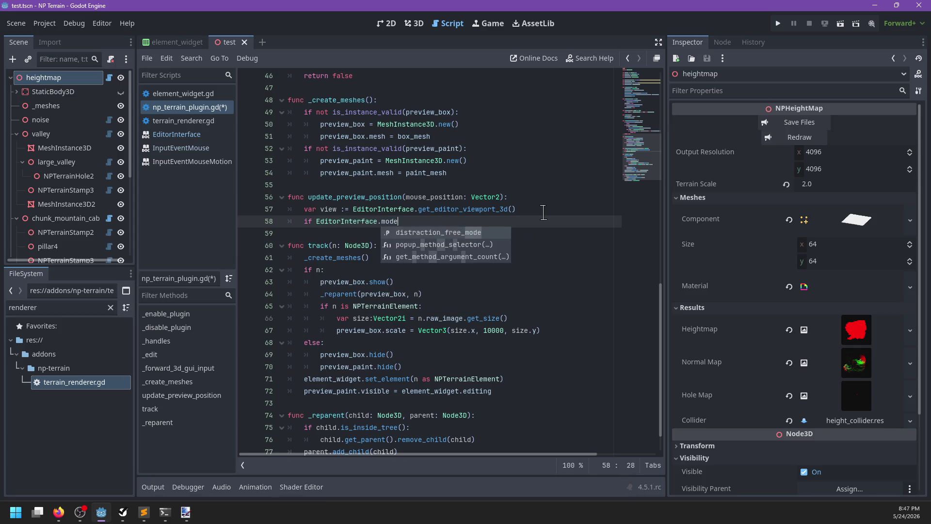
pyautogui.press('BackSpace')
pyautogui.press('BackSpace')
pyautogui.press('BackSpace')
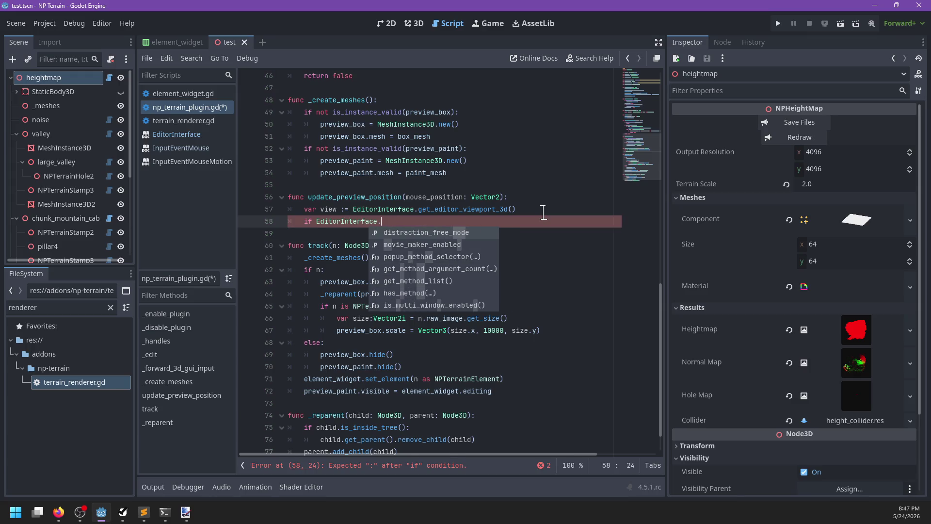
pyautogui.keyDown('ctrl'); pyautogui.click(396, 209); pyautogui.keyUp('ctrl')
# - Scroll through the methods list of the EditorInterface class reference
pyautogui.scroll(-4, 512, 285)
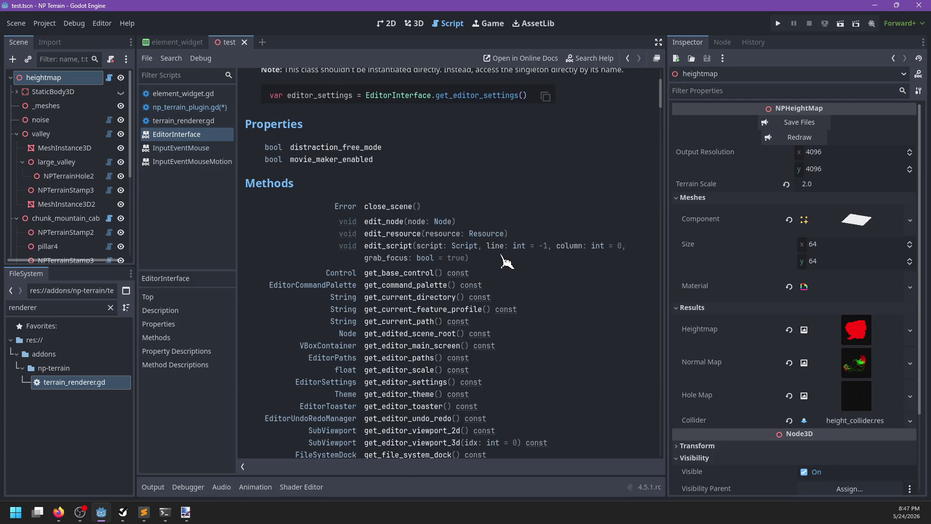
pyautogui.scroll(-2, 514, 260)
pyautogui.scroll(-2, 552, 234)
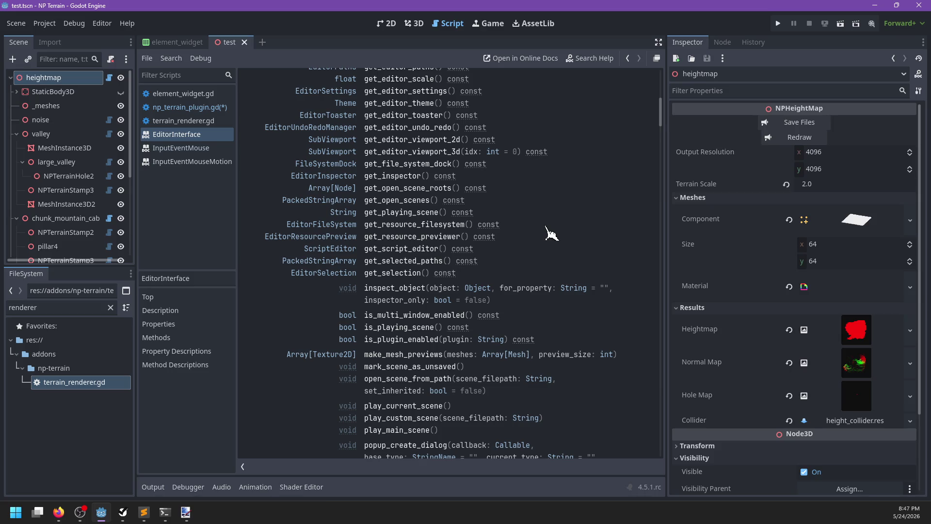
pyautogui.scroll(3, 551, 234)
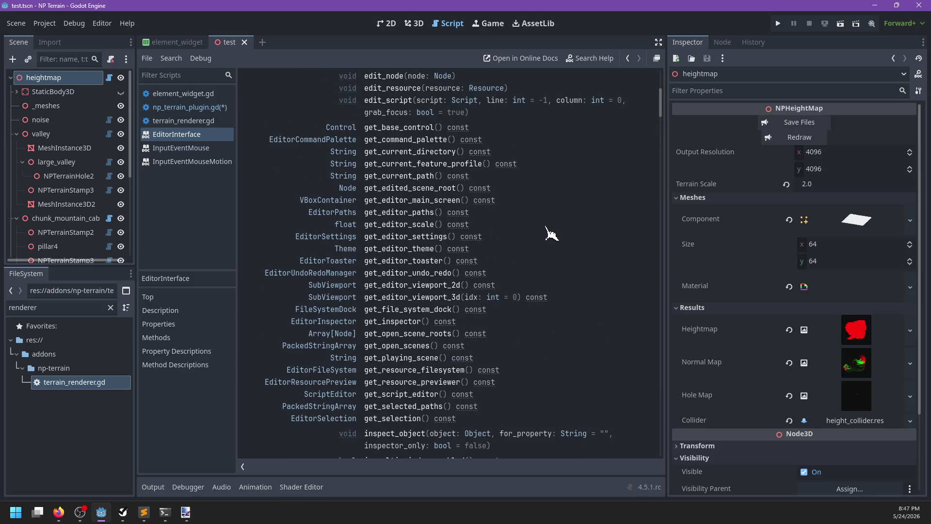
pyautogui.scroll(-5, 552, 234)
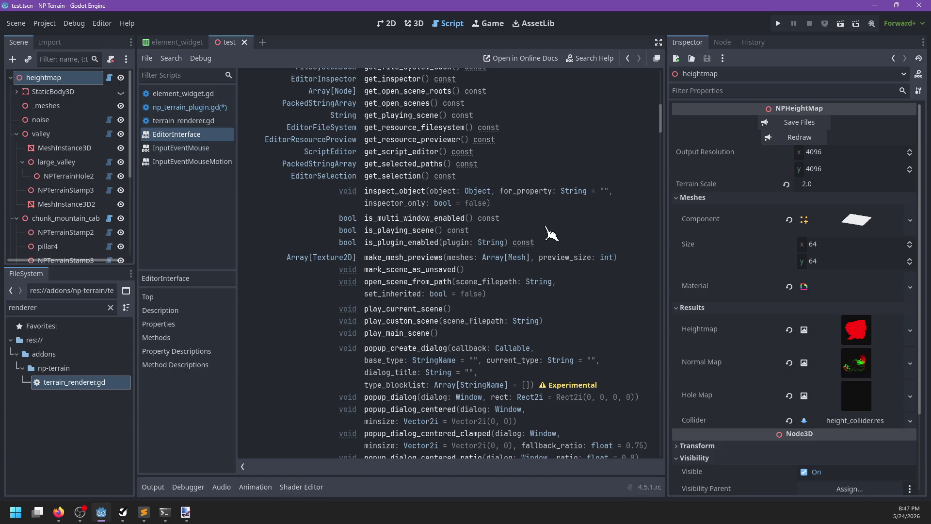
pyautogui.scroll(-2, 552, 234)
pyautogui.scroll(-3, 552, 234)
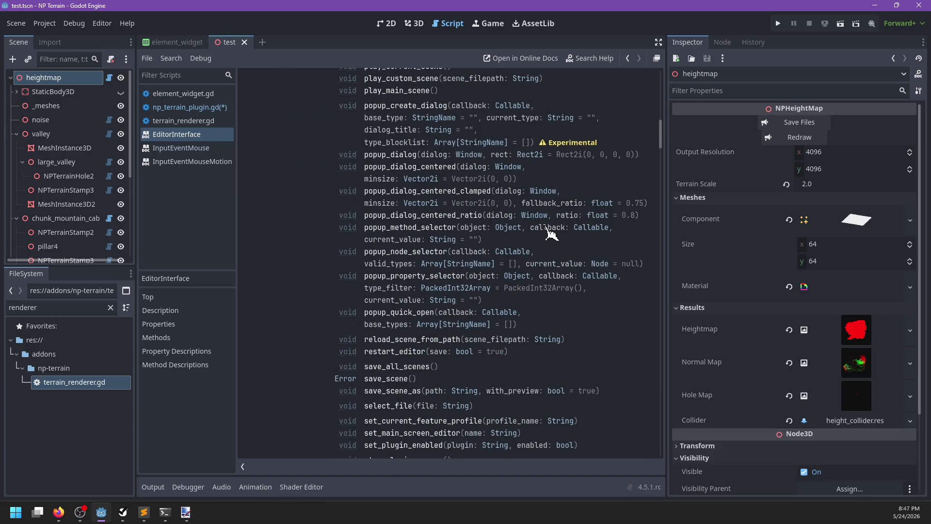
pyautogui.scroll(-3, 552, 234)
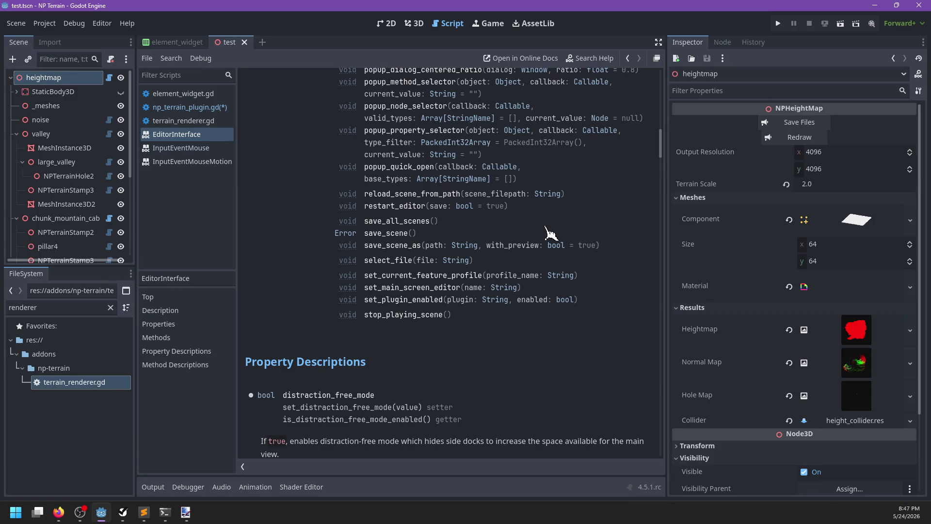
pyautogui.scroll(8, 551, 234)
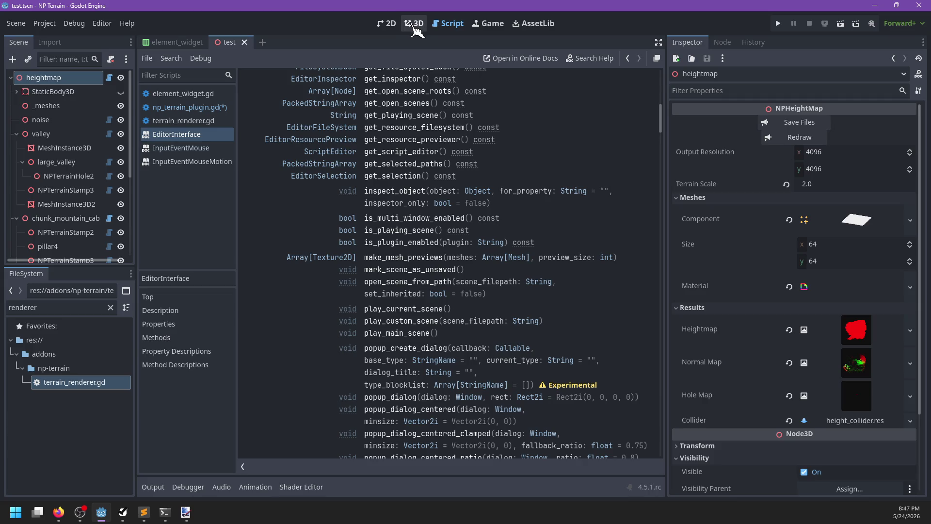
pyautogui.scroll(1, 469, 201)
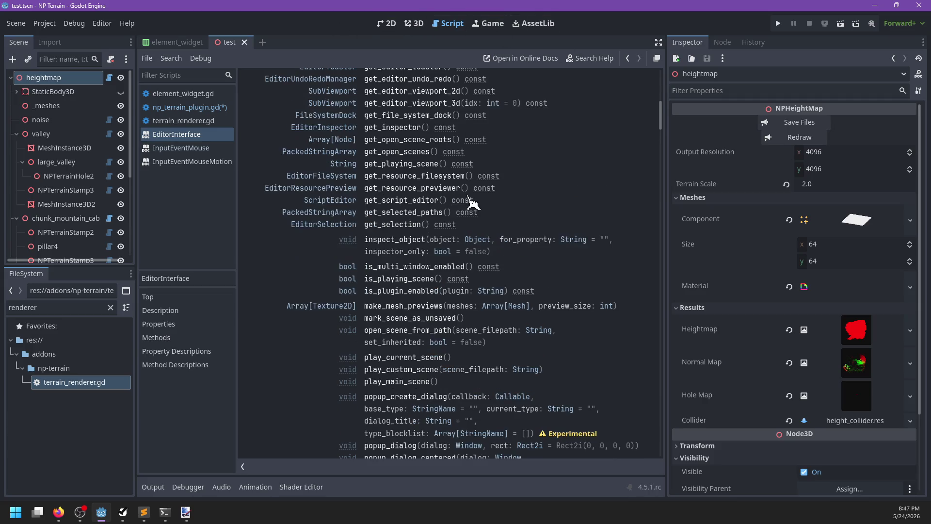
pyautogui.scroll(3, 505, 200)
pyautogui.scroll(2, 558, 204)
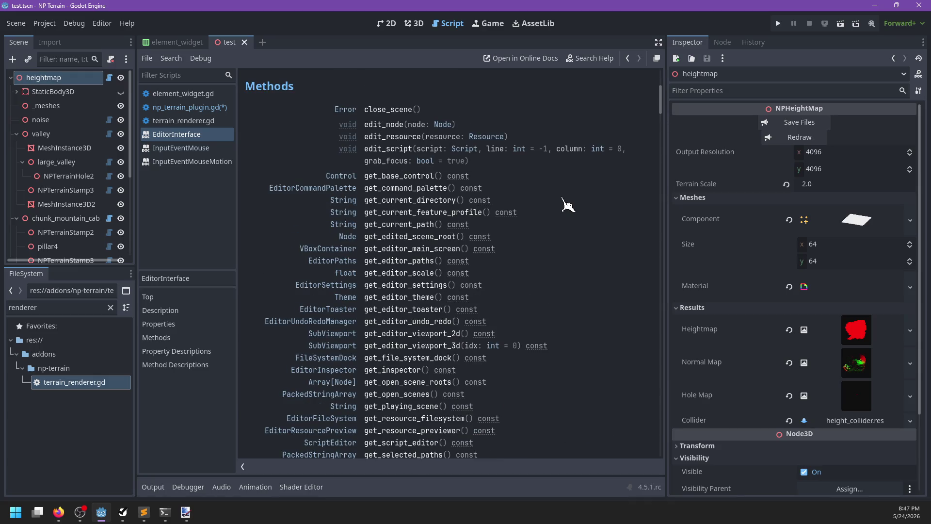
# - Search the page for main_scene, then main_screen, stepping through matches to set_main_screen_editor
pyautogui.hotkey('ctrl', 'f')
pyautogui.write('main_')
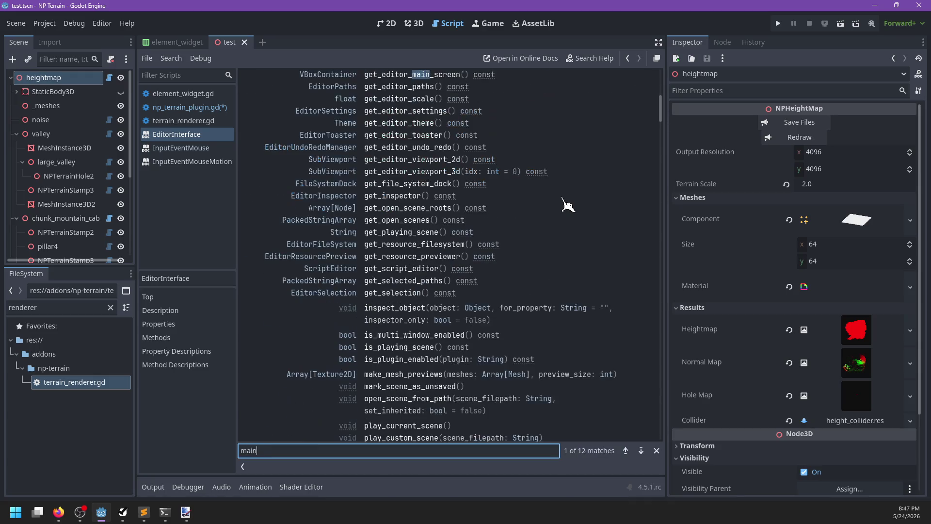
pyautogui.write('scene')
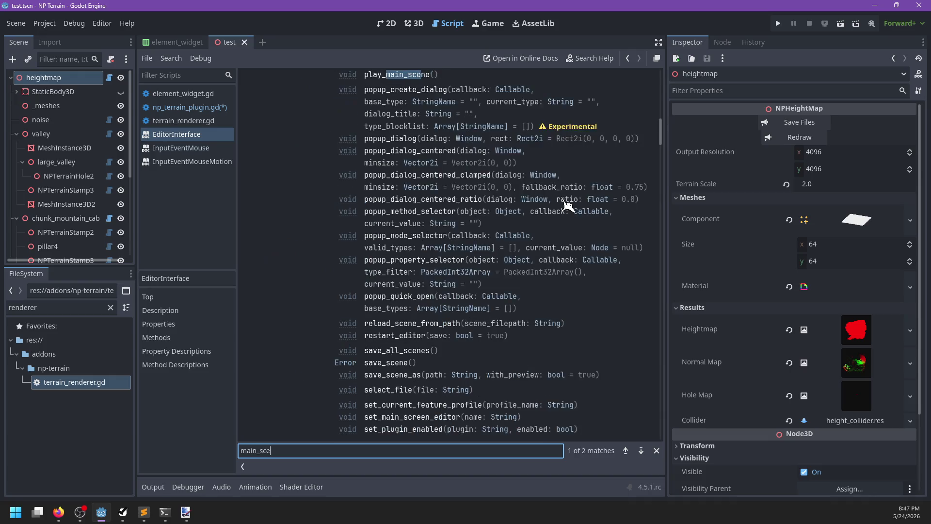
pyautogui.press('Return')
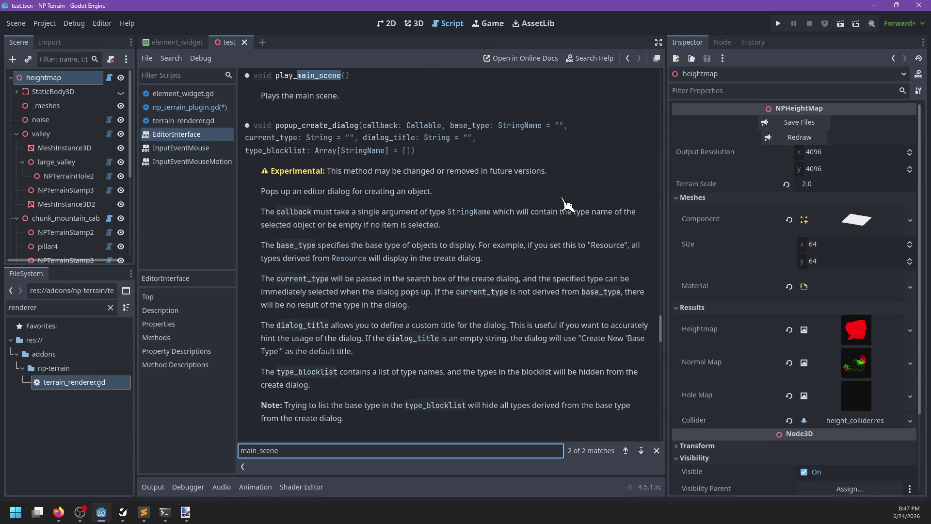
pyautogui.press('Return')
pyautogui.press('Return')
pyautogui.press('BackSpace')
pyautogui.press('BackSpace')
pyautogui.press('BackSpace')
pyautogui.write('screen')
pyautogui.press('Return')
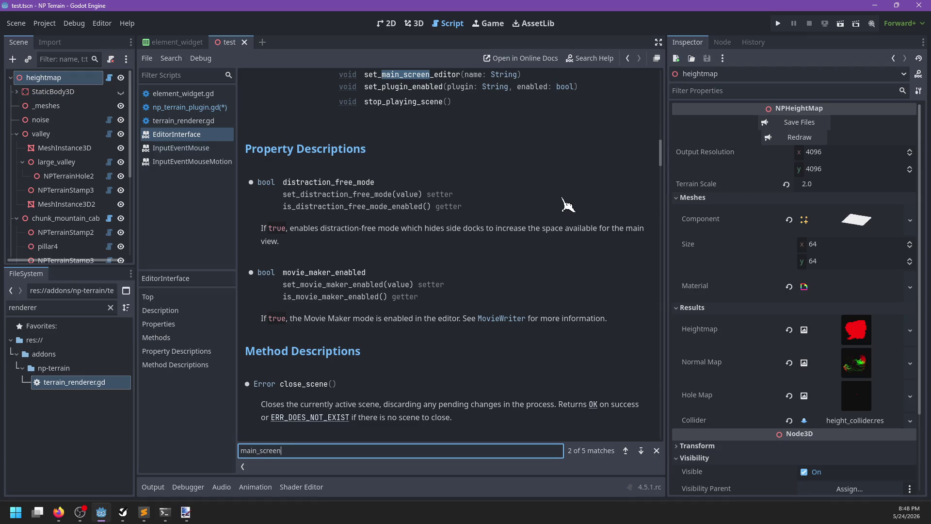
pyautogui.press('Return')
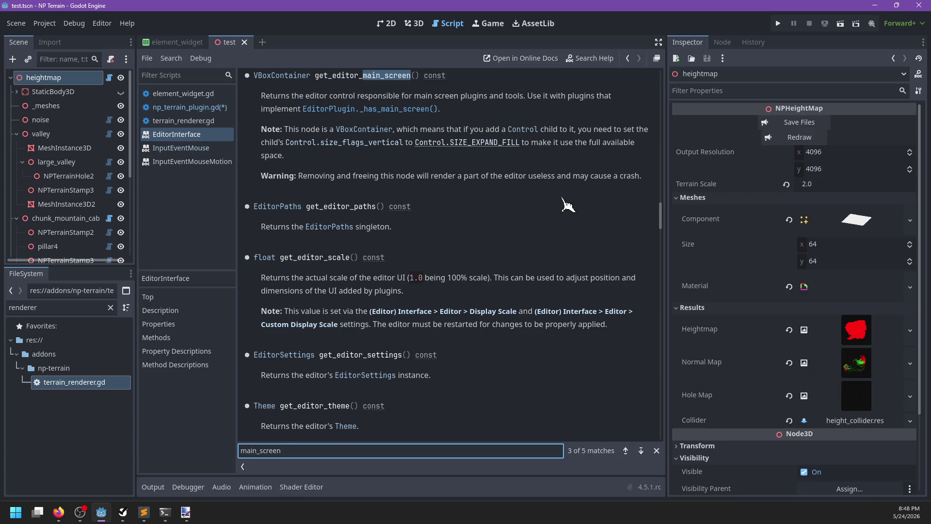
pyautogui.press('Return')
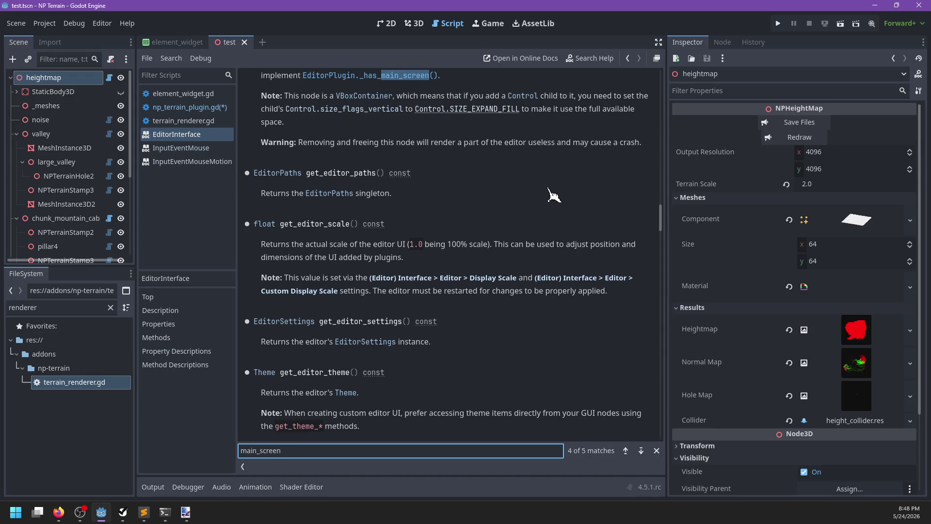
pyautogui.scroll(4, 514, 197)
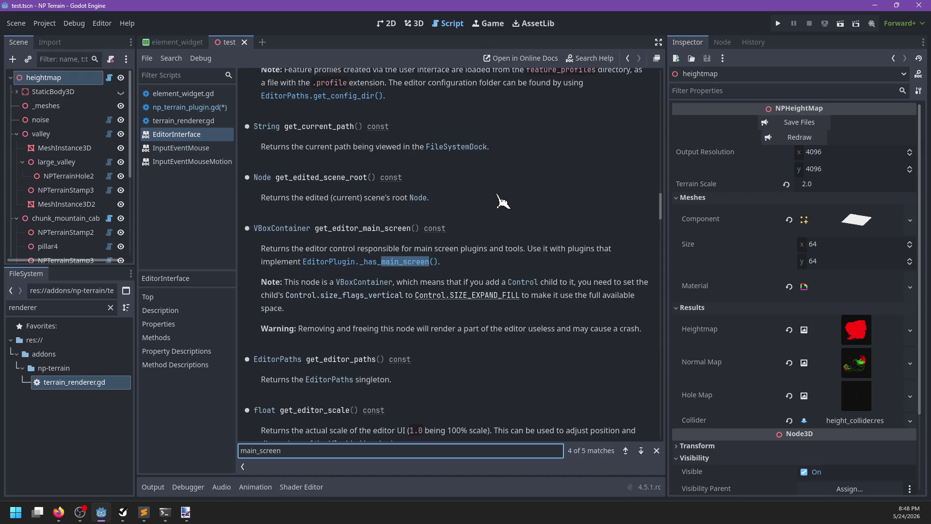
pyautogui.press('Return')
pyautogui.press('Escape')
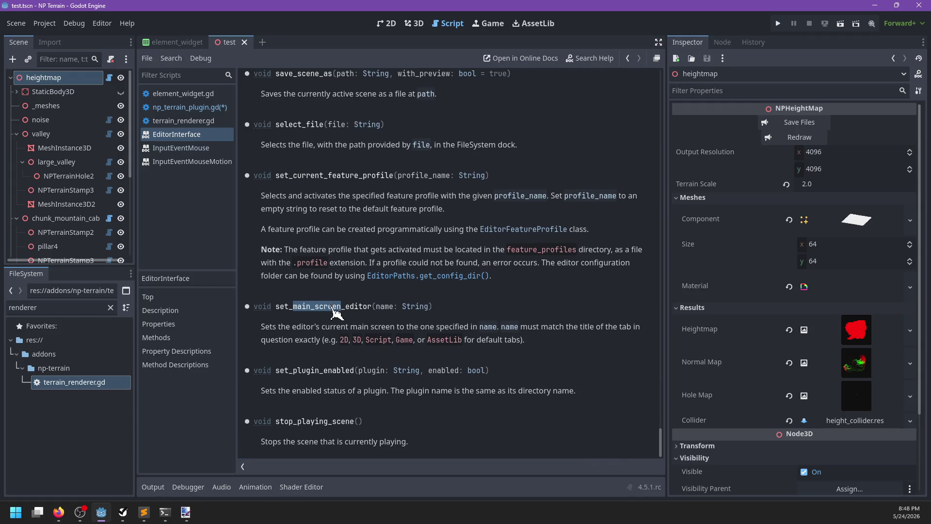
pyautogui.click(271, 335)
# - Drop the 'get_main' search, jump to get_editor_main_screen, then return to np_terrain_plugin.gd
pyautogui.hotkey('ctrl', 'f')
pyautogui.write('getP')
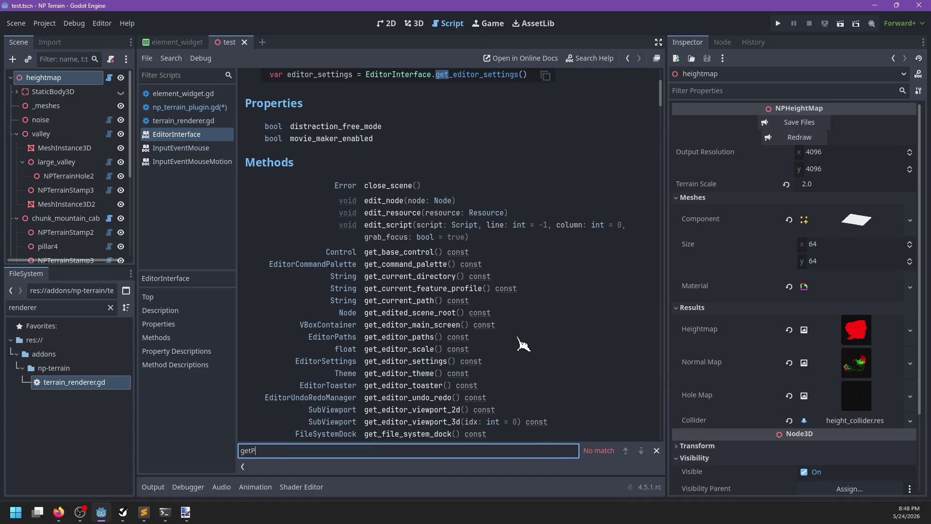
pyautogui.write('_main')
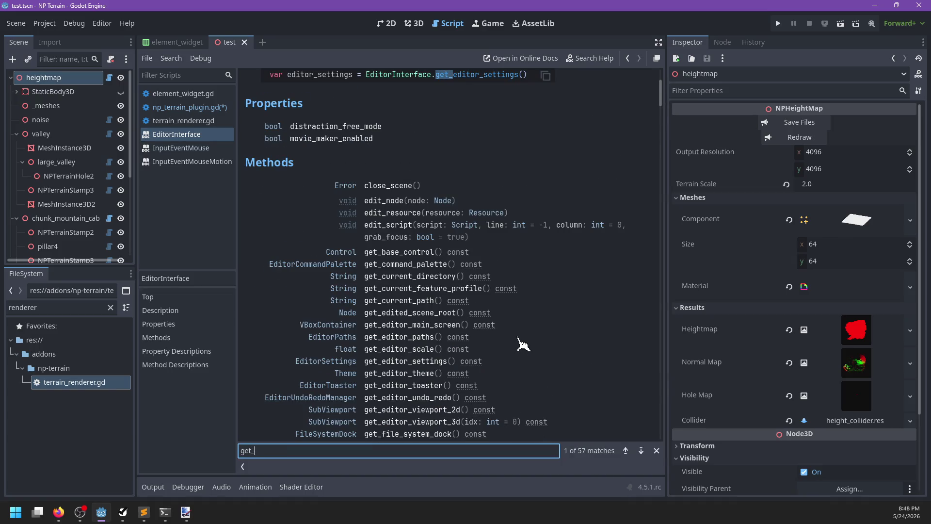
pyautogui.hotkey('ctrl', 'a')
pyautogui.press('BackSpace')
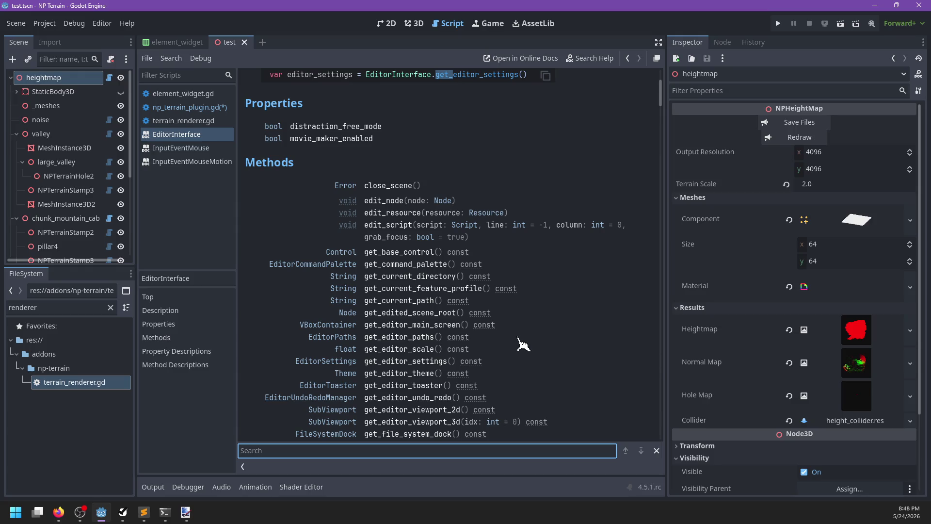
pyautogui.press('Escape')
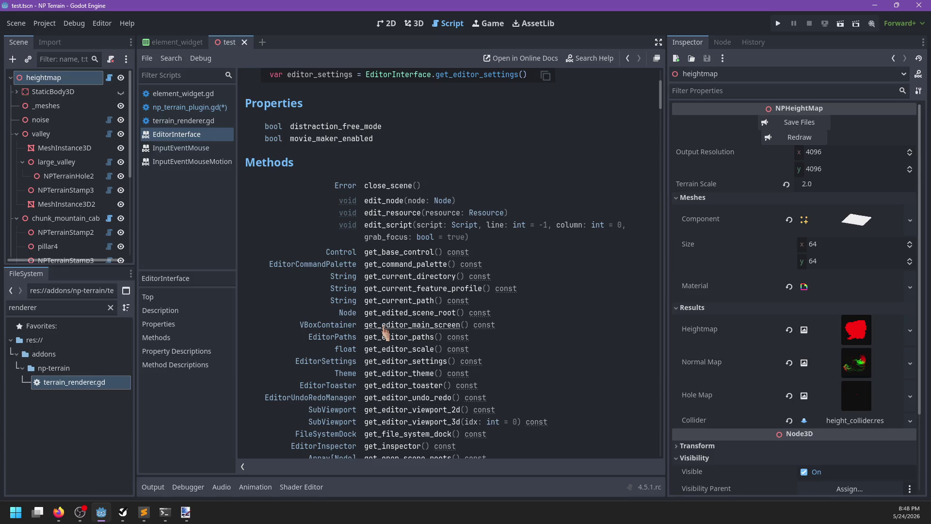
pyautogui.click(385, 330)
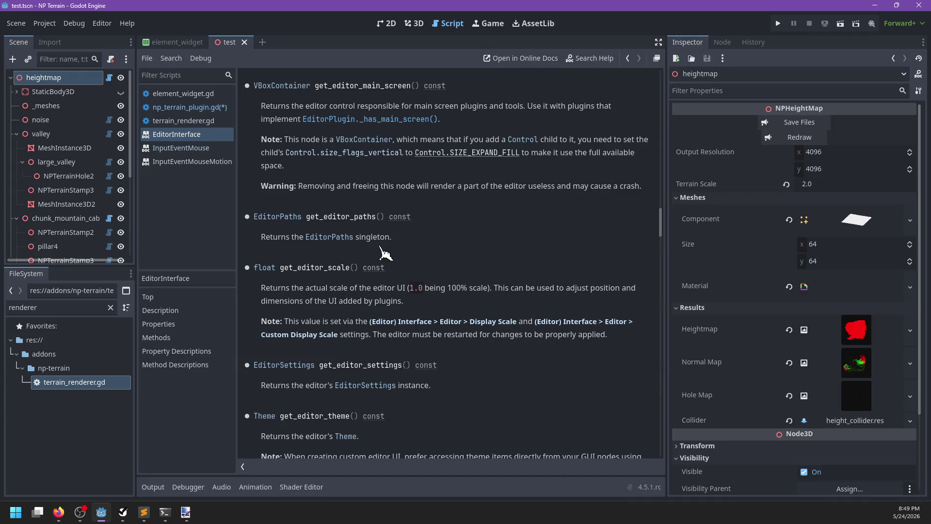
pyautogui.click(206, 108)
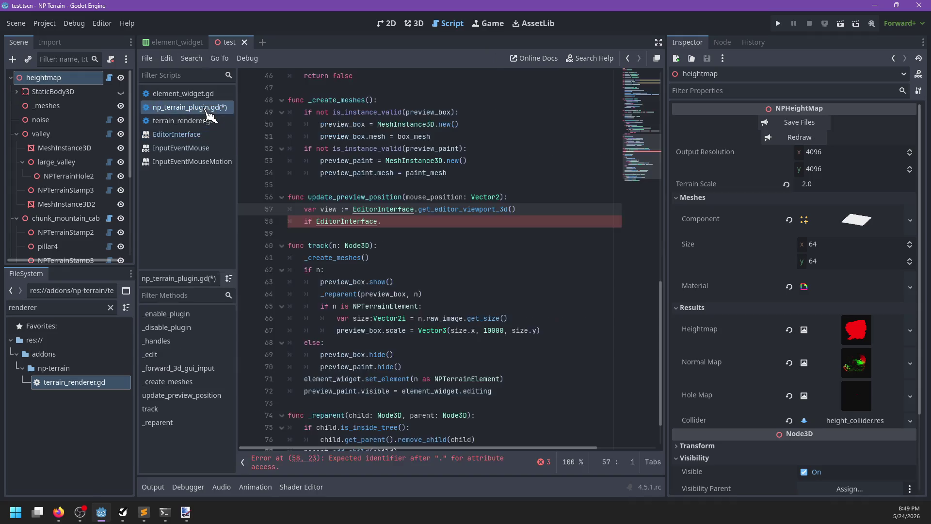
# - Replace line 58 with var camera := view.get_camera_3d()
pyautogui.click(418, 221)
pyautogui.hotkey('ctrl', 'BackSpace')
pyautogui.hotkey('ctrl', 'BackSpace')
pyautogui.hotkey('ctrl', 'BackSpace')
pyautogui.write('c')
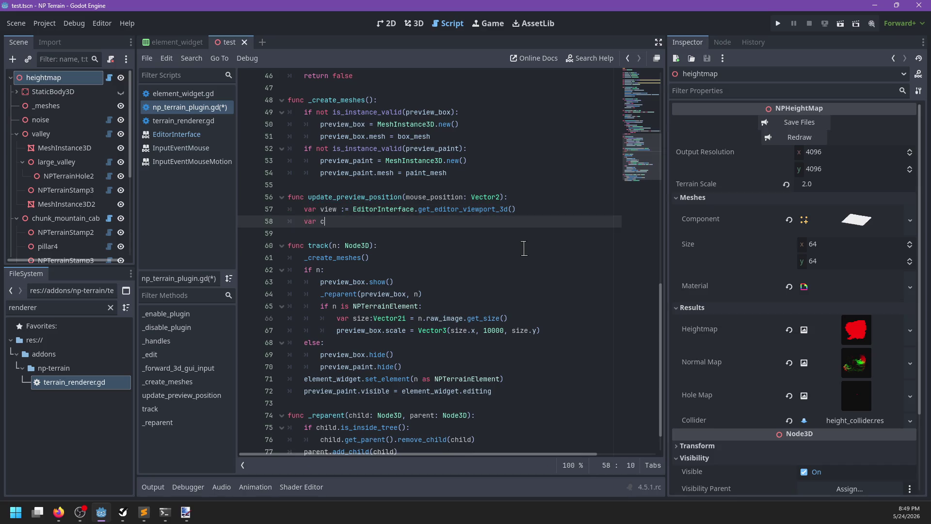
pyautogui.write(' := view')
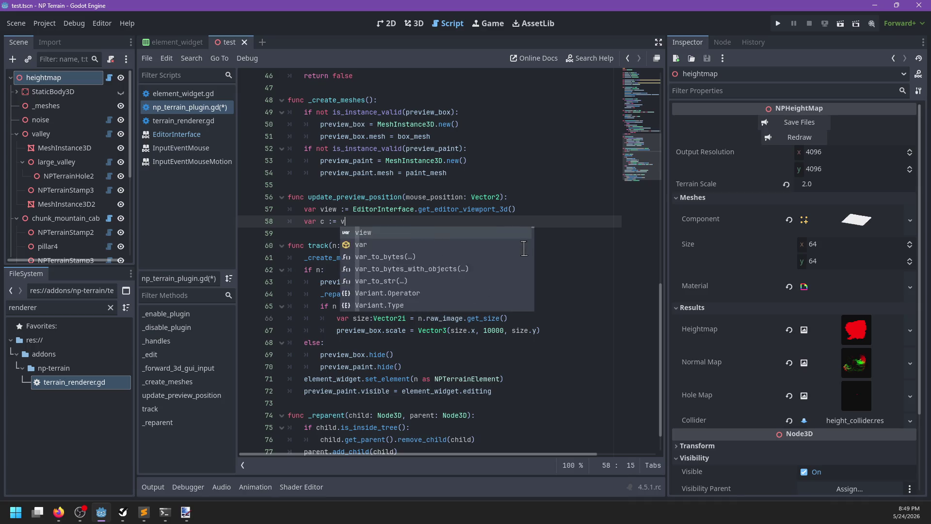
pyautogui.write('.get_camera')
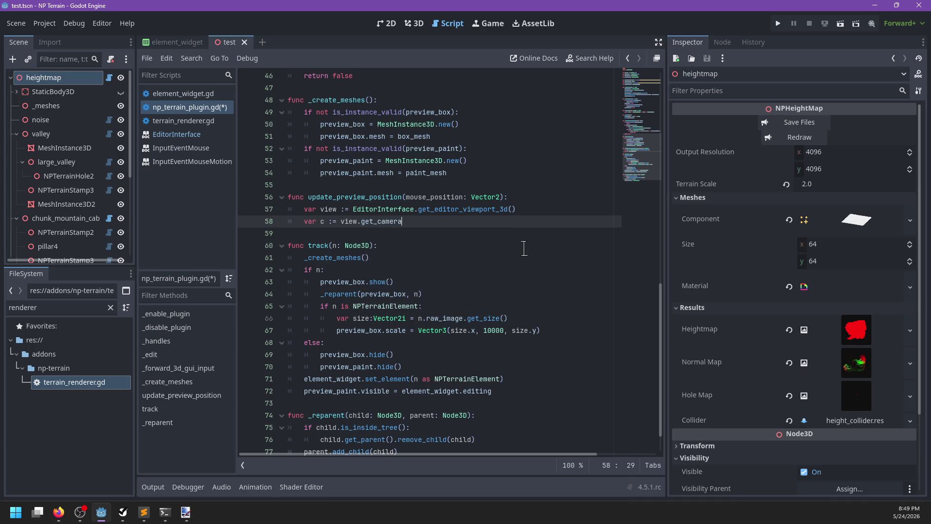
pyautogui.press('Down')
pyautogui.press('Return')
pyautogui.hotkey('ctrl', 'z')
pyautogui.hotkey('ctrl', 'z')
pyautogui.hotkey('ctrl', 'z')
pyautogui.write('camera :+')
pyautogui.hotkey('ctrl', 'Right')
pyautogui.press('BackSpace')
pyautogui.press('BackSpace')
pyautogui.write('=')
pyautogui.press('End')
pyautogui.hotkey('ctrl', 'space')
pyautogui.press('Return')
pyautogui.hotkey('ctrl', 'z')
# - Add an 'if camera:' block with a placeholder pass, then switch to Sublime Text
pyautogui.press('Return')
pyautogui.write('if cameraa')
pyautogui.press('BackSpace')
pyautogui.write(':')
pyautogui.press('Return')
pyautogui.write('pass')
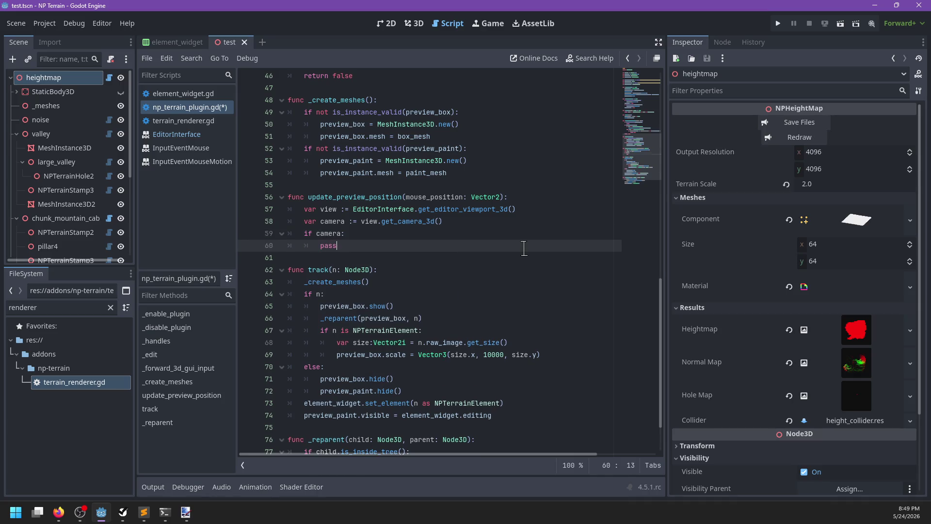
pyautogui.press('Up')
pyautogui.press('Up')
pyautogui.hotkey('alt', 'Tab')
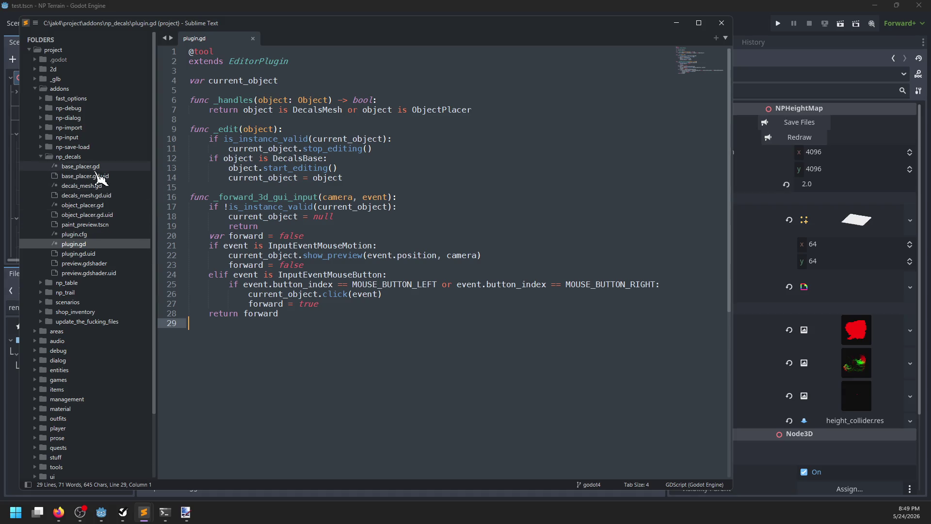
# - Open base_placer.gd and copy the var from and var to ray lines from show_preview
pyautogui.doubleClick(95, 167)
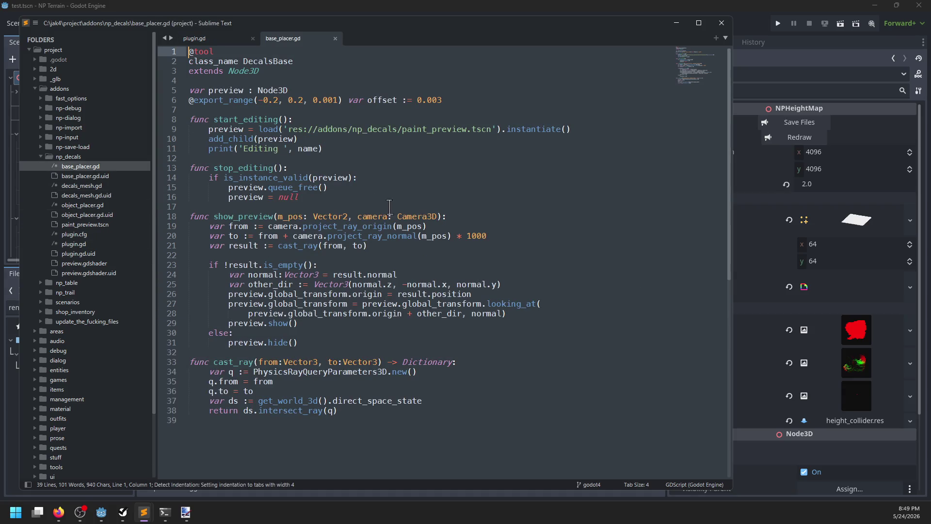
pyautogui.click(394, 206)
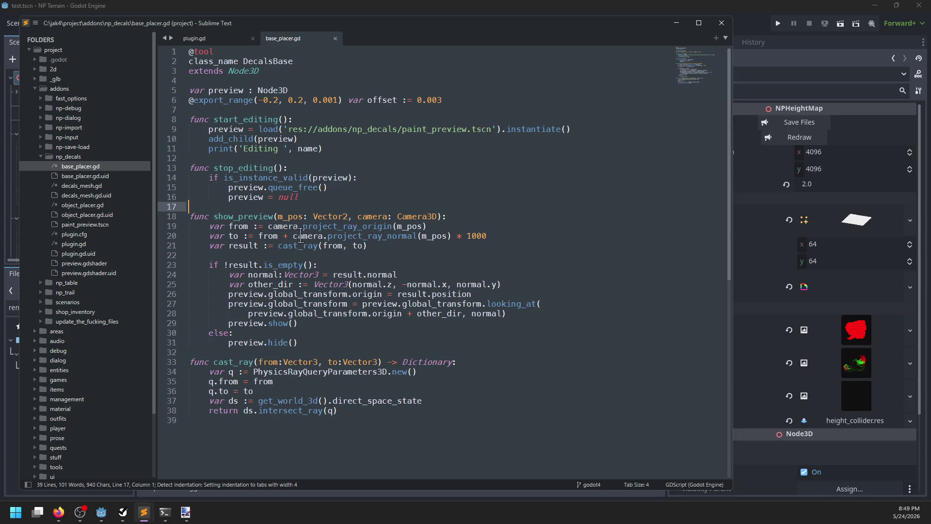
pyautogui.moveTo(292, 236); pyautogui.dragTo(487, 236)
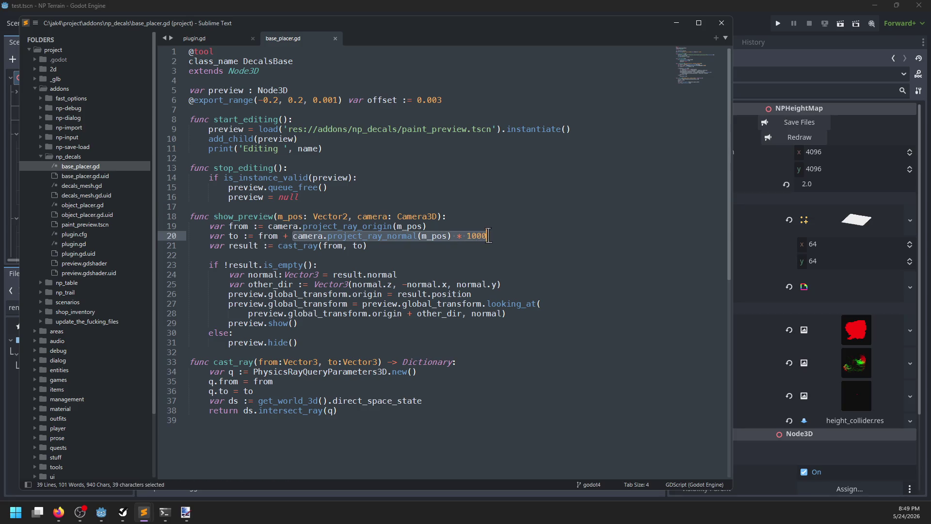
pyautogui.click(506, 233)
pyautogui.moveTo(268, 226); pyautogui.dragTo(437, 226)
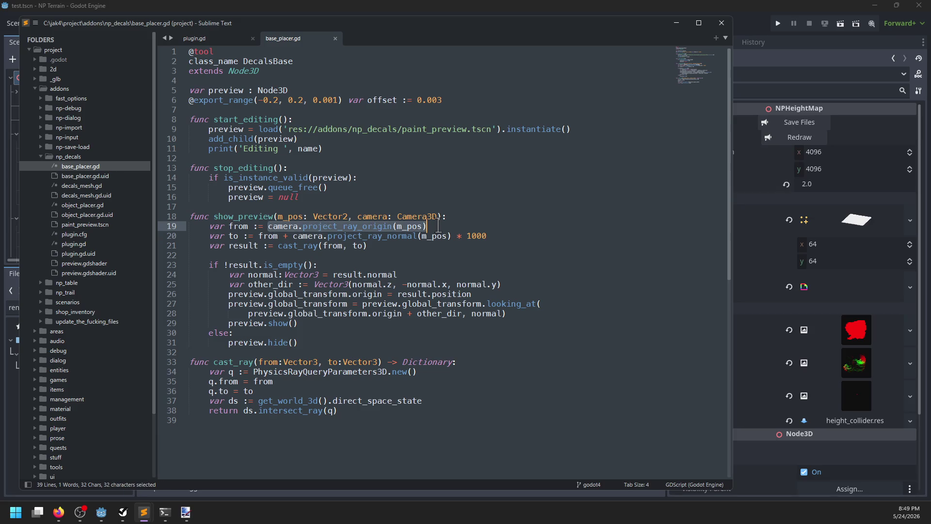
pyautogui.moveTo(515, 236); pyautogui.dragTo(502, 217)
pyautogui.hotkey('ctrl', 'c')
pyautogui.hotkey('alt', 'Tab')
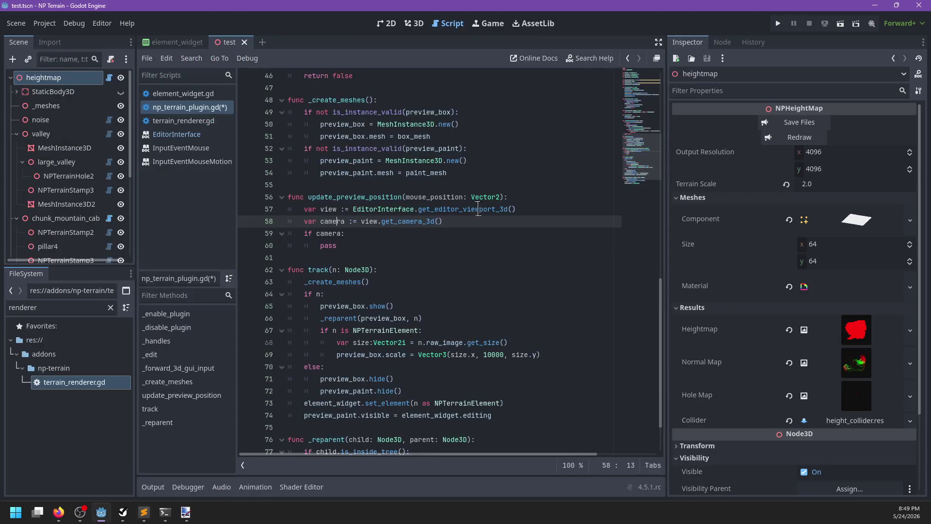
# - Replace the pass placeholder with the pasted from/to ray lines, indented under if camera:
pyautogui.click(478, 221)
pyautogui.press('Down')
pyautogui.press('Down')
pyautogui.press('BackSpace')
pyautogui.press('BackSpace')
pyautogui.press('BackSpace')
pyautogui.hotkey('ctrl', 'v')
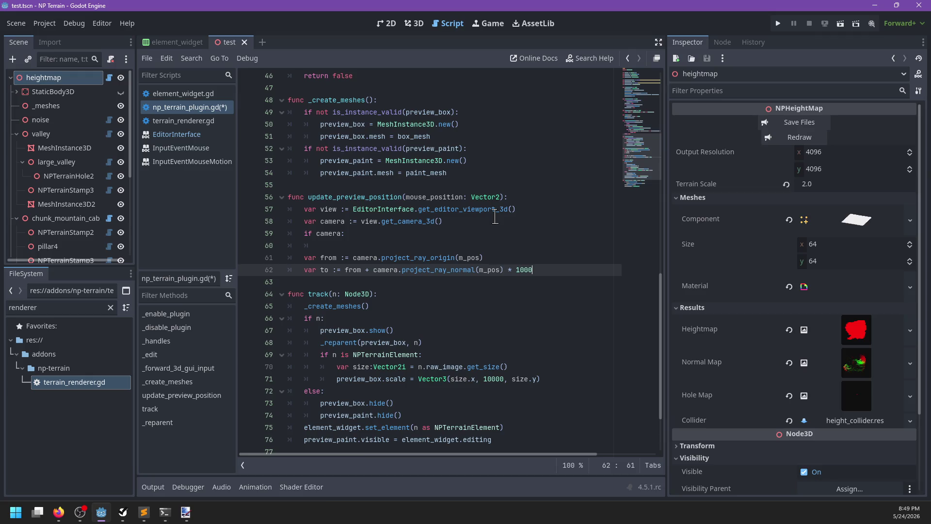
pyautogui.keyDown('shift'); pyautogui.click(297, 257); pyautogui.keyUp('shift')
pyautogui.press('Tab')
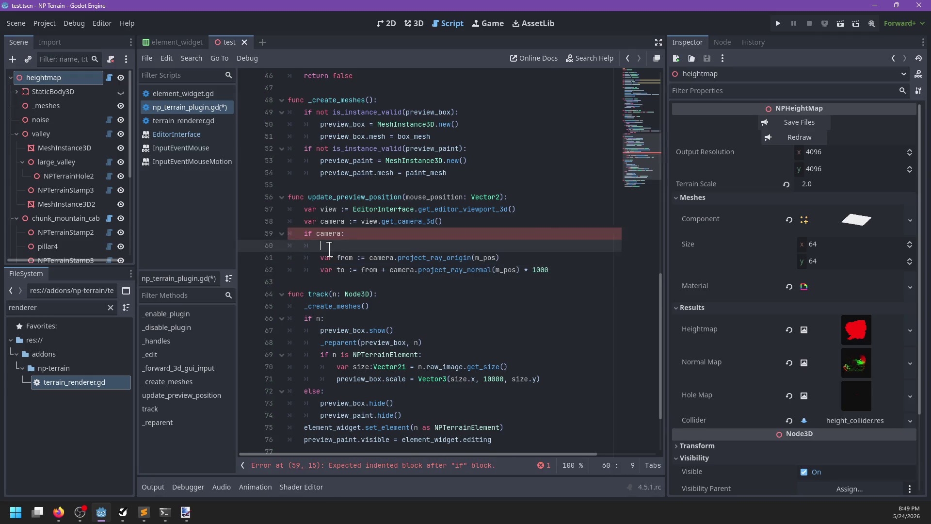
pyautogui.click(329, 245)
pyautogui.press('BackSpace')
pyautogui.press('BackSpace')
pyautogui.press('BackSpace')
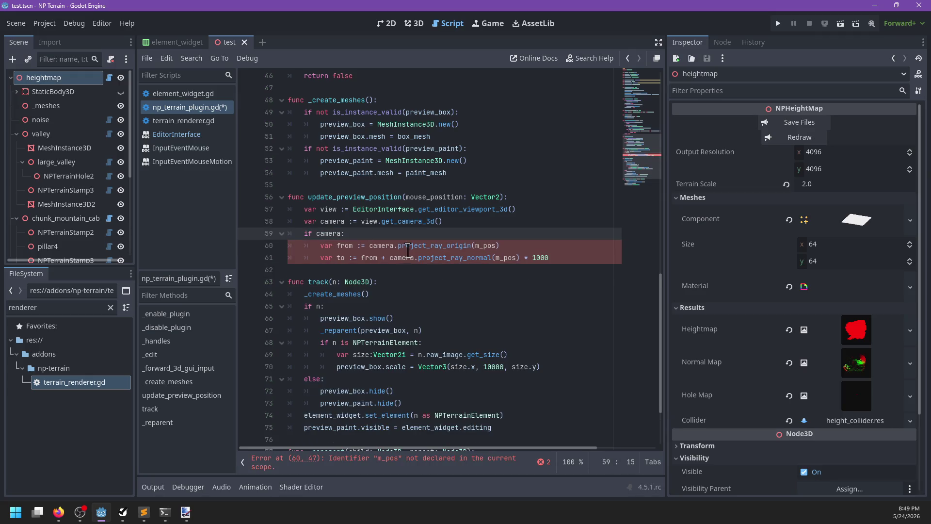
# - Rename the mouse_position parameter to m_pos and open a new line after the ray end
pyautogui.doubleClick(488, 245)
pyautogui.hotkey('ctrl', 'c')
pyautogui.doubleClick(444, 197)
pyautogui.hotkey('ctrl', 'v')
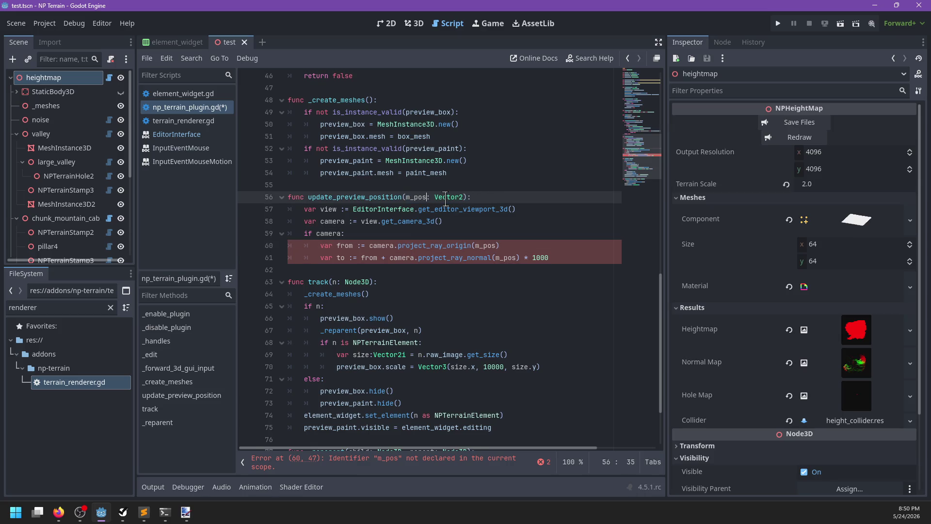
pyautogui.click(567, 256)
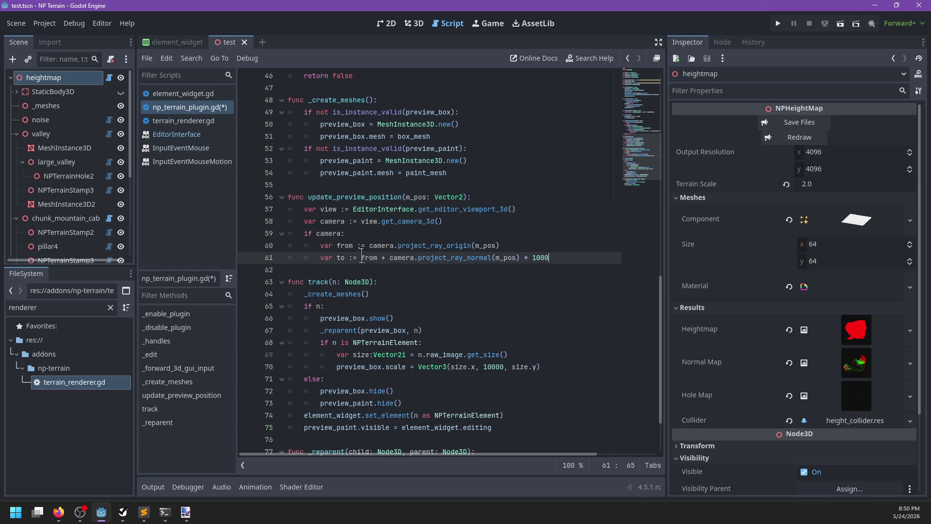
pyautogui.moveTo(416, 258)
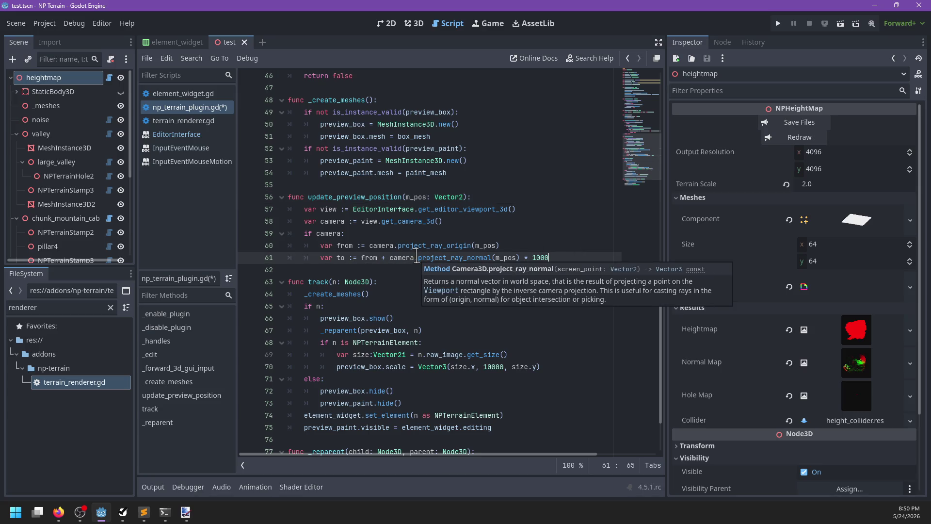
pyautogui.click(412, 23)
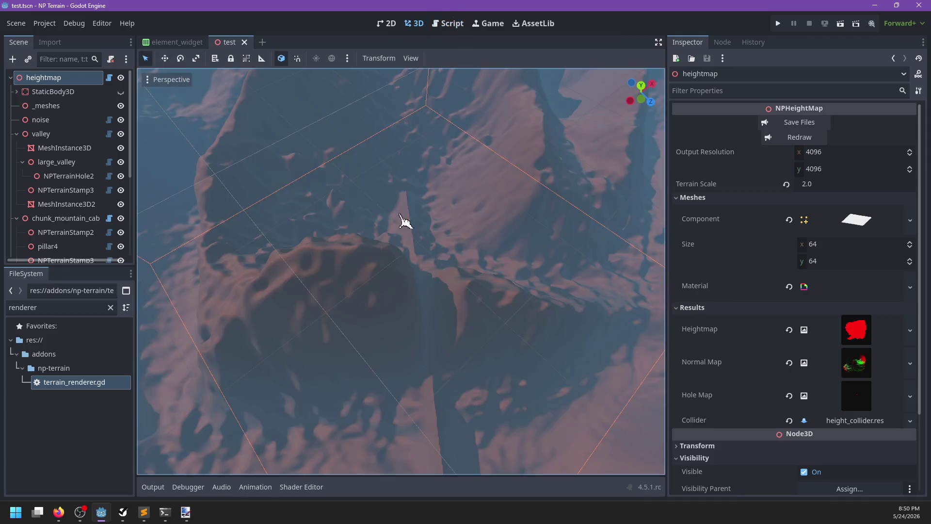
pyautogui.click(441, 22)
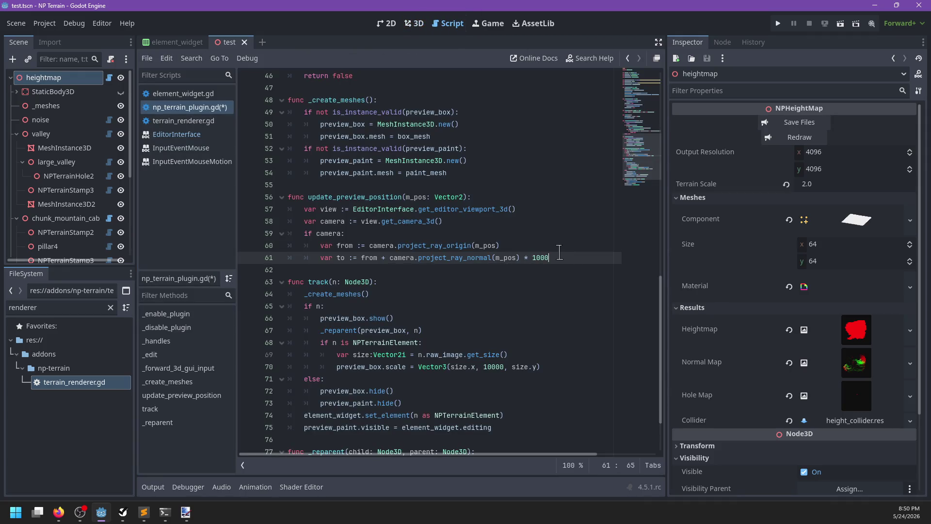
pyautogui.press('Return')
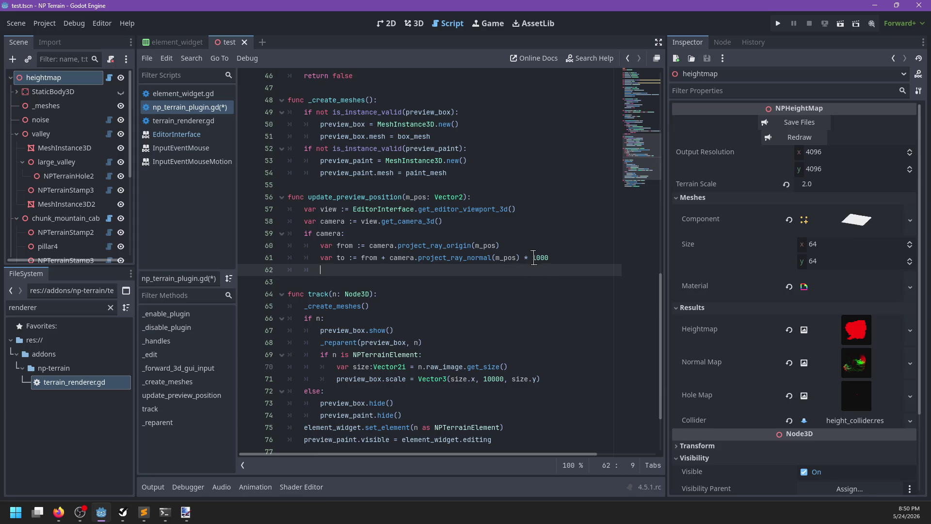
# - On line 62 write preview_paint.global_position = to, using autocomplete
pyautogui.write('ew_')
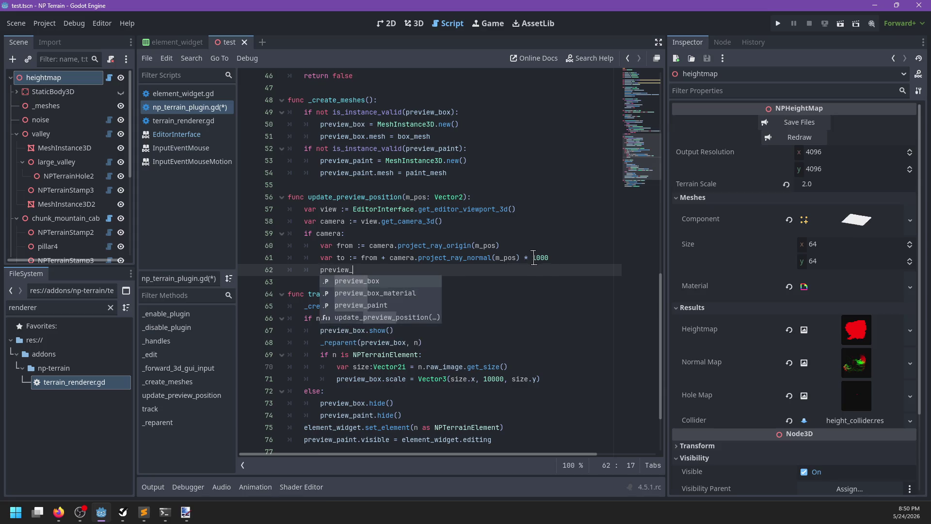
pyautogui.press('Down')
pyautogui.press('Up')
pyautogui.press('Down')
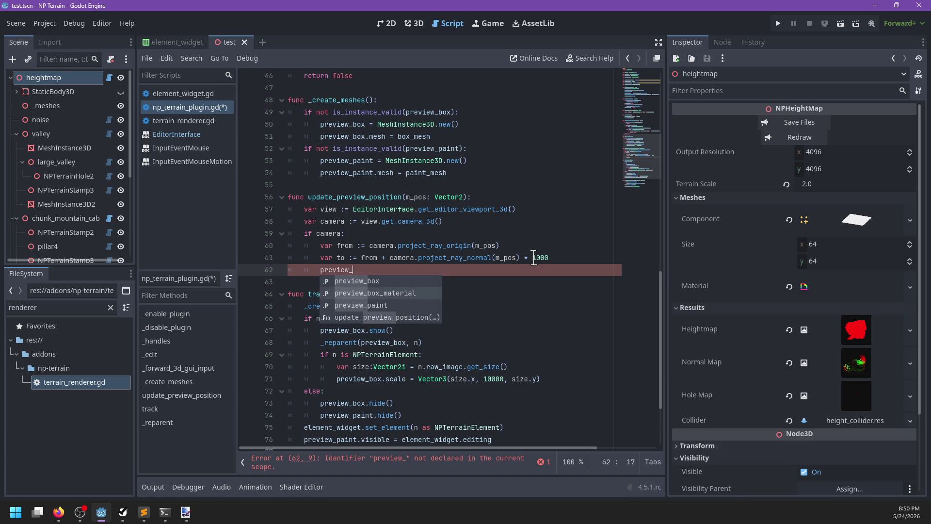
pyautogui.press('BackSpace')
pyautogui.press('BackSpace')
pyautogui.press('BackSpace')
pyautogui.write('aint_mesh')
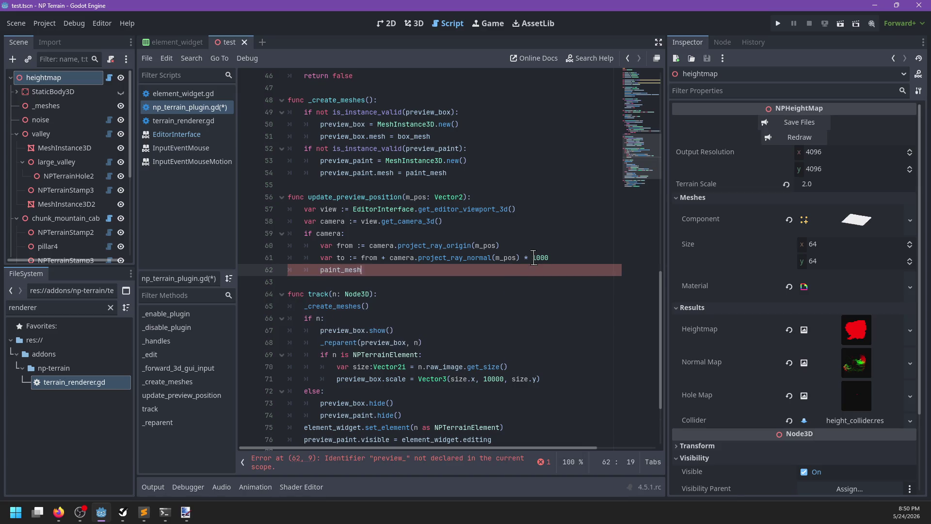
pyautogui.press('BackSpace')
pyautogui.press('BackSpace')
pyautogui.press('BackSpace')
pyautogui.write('paint.global')
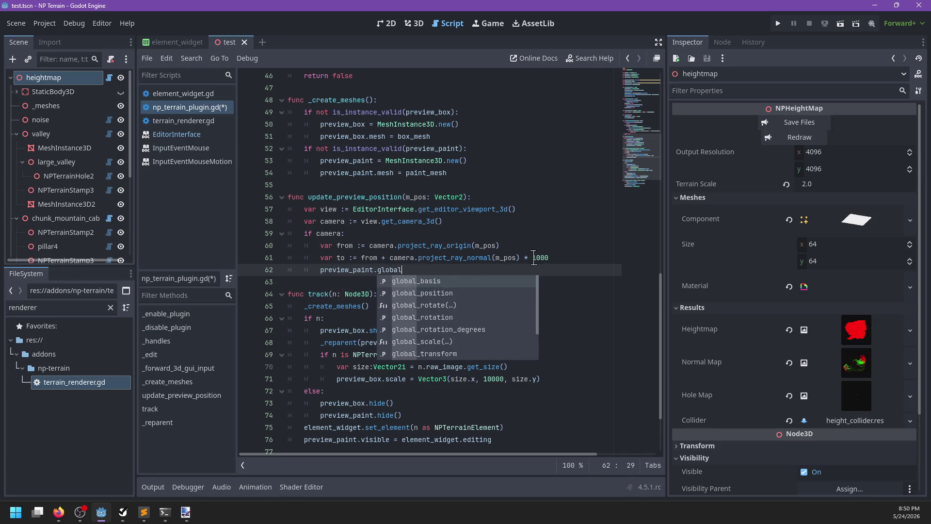
pyautogui.write('_position = ')
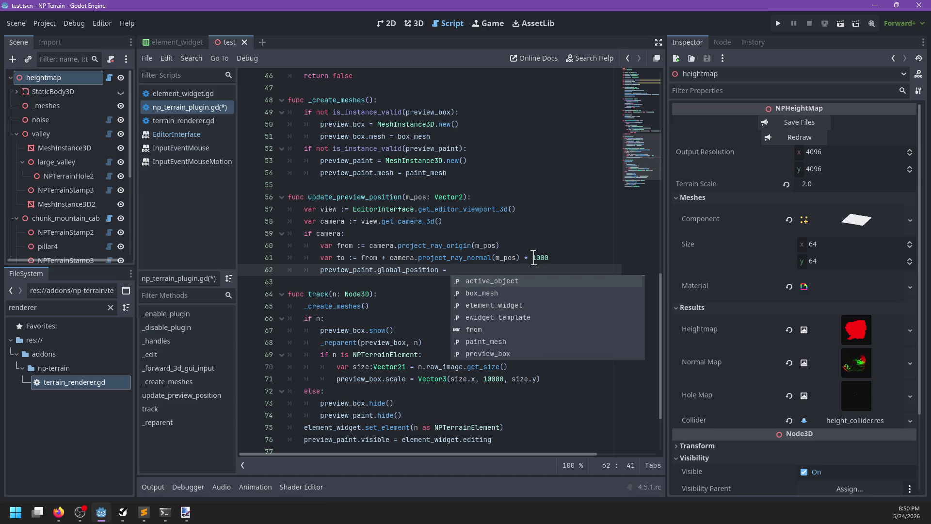
pyautogui.write('from + to')
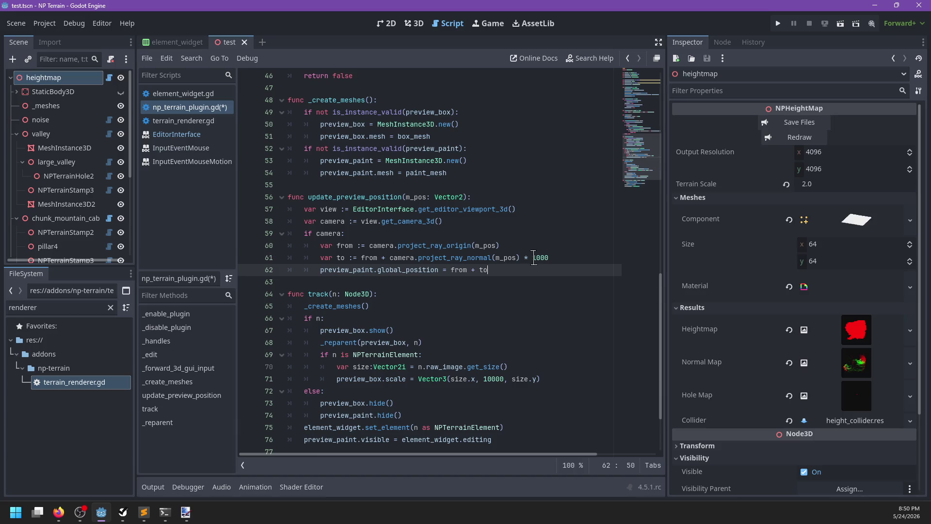
pyautogui.hotkey('alt', 'Tab')
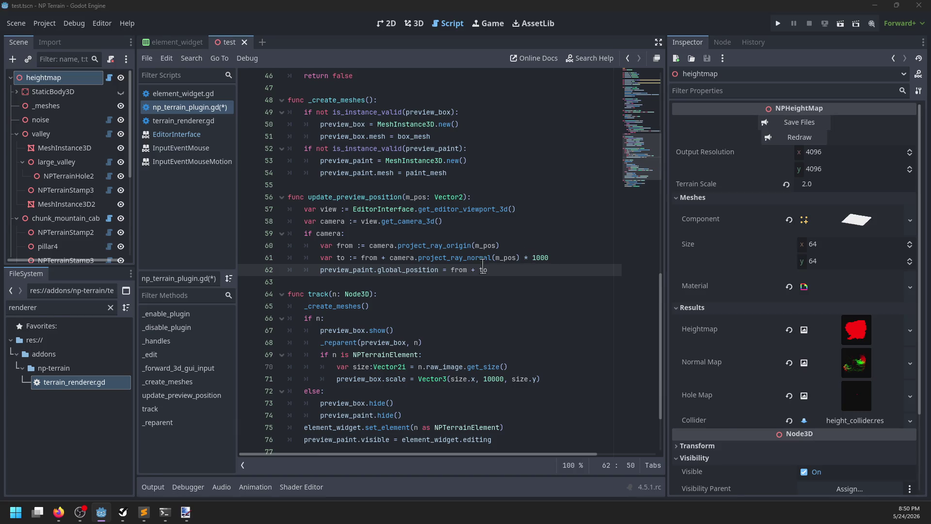
pyautogui.hotkey('alt', 'Tab')
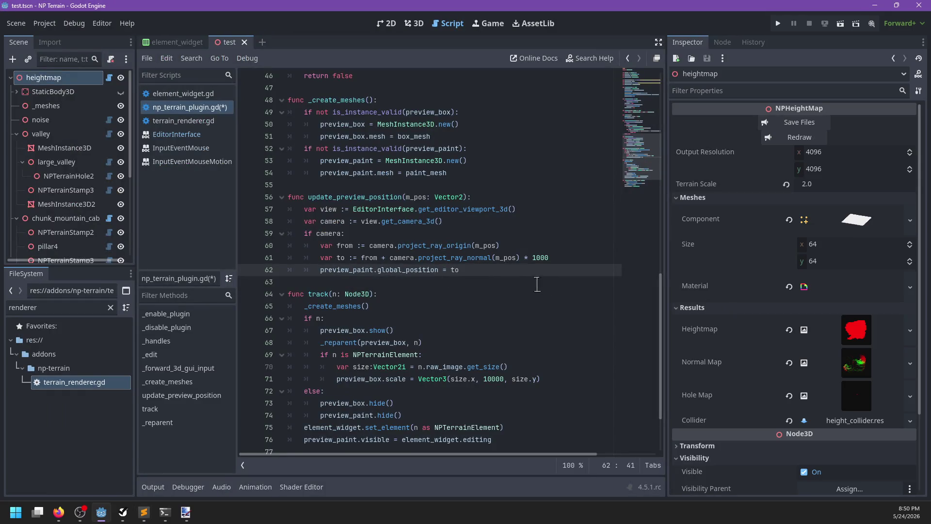
pyautogui.scroll(2, 496, 269)
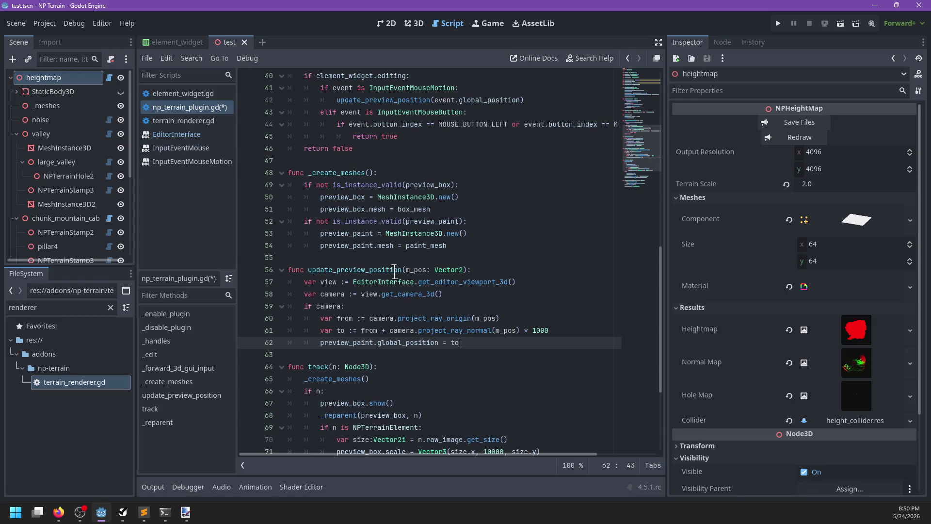
# - Check the get_editor_viewport_3d docs, then return to the viewport line in np_terrain_plugin.gd
pyautogui.keyDown('ctrl'); pyautogui.click(439, 284); pyautogui.keyUp('ctrl')
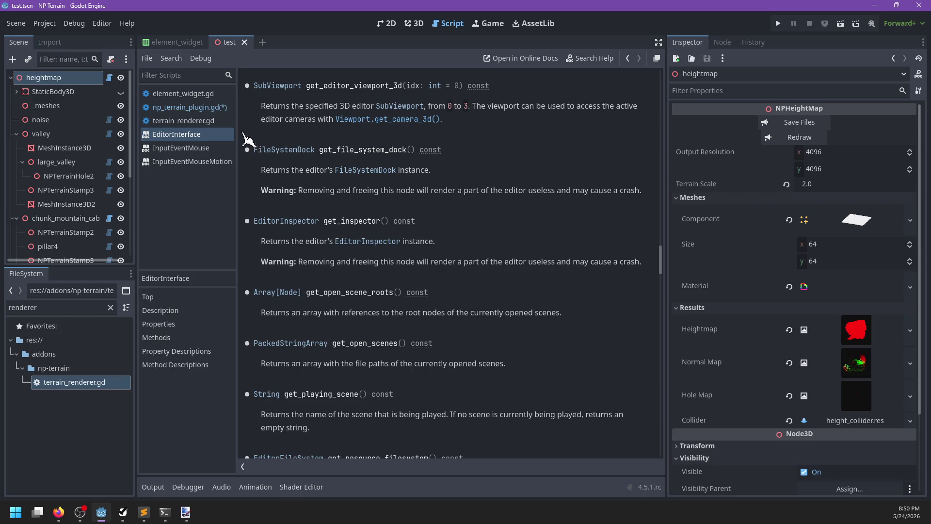
pyautogui.click(202, 108)
pyautogui.click(419, 269)
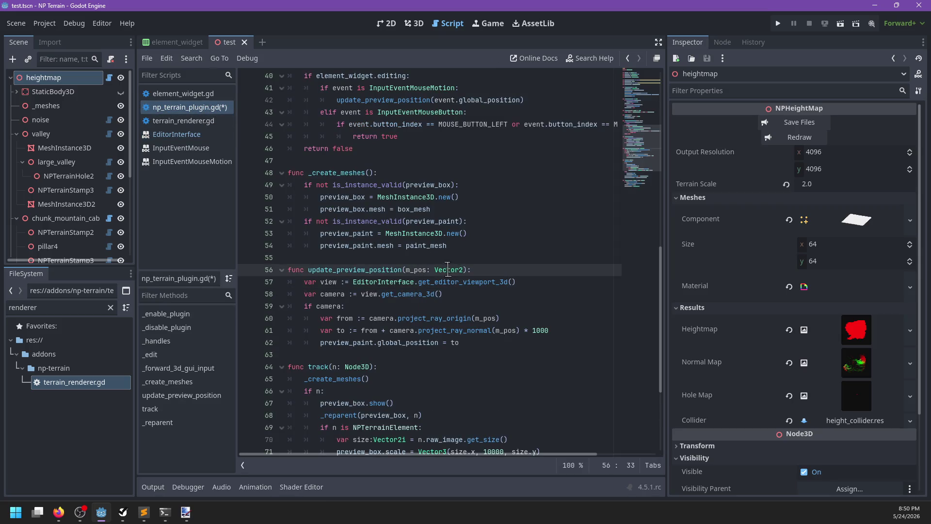
pyautogui.click(554, 281)
pyautogui.scroll(13, 551, 280)
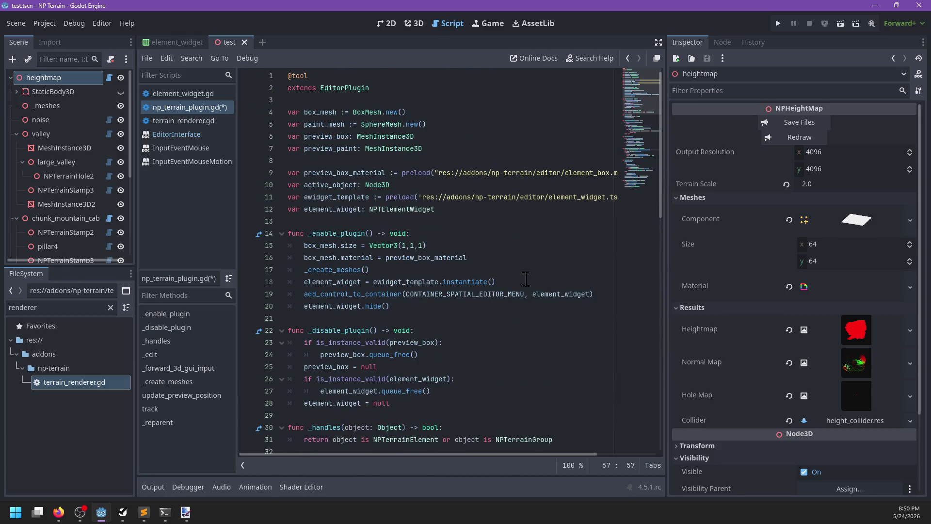
pyautogui.scroll(-2, 526, 279)
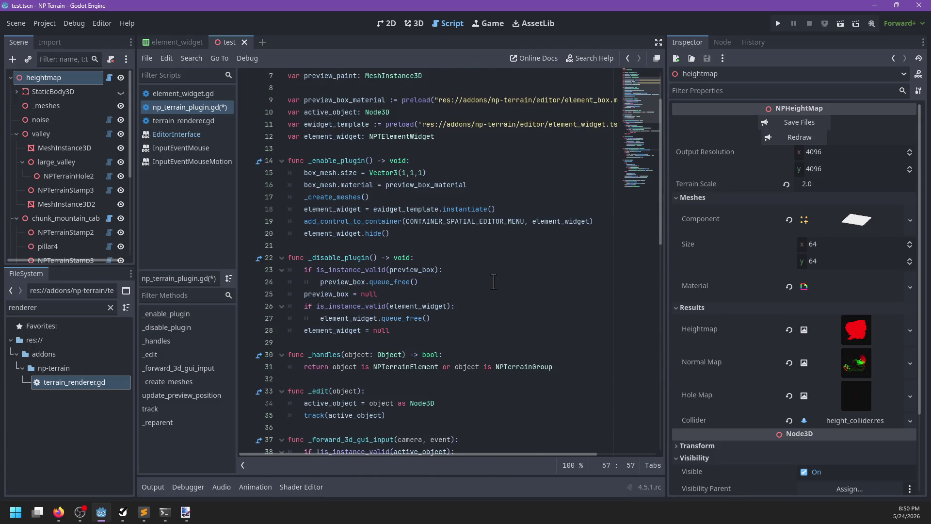
pyautogui.scroll(-5, 494, 284)
# - Change line 42 to pass event.position to update_preview_position and save the script
pyautogui.click(484, 316)
pyautogui.doubleClick(484, 318)
pyautogui.write('pos')
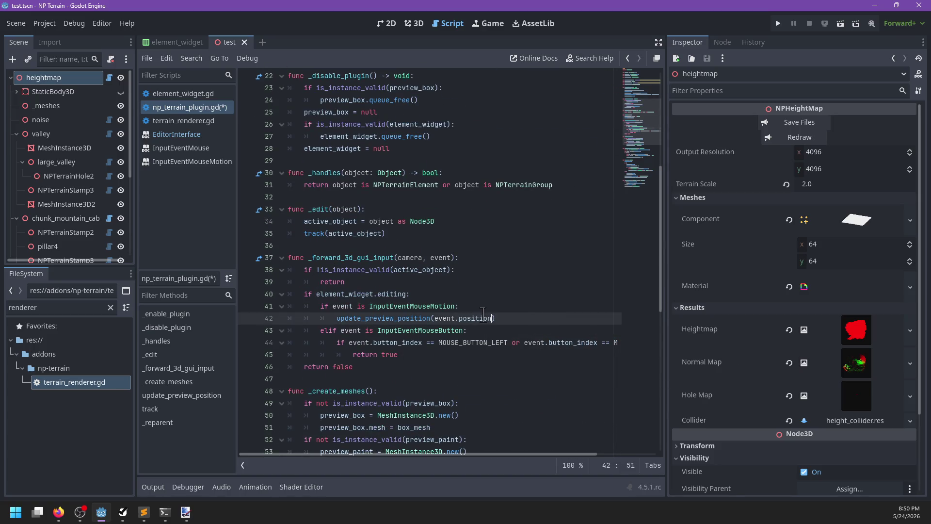
pyautogui.hotkey('ctrl', 's')
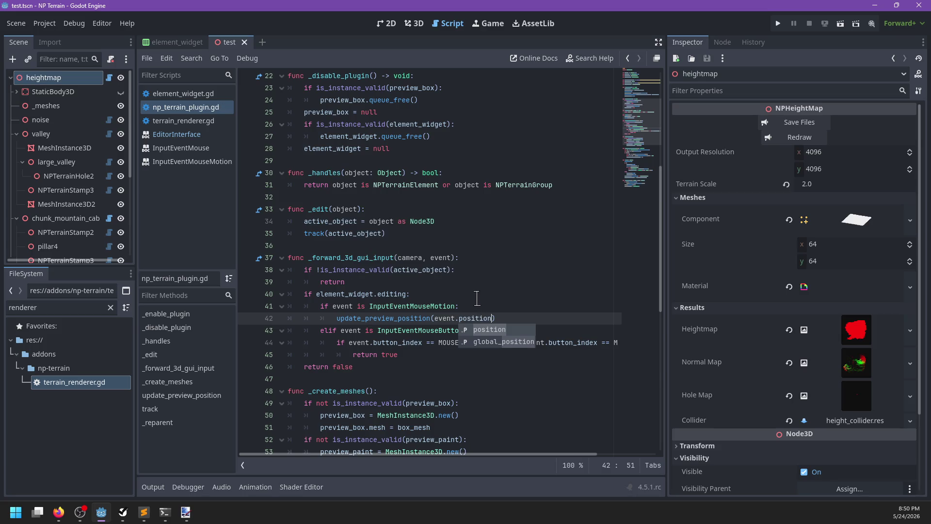
pyautogui.press('Up')
pyautogui.press('Up')
pyautogui.scroll(-7, 478, 300)
pyautogui.hotkey('alt', 'Tab')
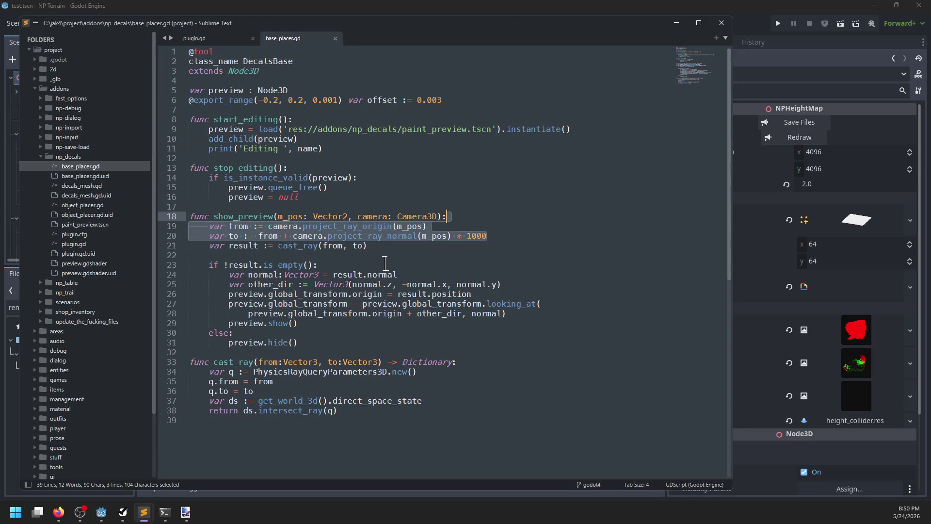
# - Copy 'position' from the decals plugin.gd show_preview call, then open element_widget.gd in Godot
pyautogui.doubleClick(299, 217)
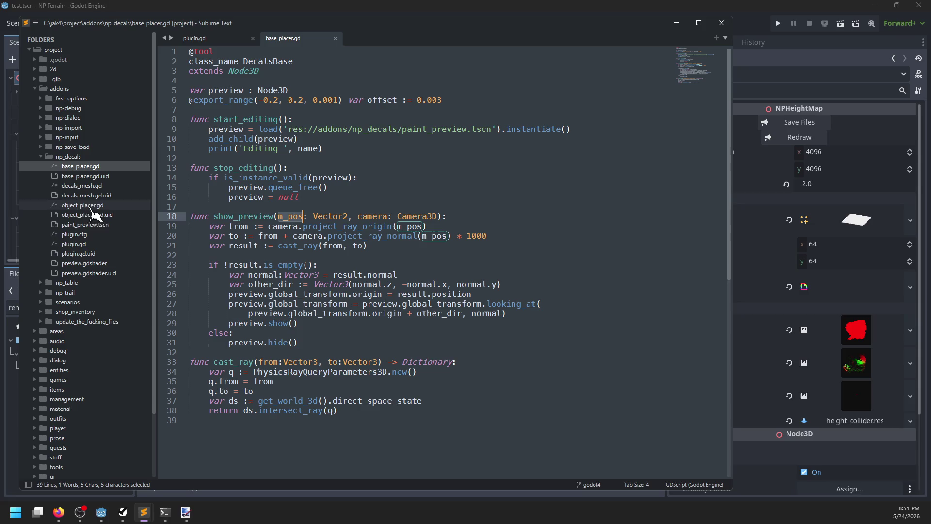
pyautogui.click(89, 245)
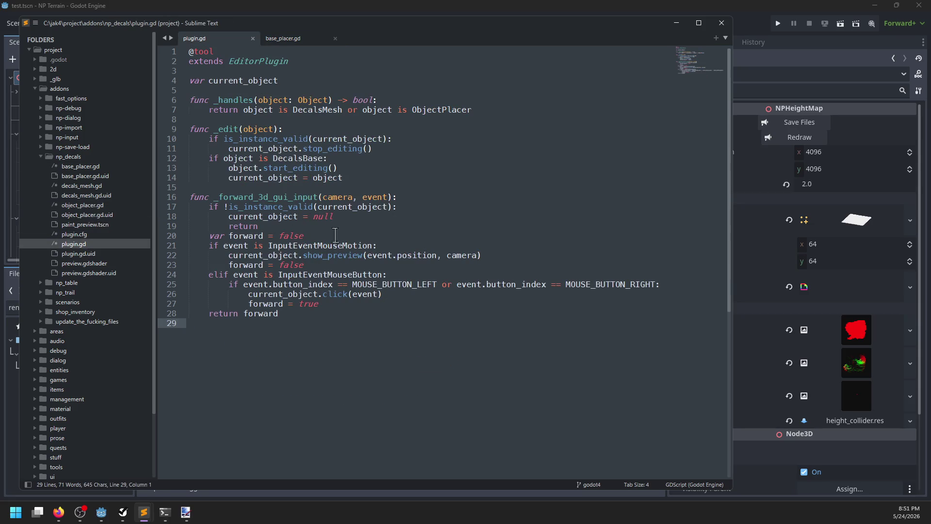
pyautogui.doubleClick(411, 256)
pyautogui.hotkey('ctrl', 'c')
pyautogui.doubleClick(469, 255)
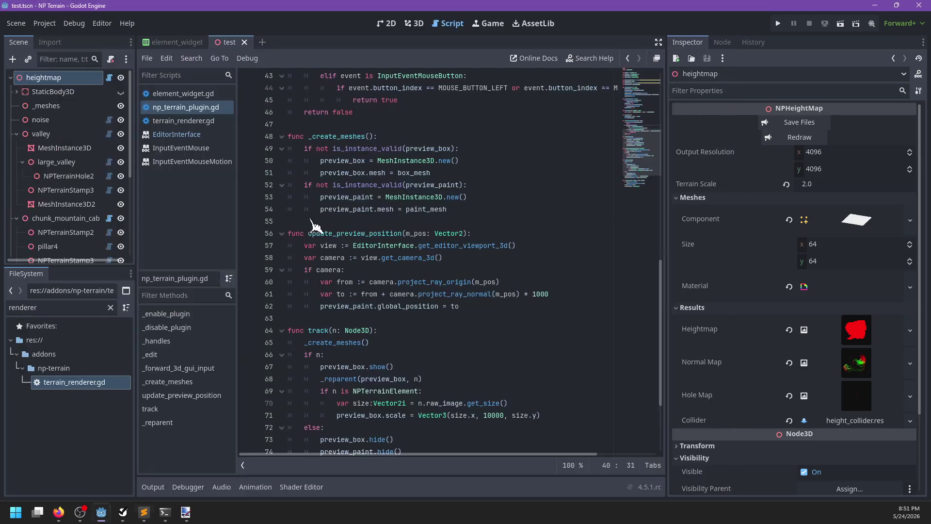
pyautogui.hotkey('alt', 'Tab')
pyautogui.click(194, 93)
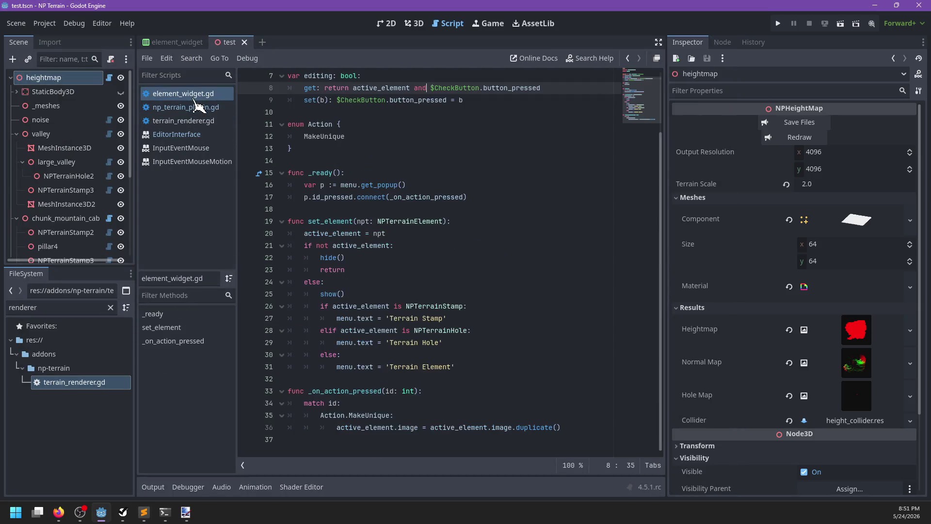
# - Glance through terrain_renderer.gd, the EditorInterface docs and element_widget.gd, then return to np_terrain_plugin.gd
pyautogui.click(193, 121)
pyautogui.click(187, 136)
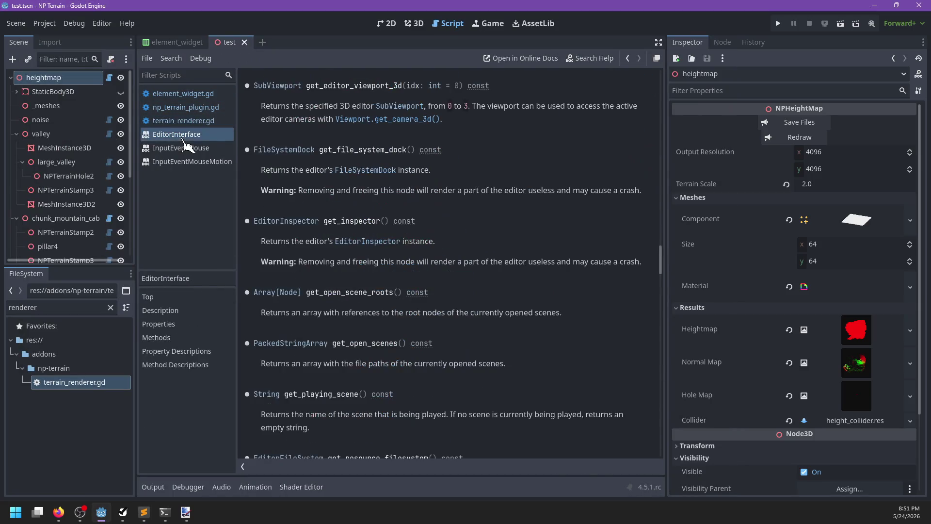
pyautogui.click(185, 94)
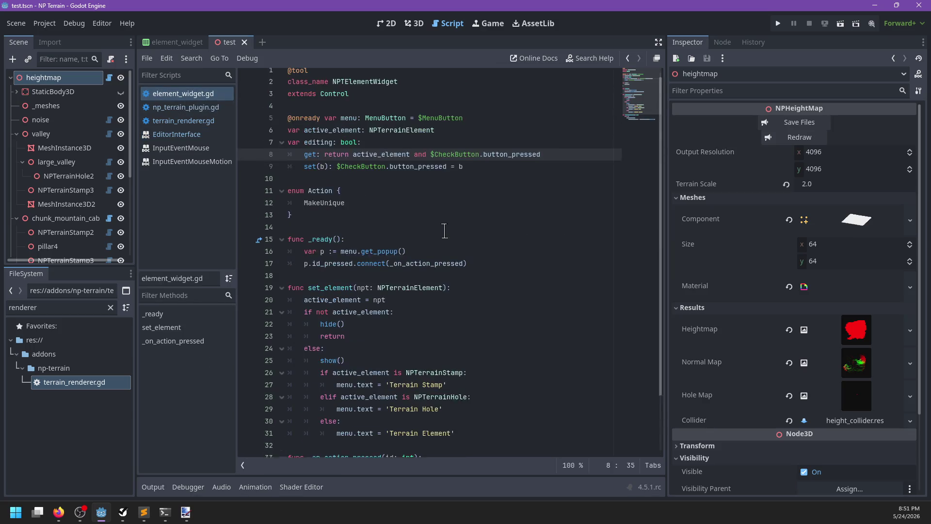
pyautogui.click(226, 107)
pyautogui.scroll(3, 357, 195)
# - Type the line-37 camera parameter as Camera3D and add camera: Camera3D to update_preview_position's parameters
pyautogui.doubleClick(405, 112)
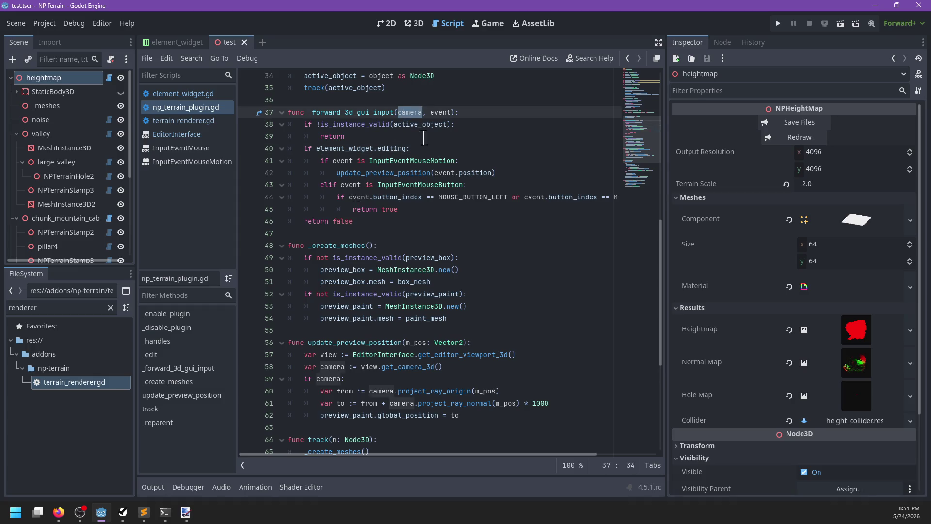
pyautogui.press('Right')
pyautogui.write(': Camera3')
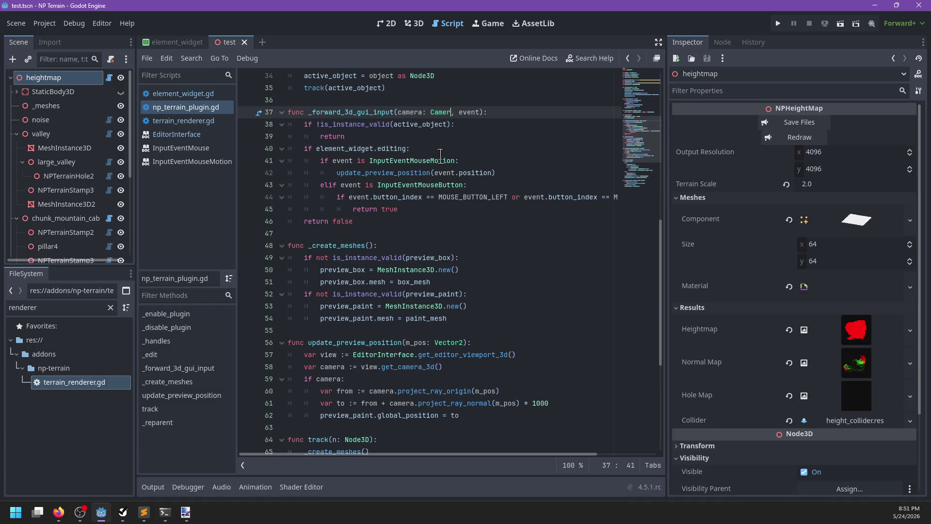
pyautogui.write('D')
pyautogui.hotkey('ctrl', 'Right')
pyautogui.write('nt')
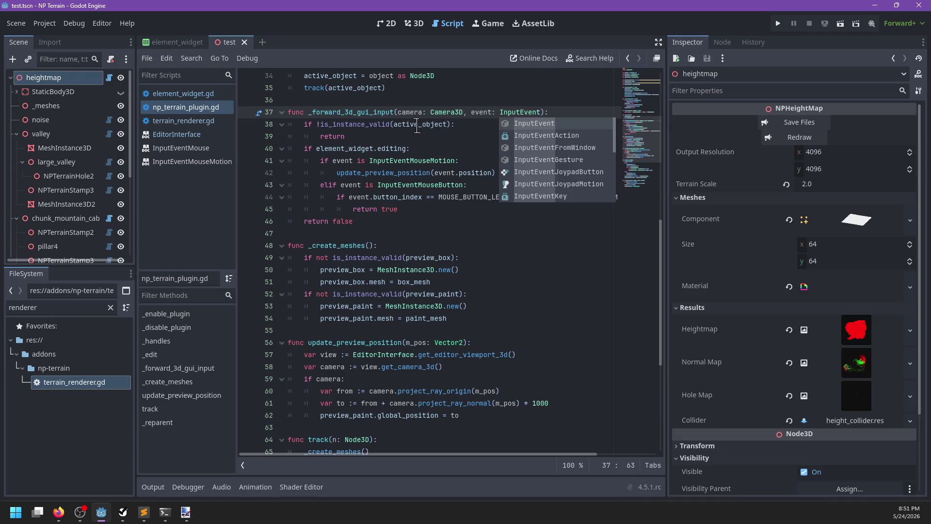
pyautogui.doubleClick(411, 112)
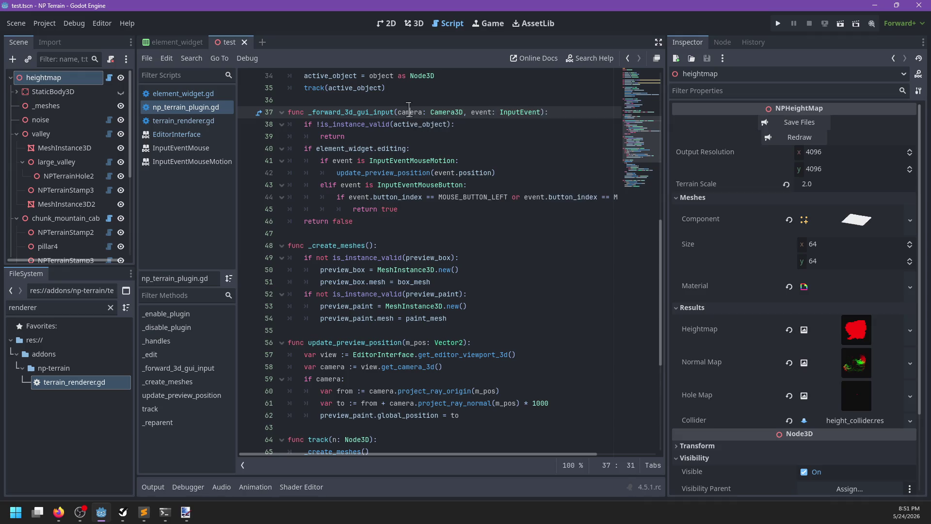
pyautogui.click(405, 342)
pyautogui.hotkey('ctrl', 'v')
pyautogui.write(': Camera3D,')
# - Delete the viewport and camera lookup lines, dedent the ray calculation, and remove the 'if camera:' check
pyautogui.tripleClick(368, 356)
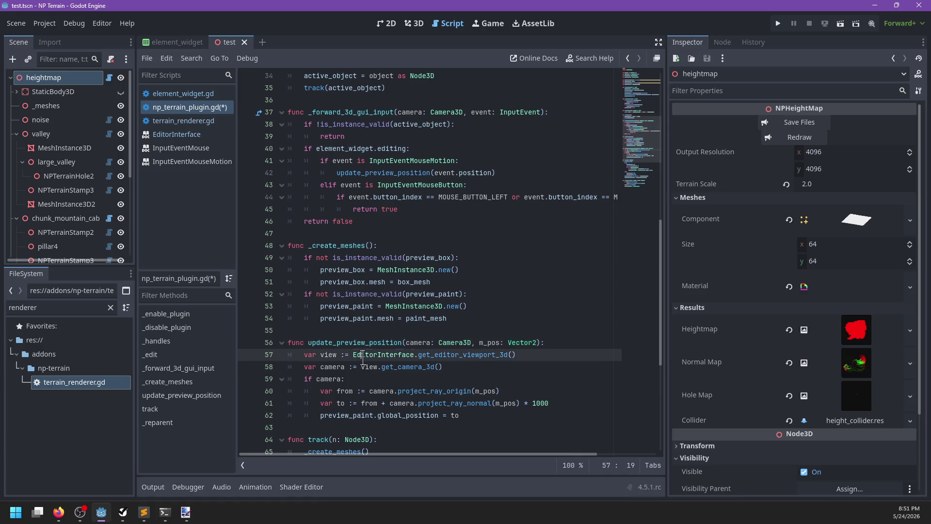
pyautogui.press('Delete')
pyautogui.tripleClick(369, 355)
pyautogui.press('Delete')
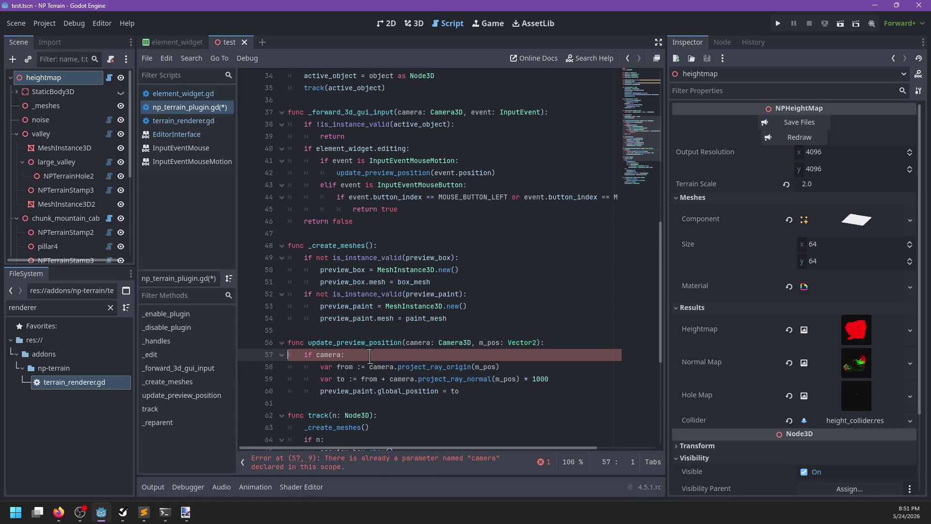
pyautogui.moveTo(291, 367); pyautogui.dragTo(461, 391)
pyautogui.hotkey('shift', 'Tab')
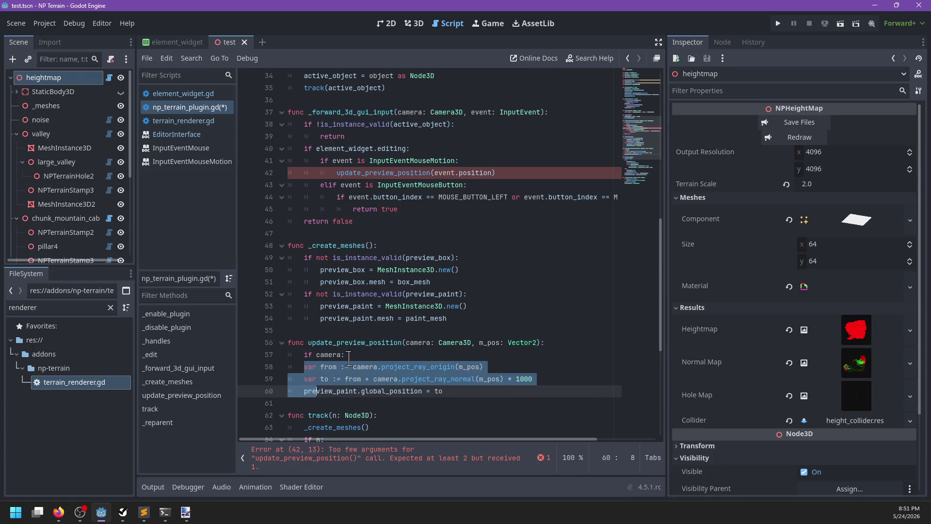
pyautogui.moveTo(347, 355); pyautogui.dragTo(248, 357)
pyautogui.press('BackSpace')
pyautogui.press('BackSpace')
# - Pass camera into the update_preview_position call on line 42, save, and show the 3D view
pyautogui.click(433, 173)
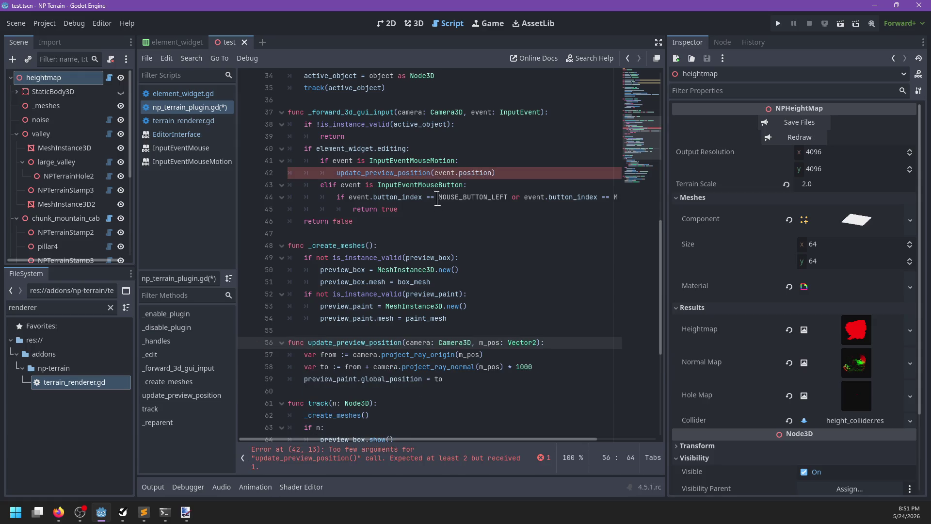
pyautogui.write('camera,')
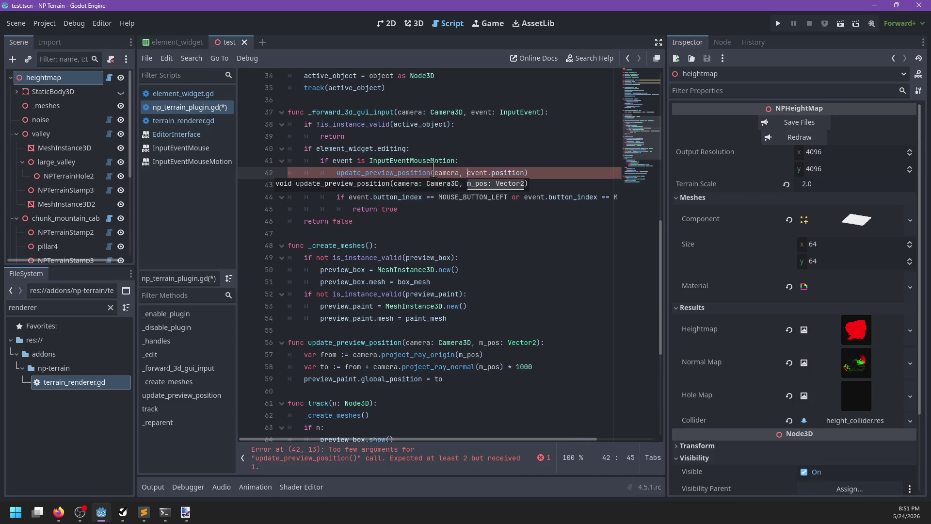
pyautogui.hotkey('ctrl', 's')
pyautogui.click(430, 210)
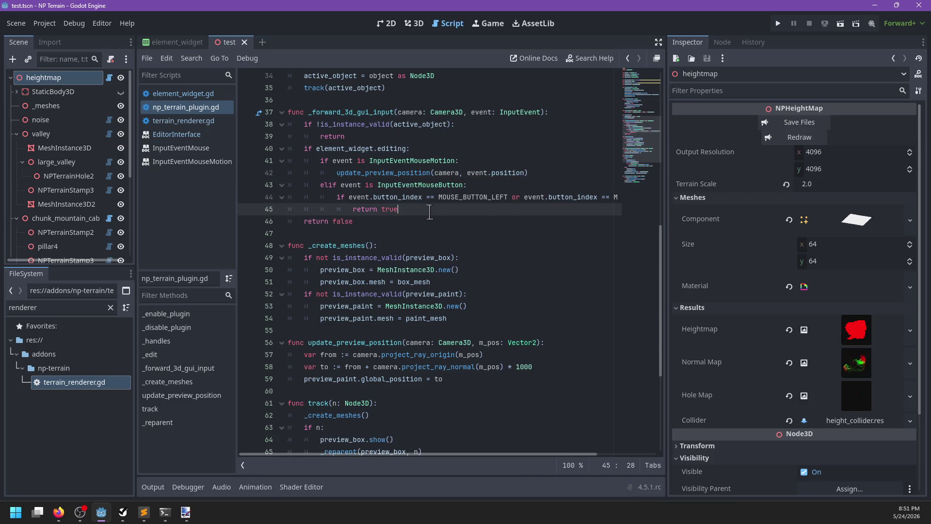
pyautogui.click(414, 23)
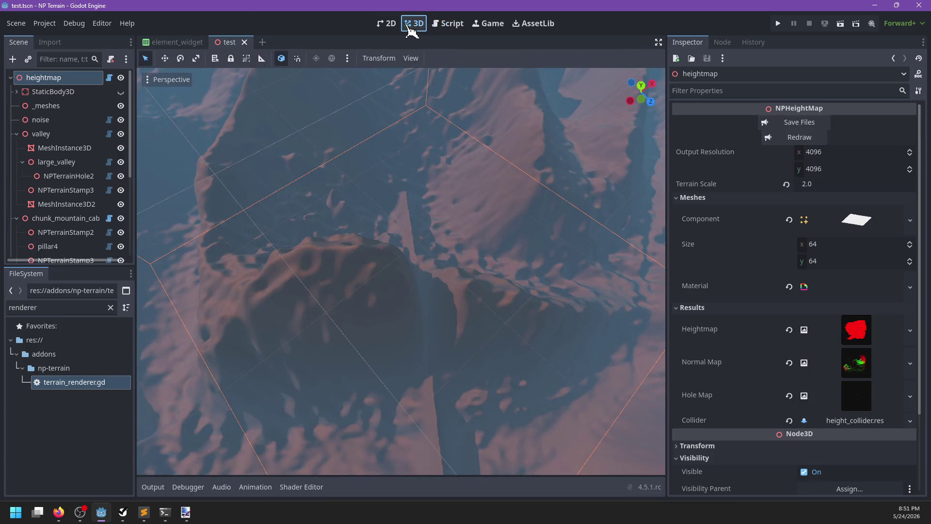
# - Close the open scene tabs and confirm NP Terrain is enabled in Project Settings > Plugins
pyautogui.click(245, 42)
pyautogui.click(215, 42)
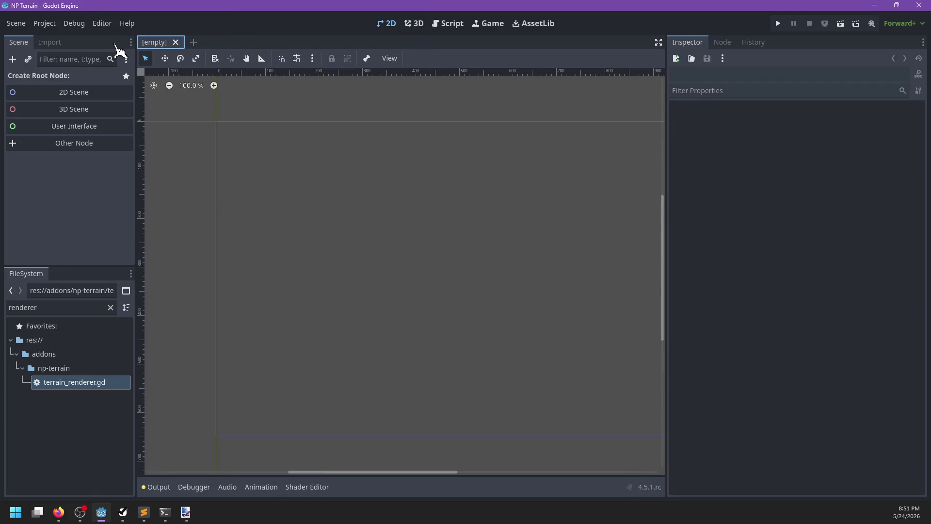
pyautogui.click(68, 24)
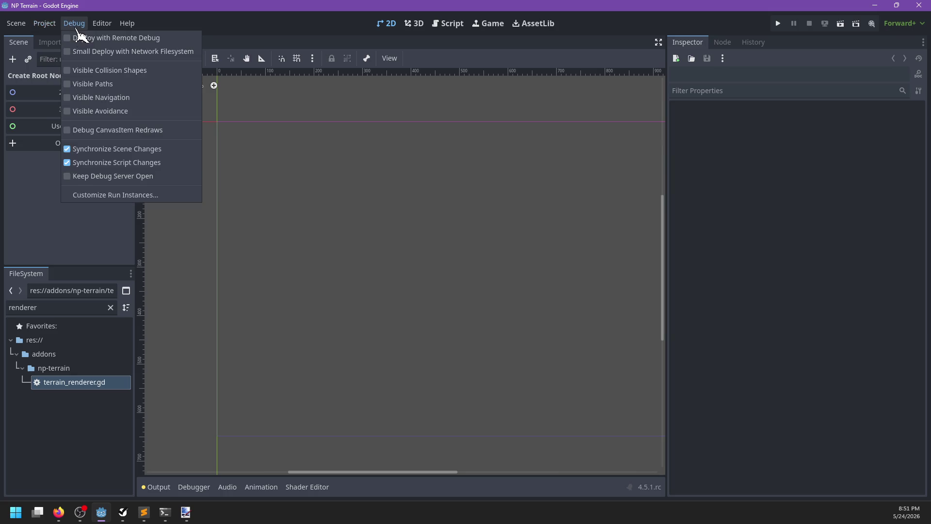
pyautogui.click(59, 37)
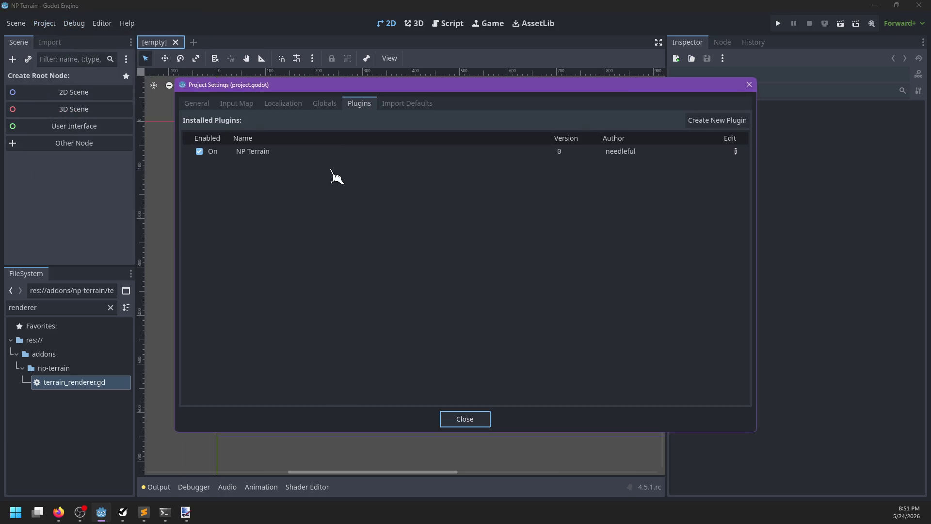
pyautogui.click(214, 155)
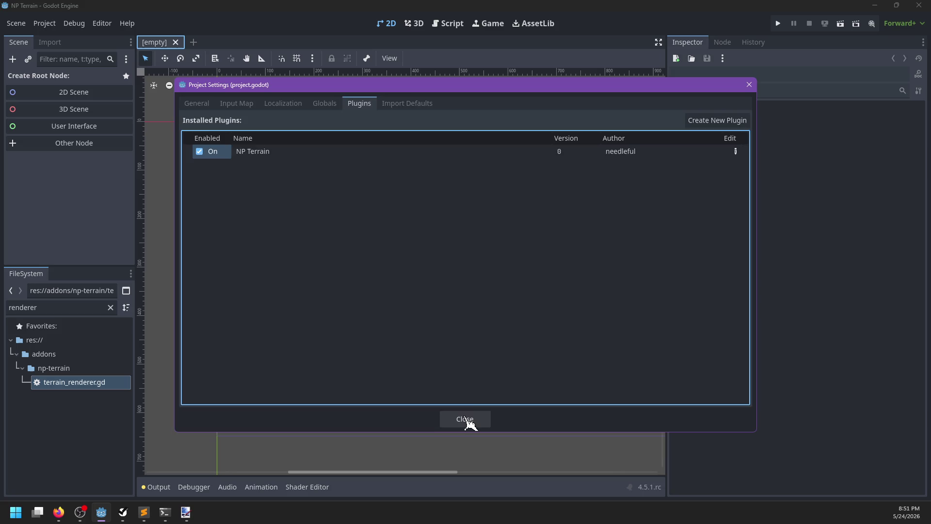
pyautogui.click(467, 420)
# - Clear the FileSystem filter, open test.tscn, and clear the Output log
pyautogui.doubleClick(76, 307)
pyautogui.write('ta')
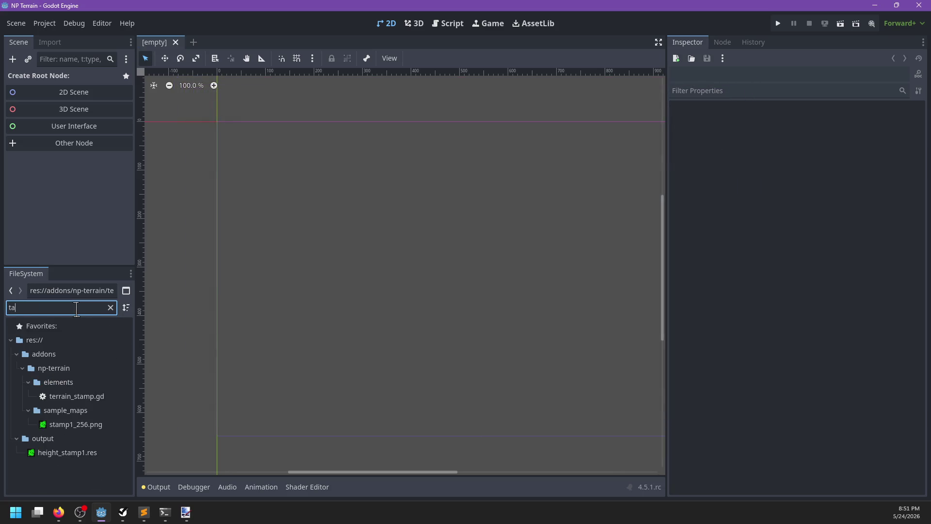
pyautogui.press('BackSpace')
pyautogui.press('BackSpace')
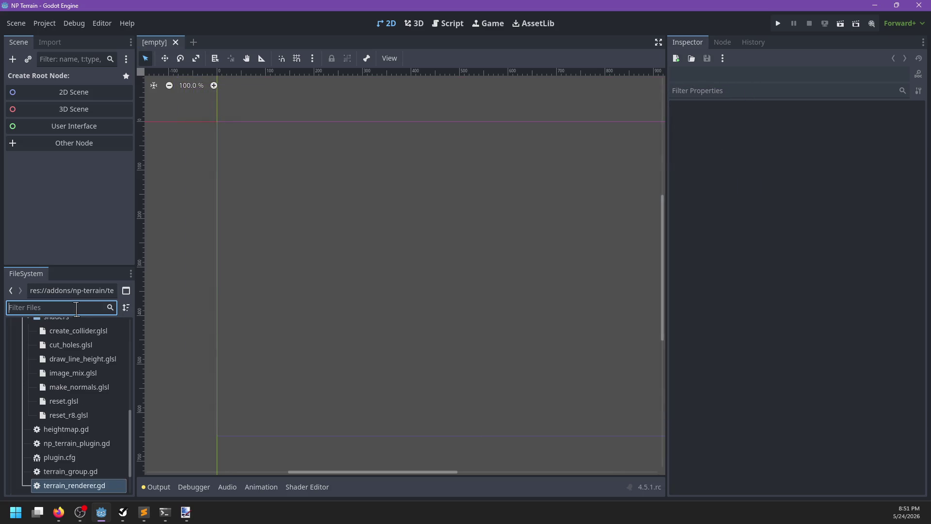
pyautogui.scroll(-2, 45, 426)
pyautogui.click(58, 483)
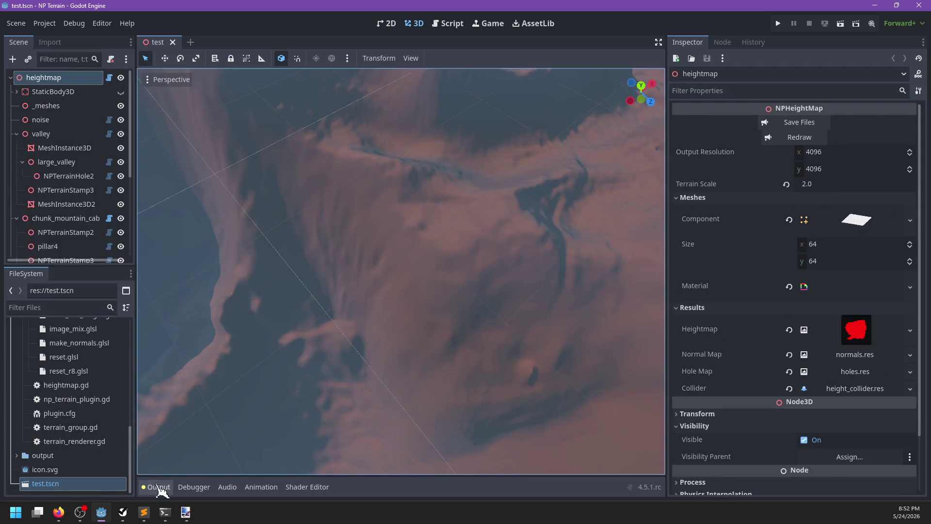
pyautogui.click(158, 487)
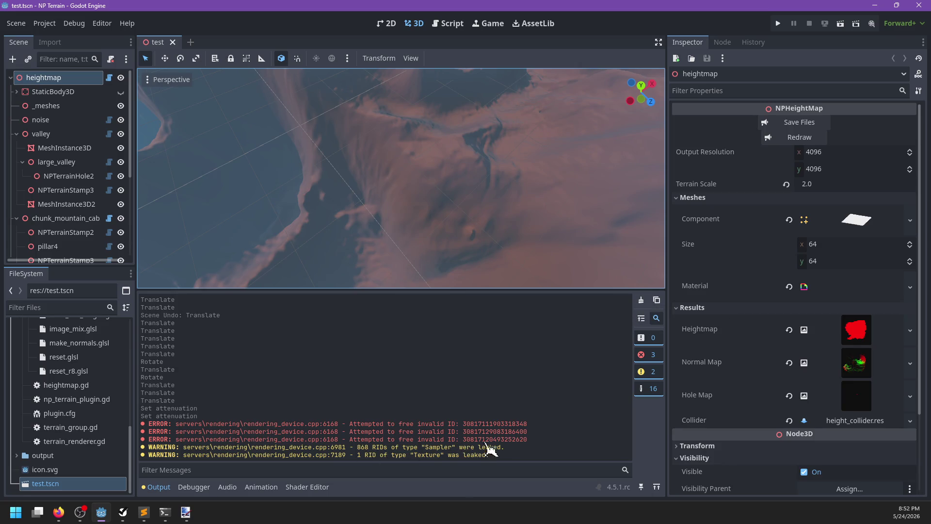
pyautogui.click(645, 302)
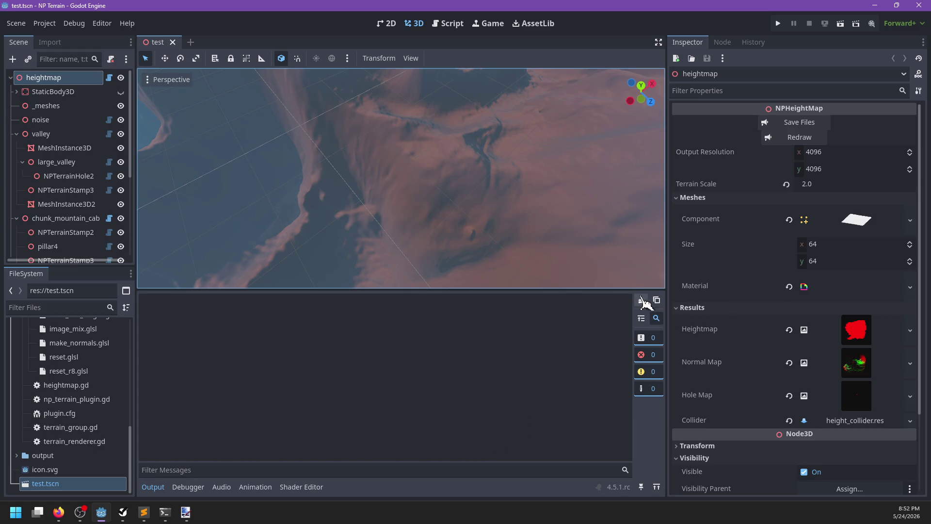
# - In the script editor, collapse the Output panel and bring up terrain_renderer.gd
pyautogui.click(451, 23)
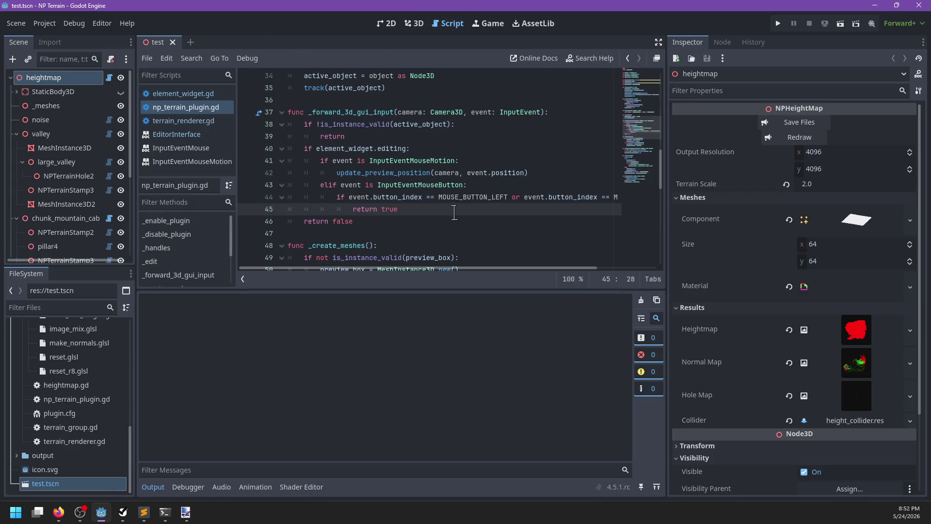
pyautogui.hotkey('ctrl', 'f')
pyautogui.write('_ad')
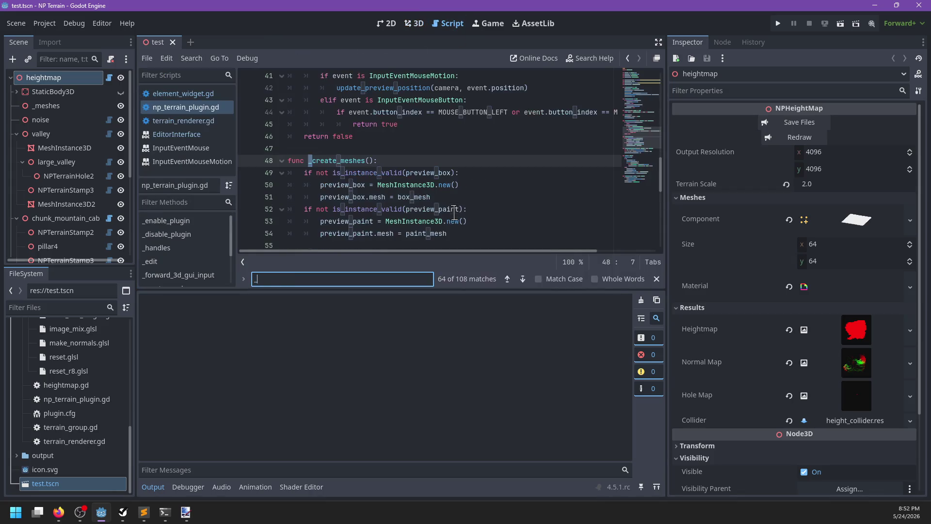
pyautogui.press('Escape')
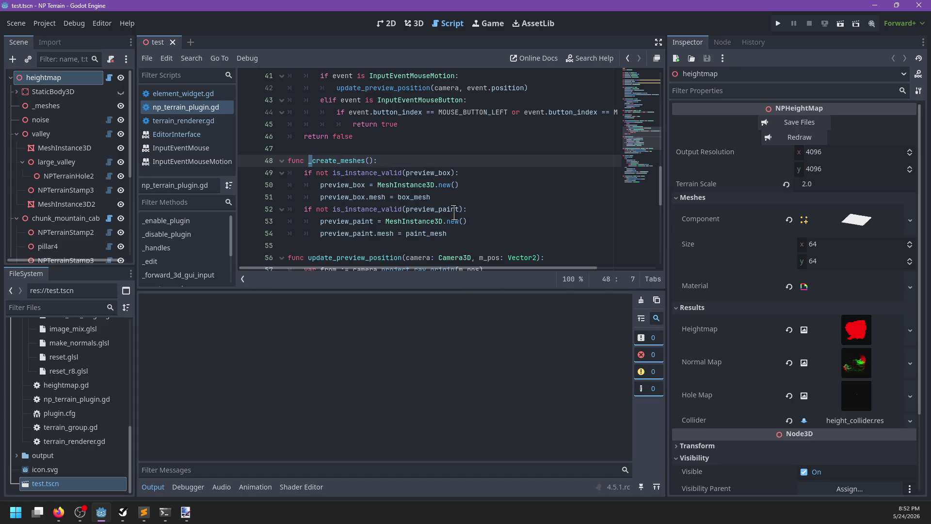
pyautogui.click(151, 487)
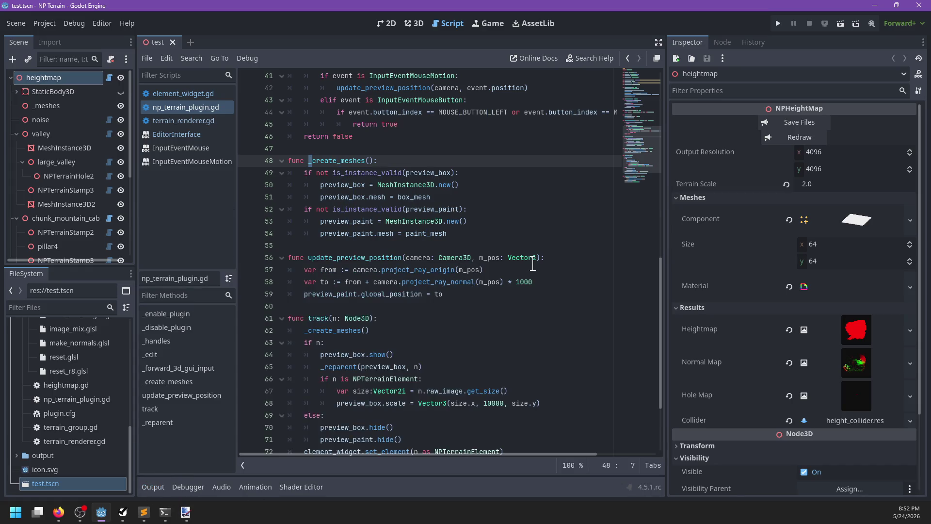
pyautogui.scroll(13, 533, 264)
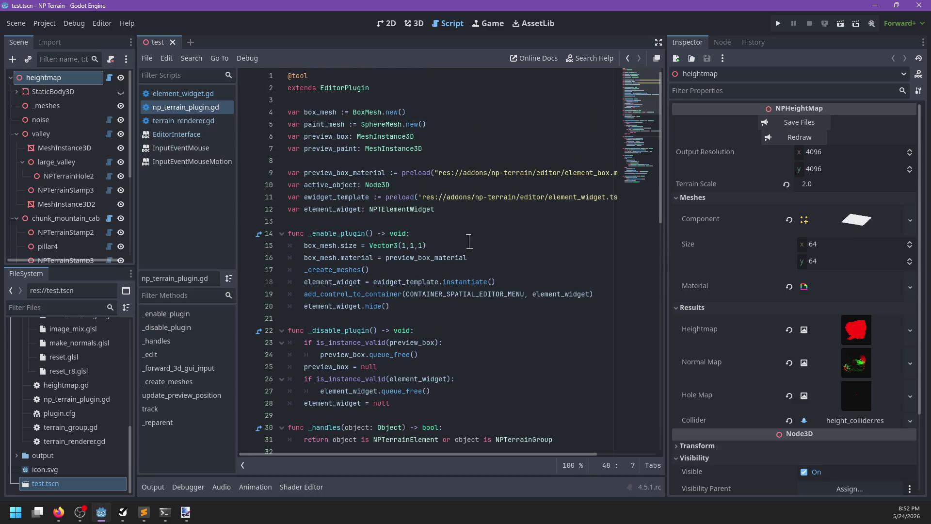
pyautogui.click(183, 121)
# - Search for 'sampler_cache', step through its matches, then scroll up to the variable declarations
pyautogui.hotkey('ctrl', 'f')
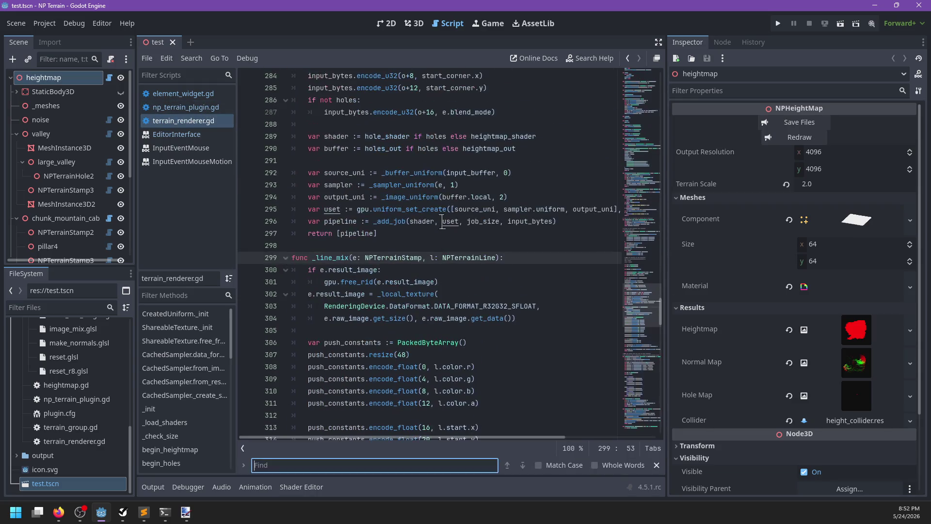
pyautogui.write('sampler_cache')
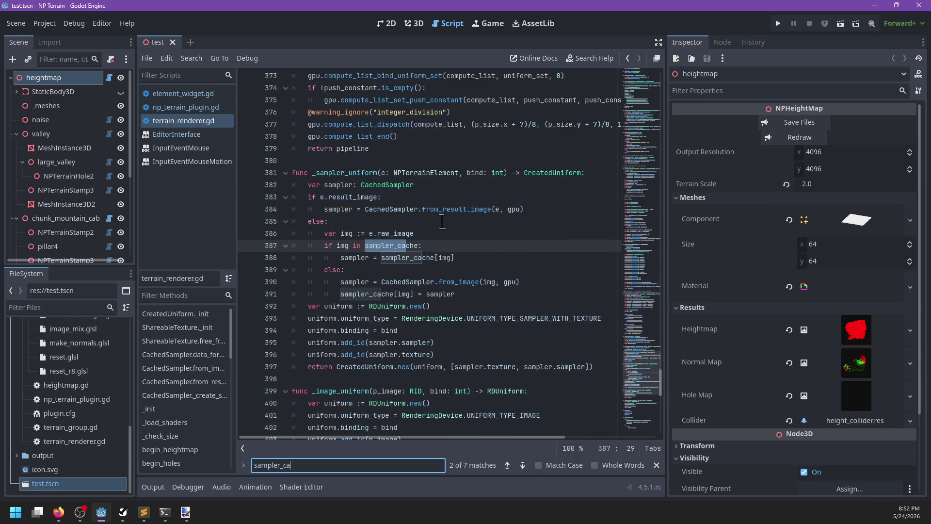
pyautogui.press('Return')
pyautogui.press('Return')
pyautogui.press('Return')
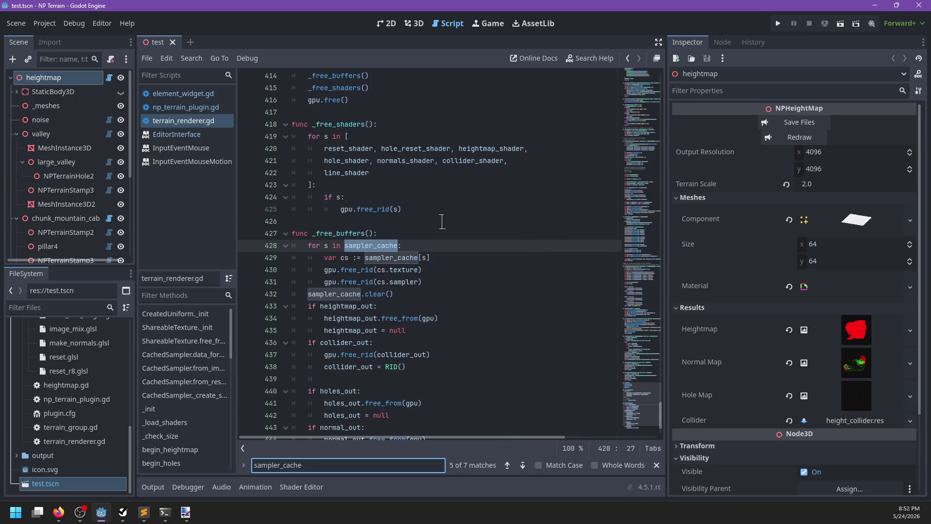
pyautogui.press('Return')
pyautogui.press('Escape')
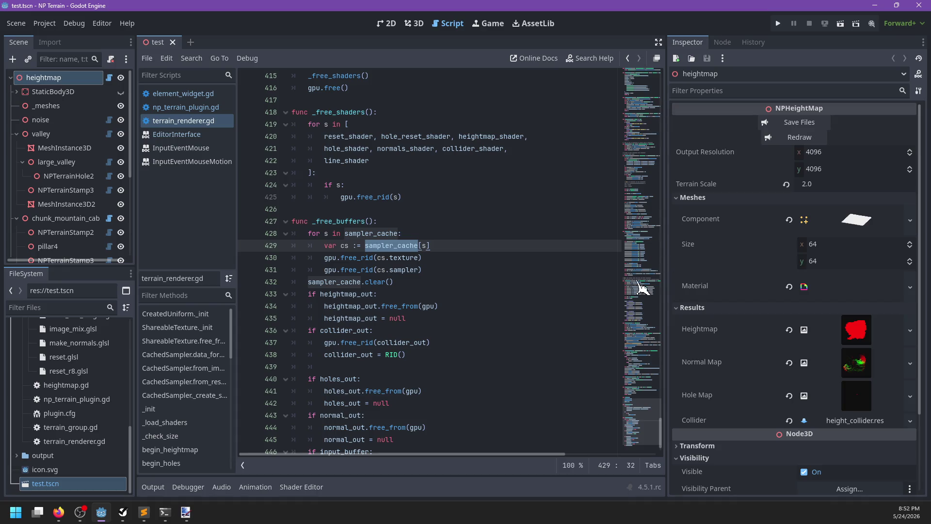
pyautogui.moveTo(641, 255); pyautogui.dragTo(635, 103)
pyautogui.click(405, 262)
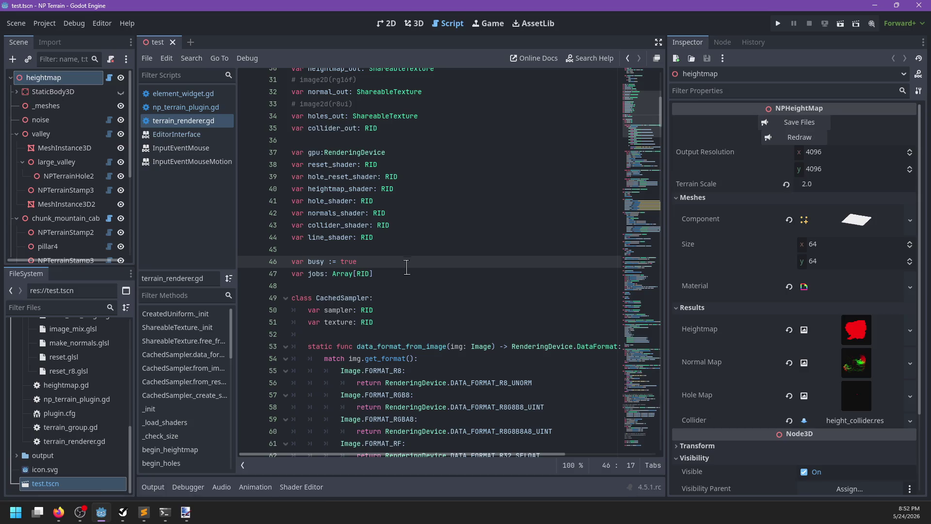
# - Declare a new RID array variable below the jobs declaration and name it result_samplers
pyautogui.click(407, 272)
pyautogui.press('Return')
pyautogui.write('var updated_sampl')
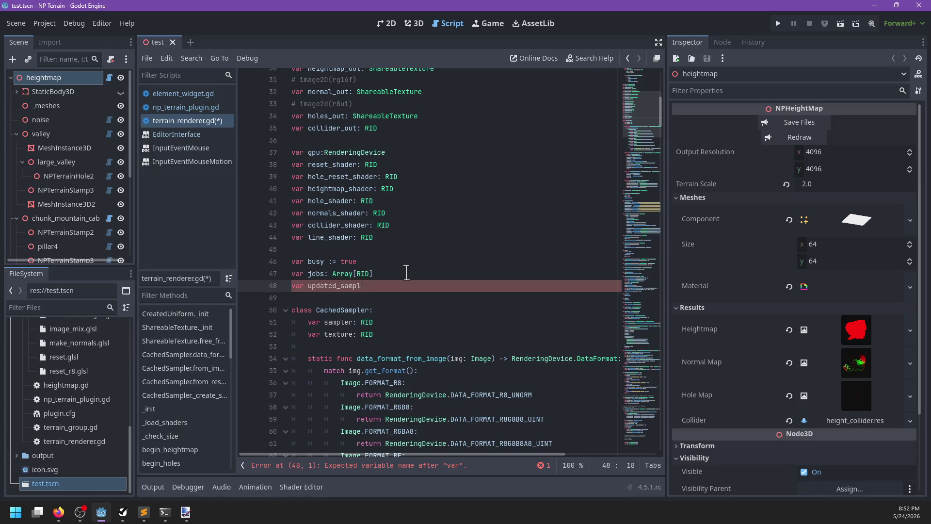
pyautogui.write('D]')
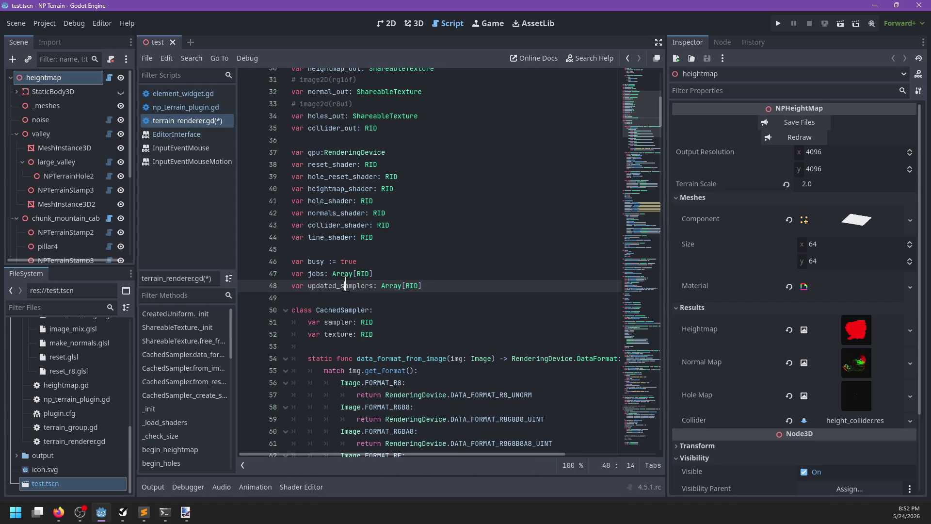
pyautogui.doubleClick(346, 285)
pyautogui.write('result_samplers')
pyautogui.hotkey('ctrl', 'shift', 'Left')
# - Scroll to the from_result_image constructor and discard an unfinished line before return cs
pyautogui.scroll(-10, 378, 291)
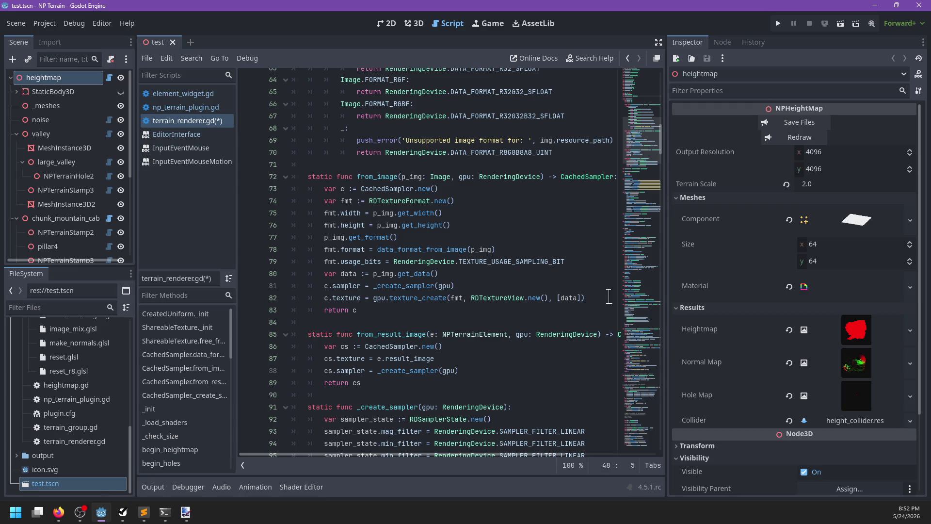
pyautogui.scroll(-1, 609, 296)
pyautogui.click(485, 329)
pyautogui.press('Return')
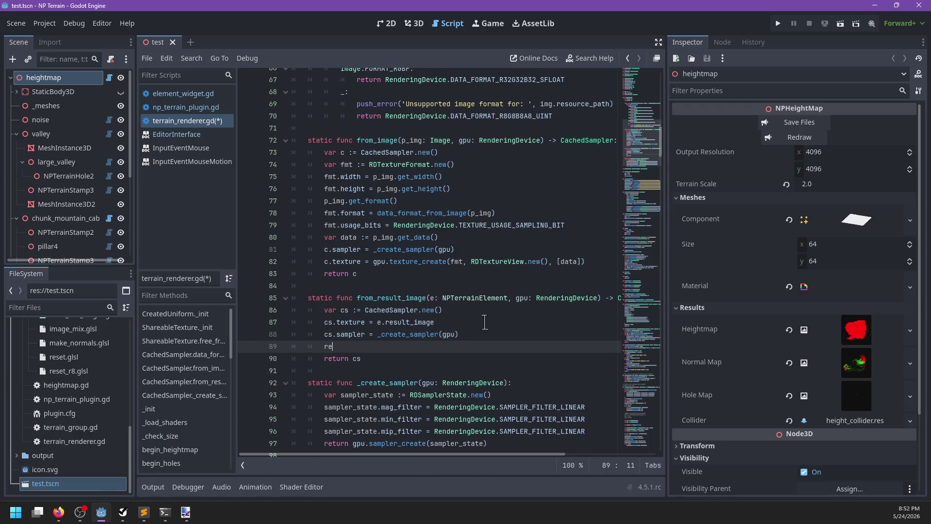
pyautogui.write('result')
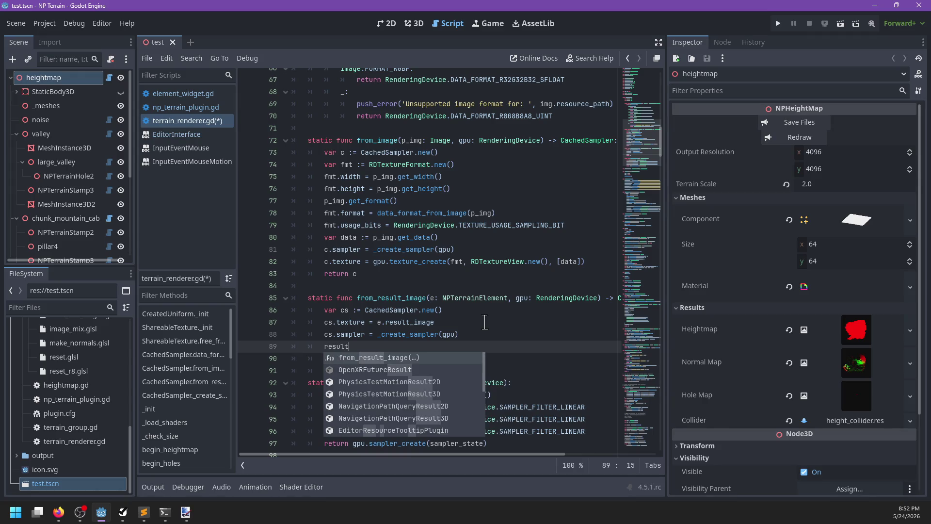
pyautogui.press('BackSpace')
pyautogui.press('BackSpace')
pyautogui.press('BackSpace')
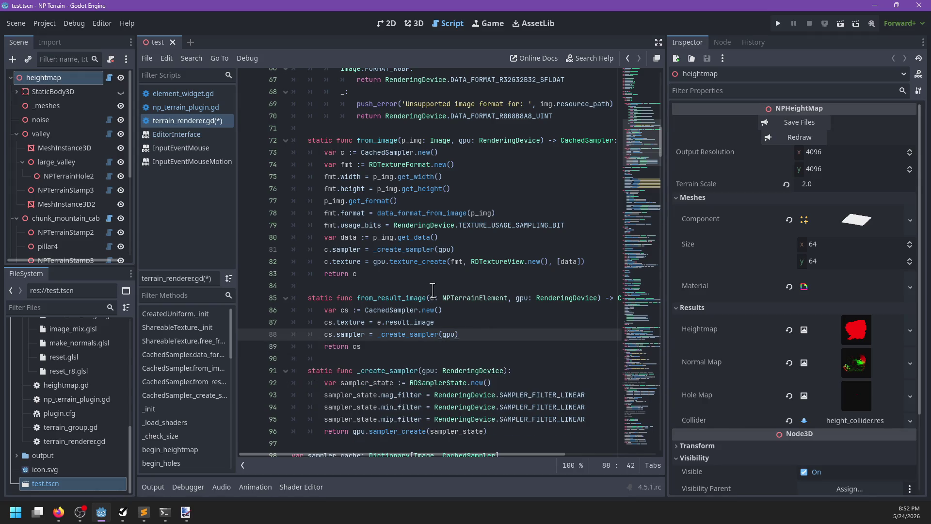
# - Search for from_result_image and go to its call on line 385 in _sampler_uniform
pyautogui.doubleClick(395, 298)
pyautogui.scroll(-5, 417, 310)
pyautogui.scroll(-5, 427, 315)
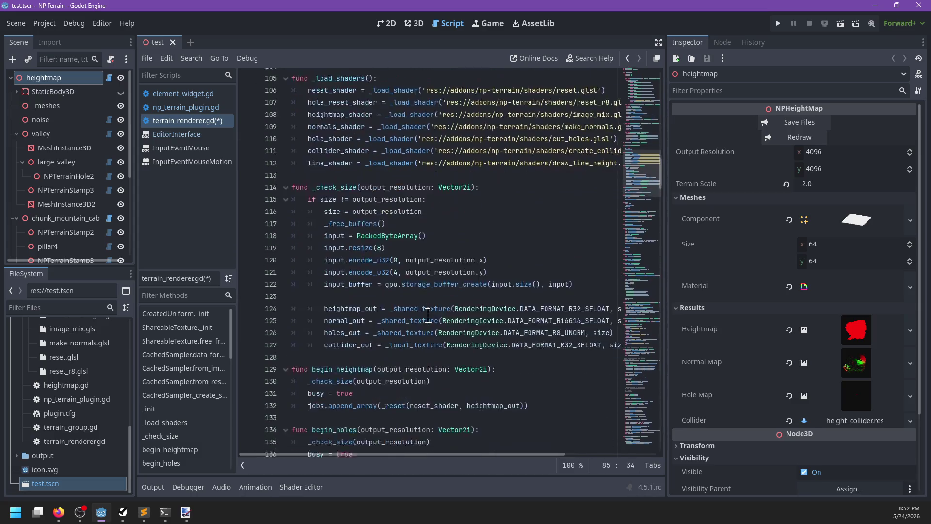
pyautogui.hotkey('ctrl', 'f')
pyautogui.press('Return')
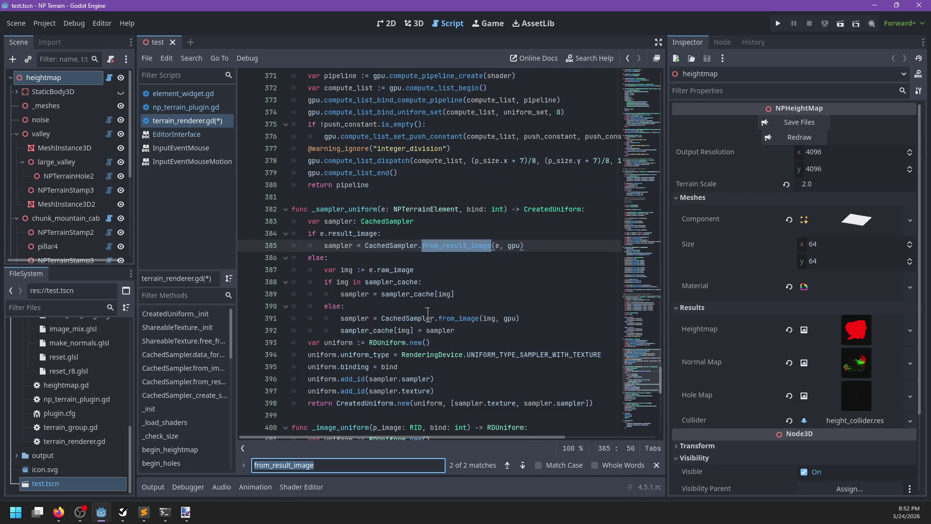
pyautogui.press('Escape')
pyautogui.click(538, 240)
# - Add result_samplers.append(sampler) on a new line after line 385
pyautogui.press('Return')
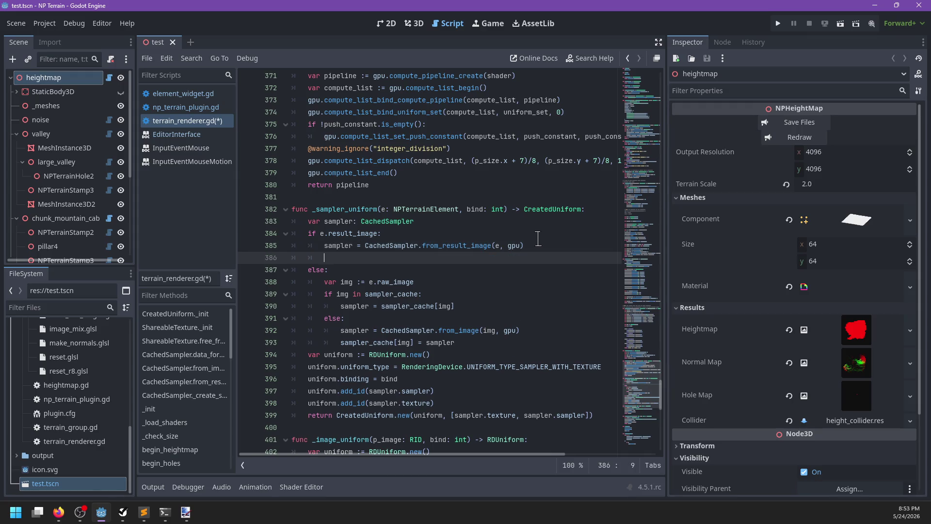
pyautogui.write('sul')
pyautogui.press('Return')
pyautogui.write('app')
pyautogui.press('Return')
pyautogui.write('pler)')
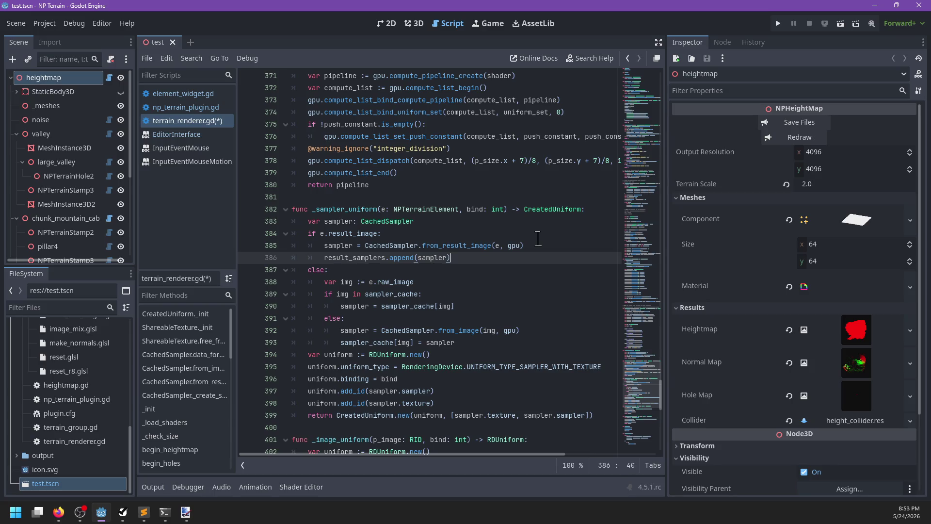
# - Search for '_free' to navigate to the _free_buffers function
pyautogui.doubleClick(338, 257)
pyautogui.scroll(-8, 438, 343)
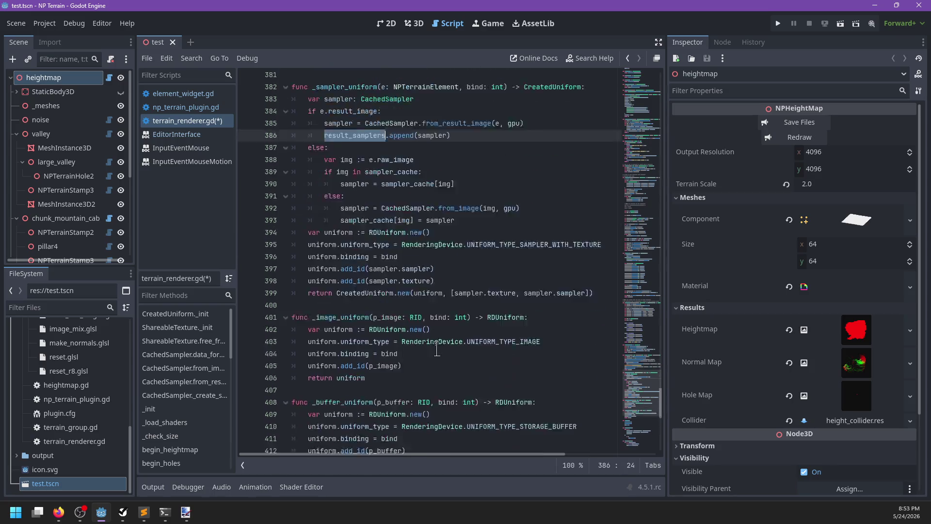
pyautogui.hotkey('ctrl', 'f')
pyautogui.write('sampler')
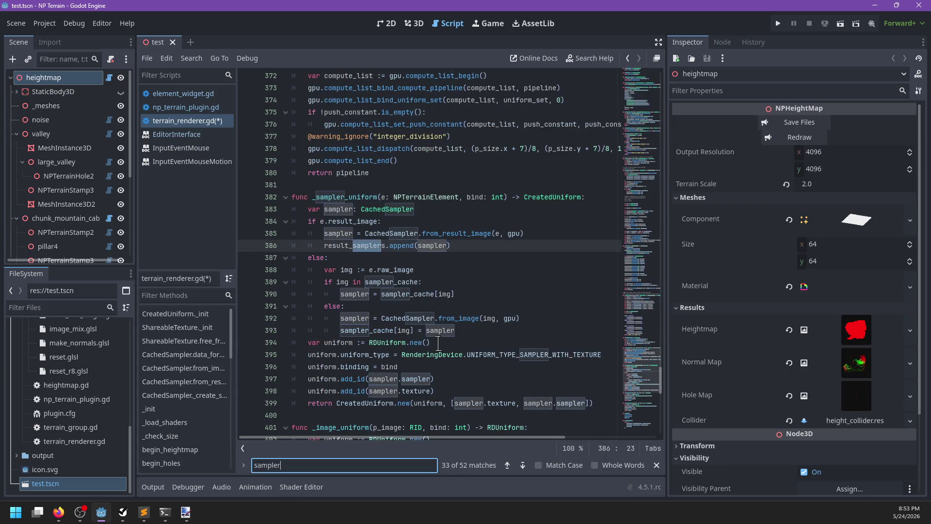
pyautogui.hotkey('ctrl', 'a')
pyautogui.write('_free')
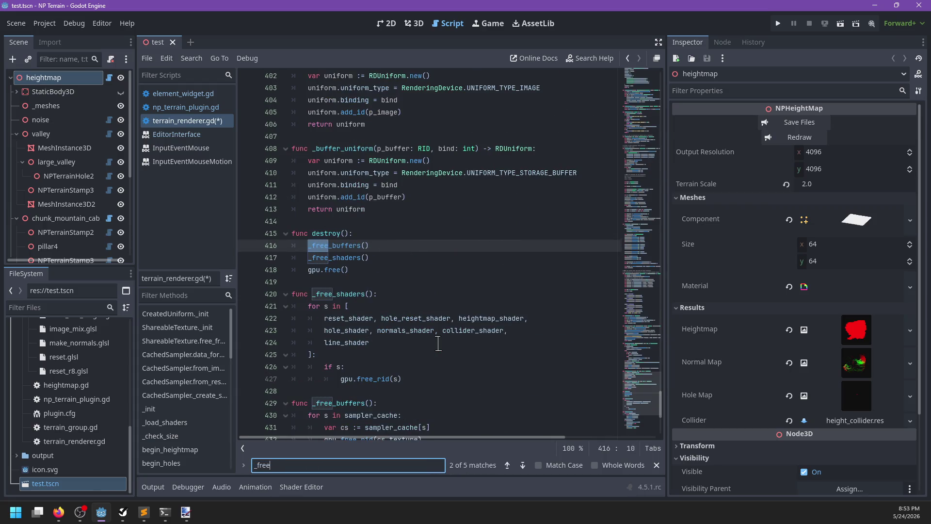
pyautogui.press('Escape')
pyautogui.scroll(-6, 383, 310)
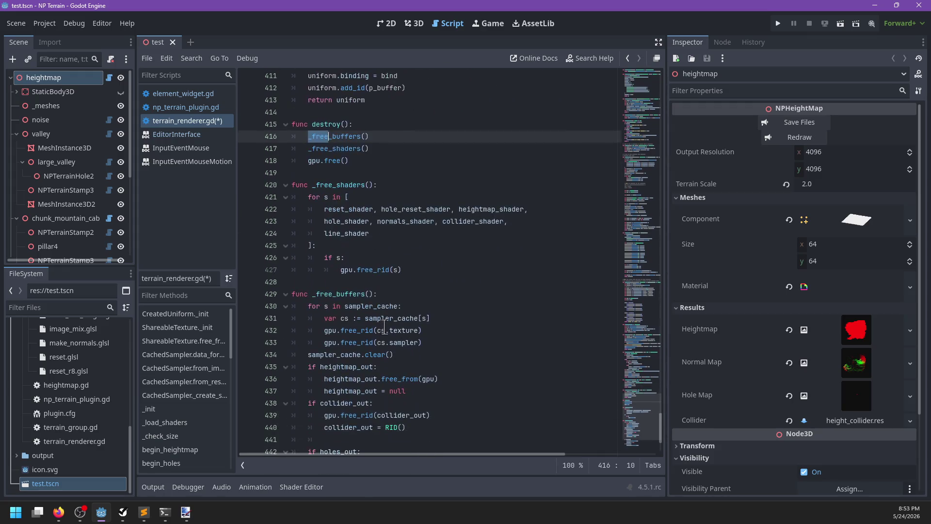
# - Add 'for s in result_samplers: gpu.free_rid(s)' in _free_buffers and save the script
pyautogui.click(438, 232)
pyautogui.press('Return')
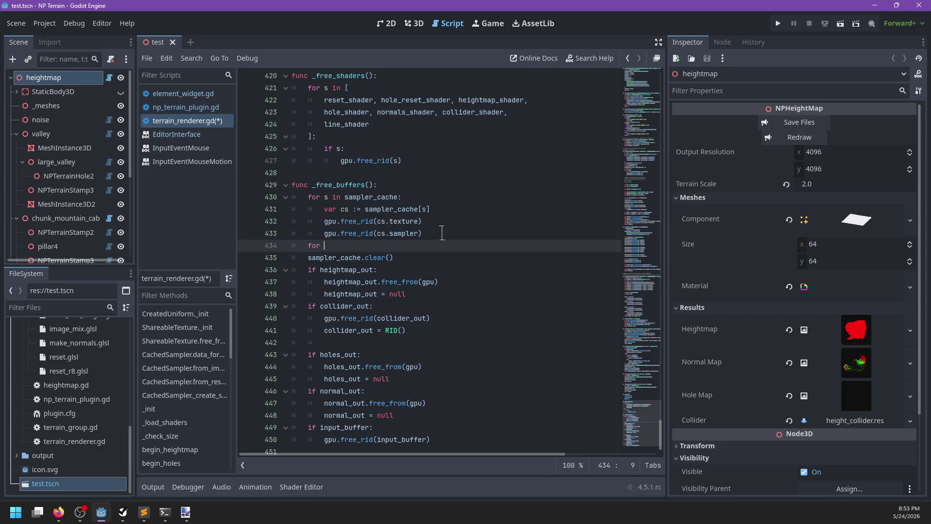
pyautogui.write('result_samplers:')
pyautogui.press('Return')
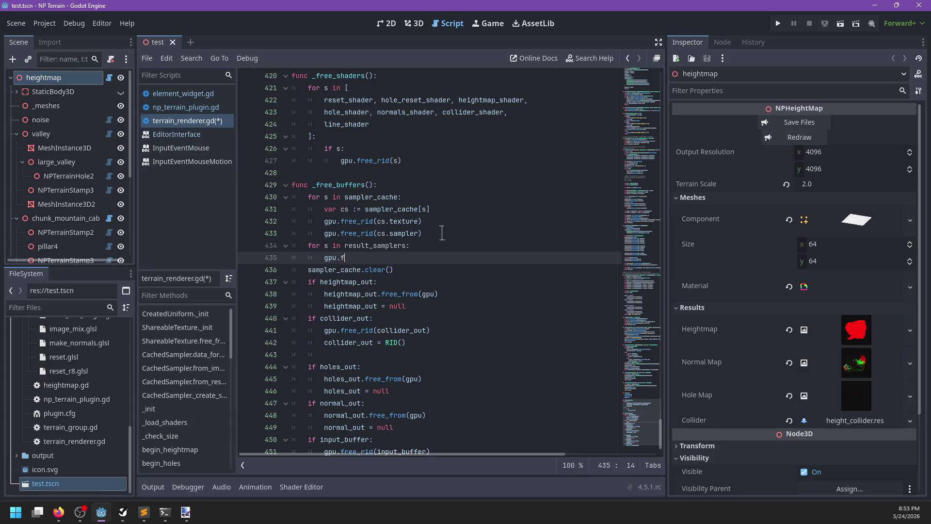
pyautogui.write('_rid(s)')
pyautogui.hotkey('ctrl', 's')
# - Switch between the 3D, 2D and script views, ending back on terrain_renderer.gd
pyautogui.click(415, 23)
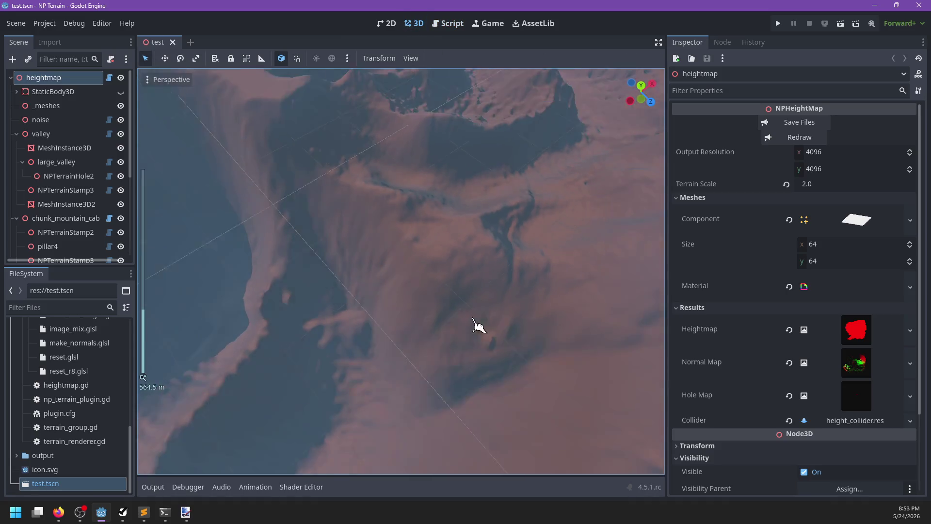
pyautogui.click(387, 24)
pyautogui.click(449, 25)
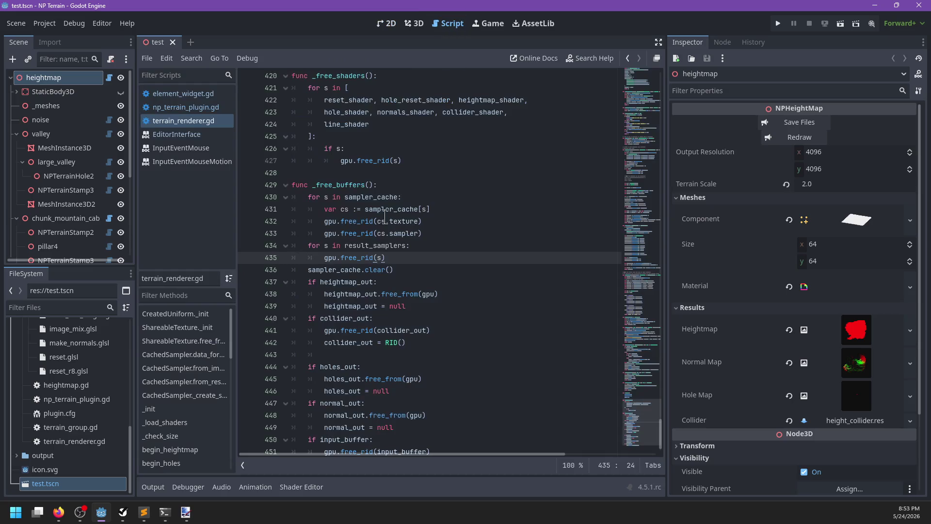
pyautogui.click(415, 23)
pyautogui.scroll(-4, 401, 202)
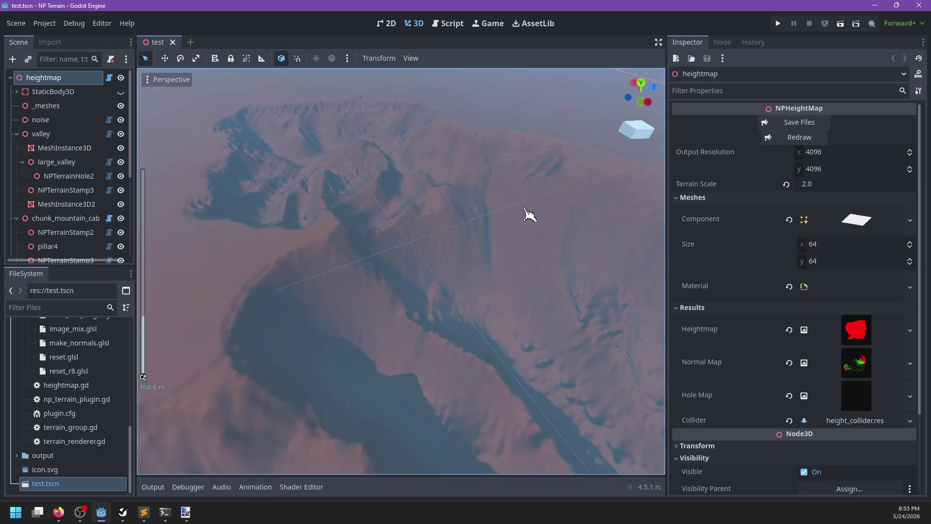
pyautogui.click(449, 23)
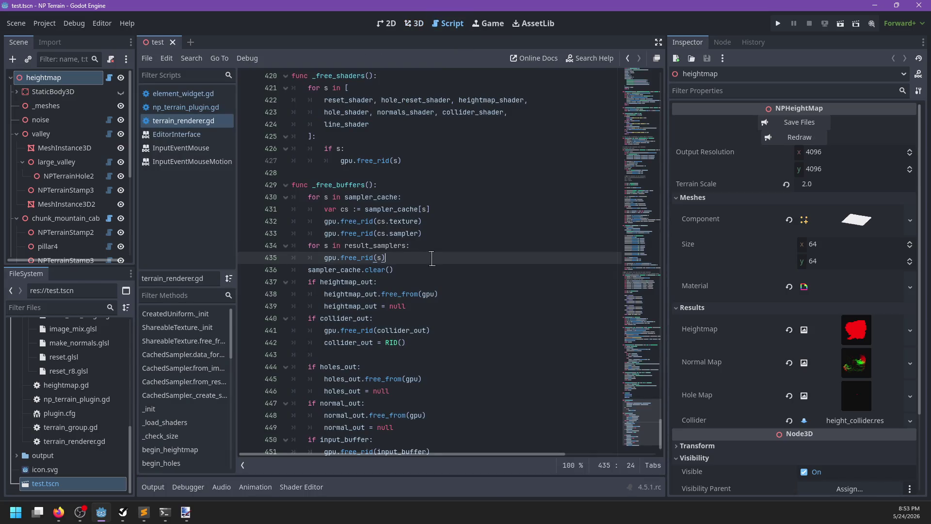
# - Add result_samplers.clear() after the free loop, move sampler_cache.clear() above it, and save
pyautogui.press('Return')
pyautogui.press('BackSpace')
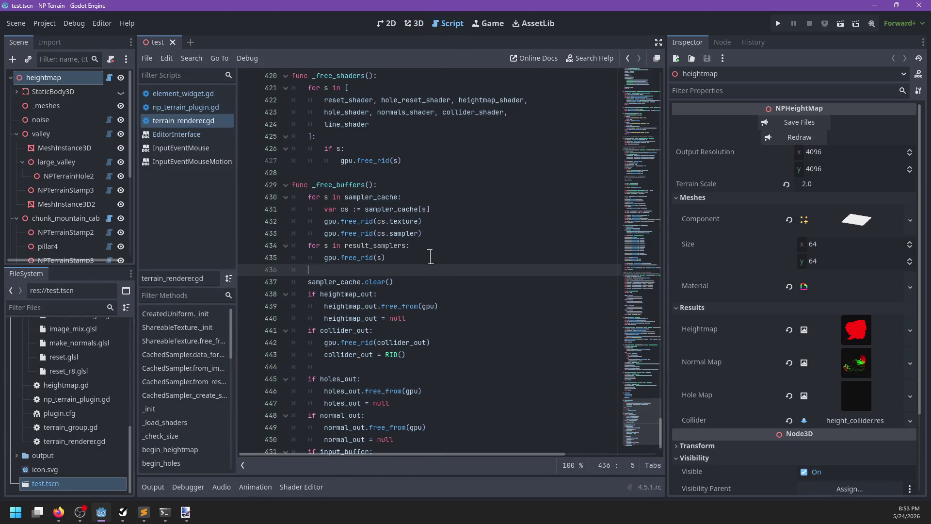
pyautogui.press('Return')
pyautogui.press('Down')
pyautogui.hotkey('alt', 'Up')
pyautogui.hotkey('alt', 'Up')
pyautogui.hotkey('alt', 'Up')
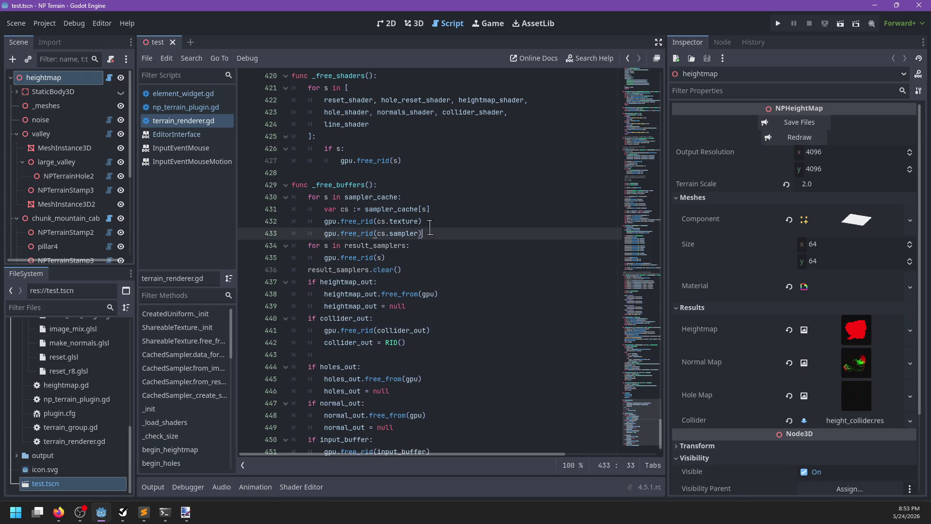
pyautogui.hotkey('ctrl', 's')
# - In the 3D view, select large_valley and turn on Terrain Stamp Editing, then return to the script
pyautogui.moveTo(146, 518)
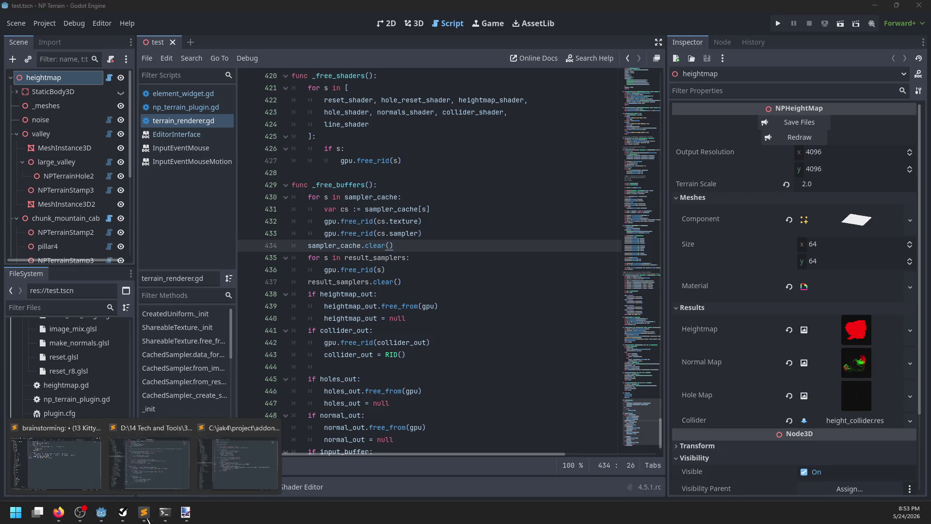
pyautogui.click(414, 24)
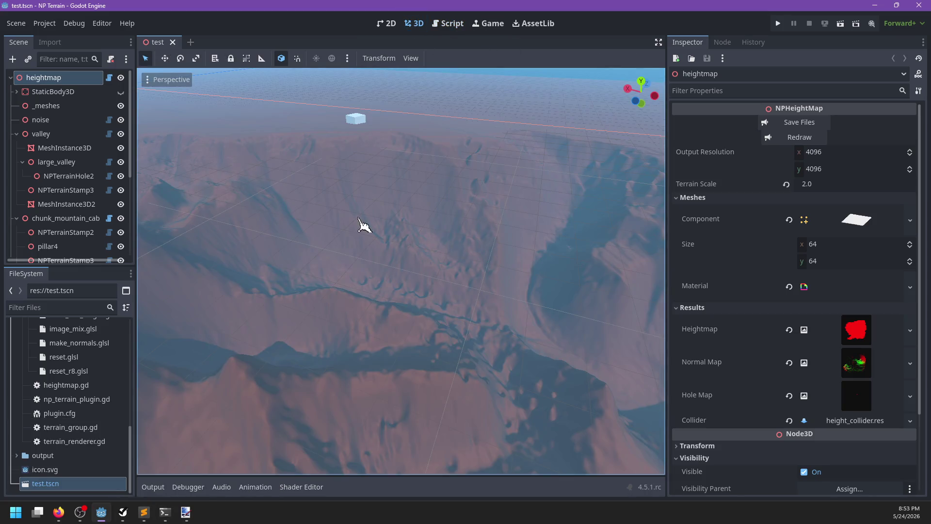
pyautogui.doubleClick(68, 162)
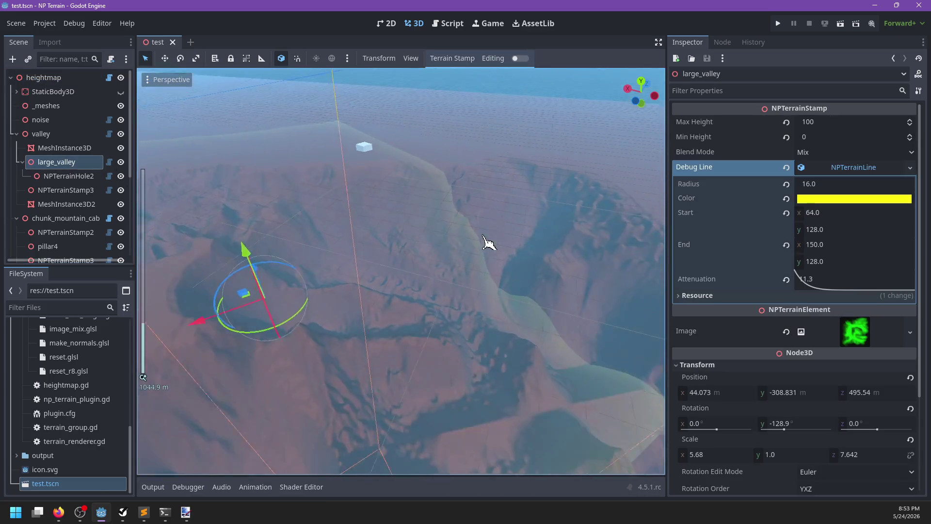
pyautogui.click(520, 58)
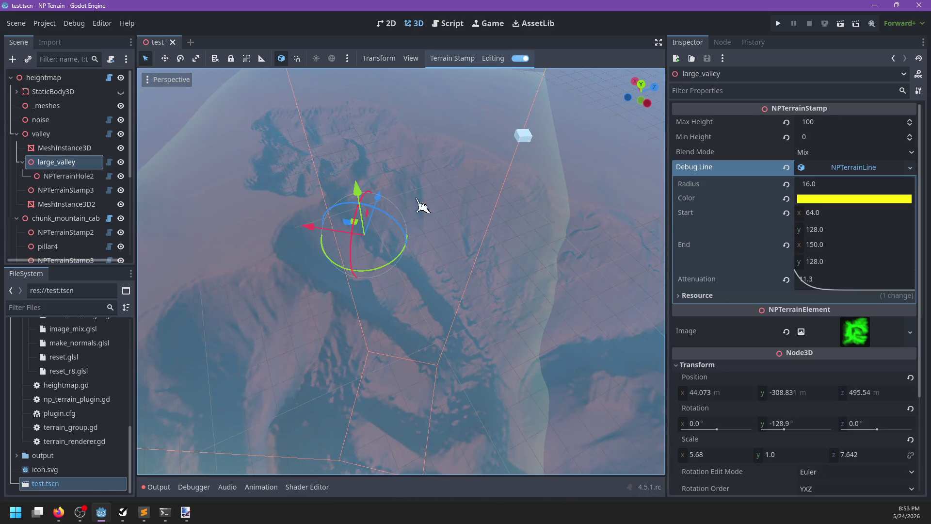
pyautogui.scroll(5, 429, 264)
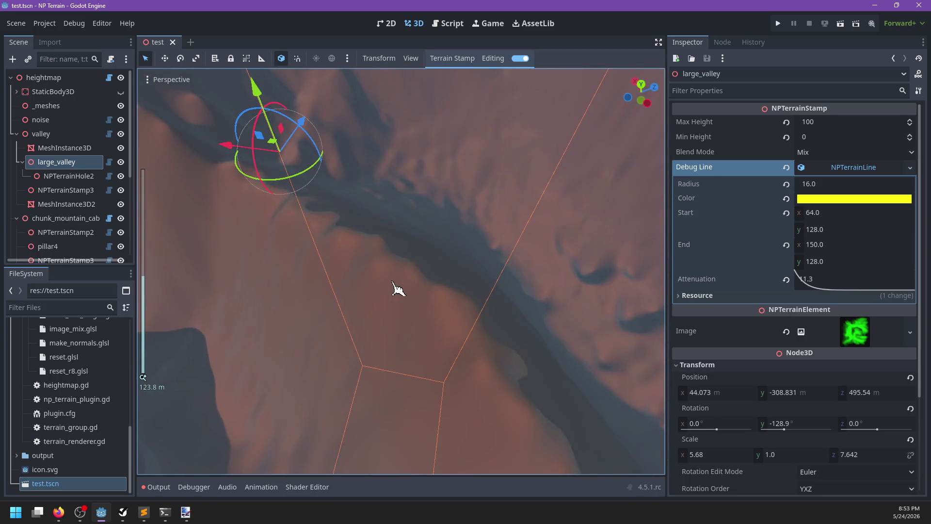
pyautogui.scroll(-15, 482, 271)
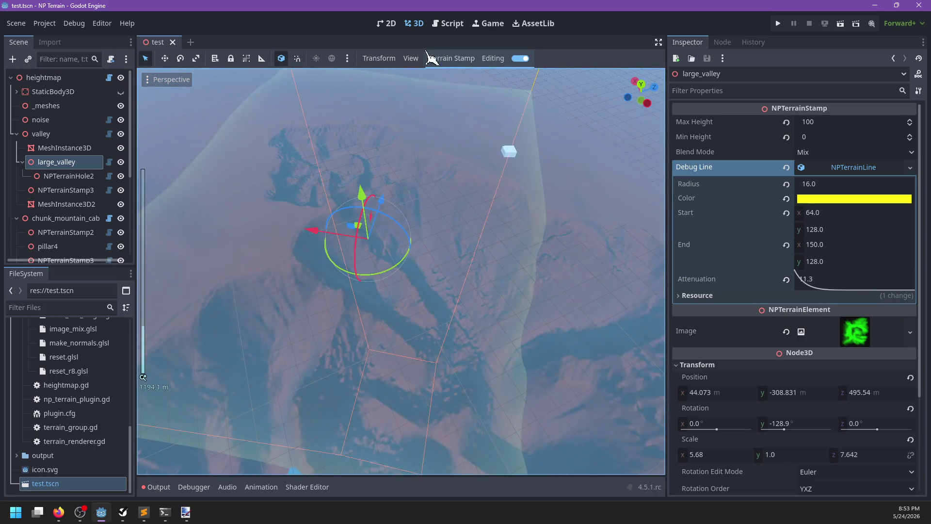
pyautogui.click(447, 23)
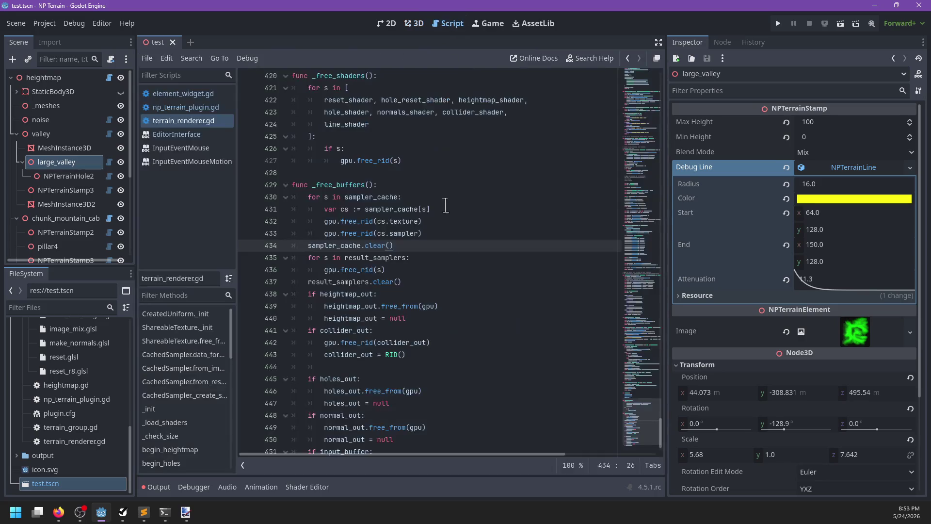
# - Locate the 1000 ray length multiplier on line 58 of np_terrain_plugin.gd, briefly checking element_widget.gd
pyautogui.click(186, 107)
pyautogui.scroll(-5, 436, 281)
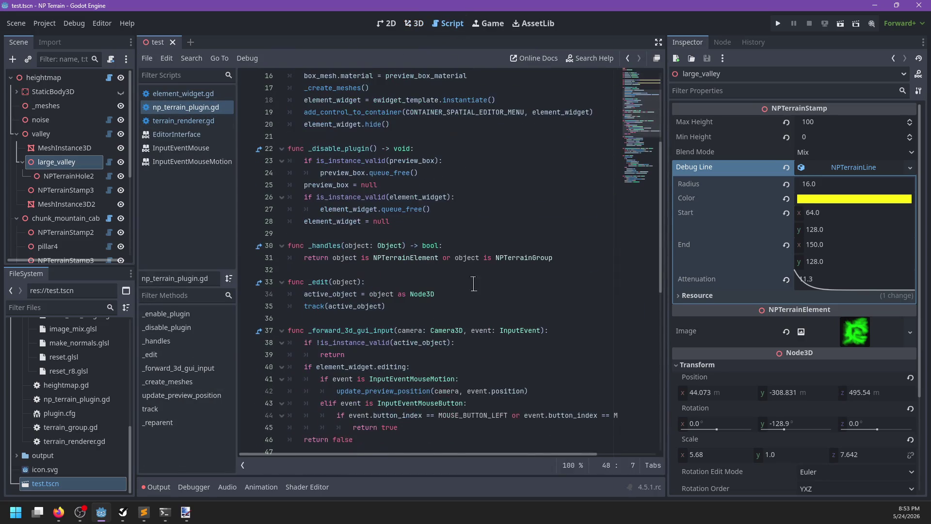
pyautogui.click(517, 267)
pyautogui.hotkey('ctrl', 'f')
pyautogui.write('*')
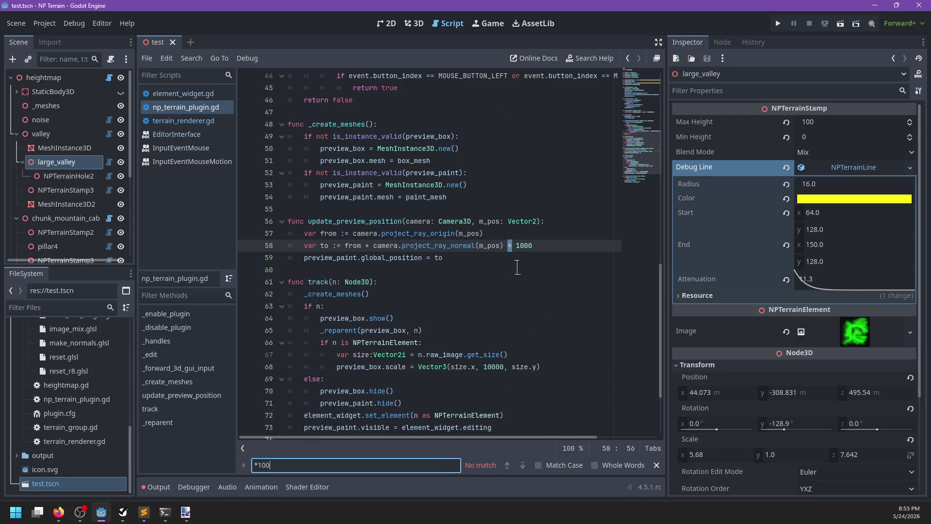
pyautogui.press('Escape')
pyautogui.click(220, 93)
pyautogui.hotkey('ctrl', 'f')
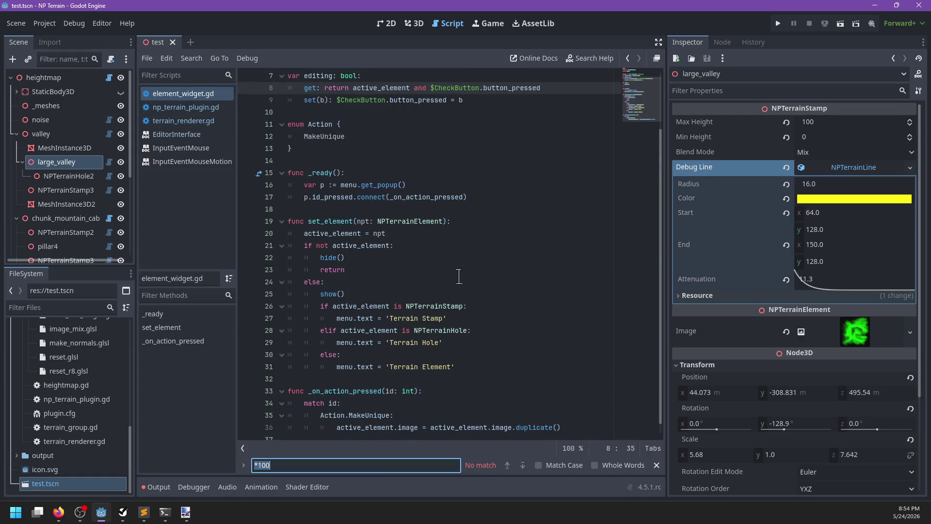
pyautogui.write('0')
pyautogui.press('Escape')
pyautogui.click(186, 108)
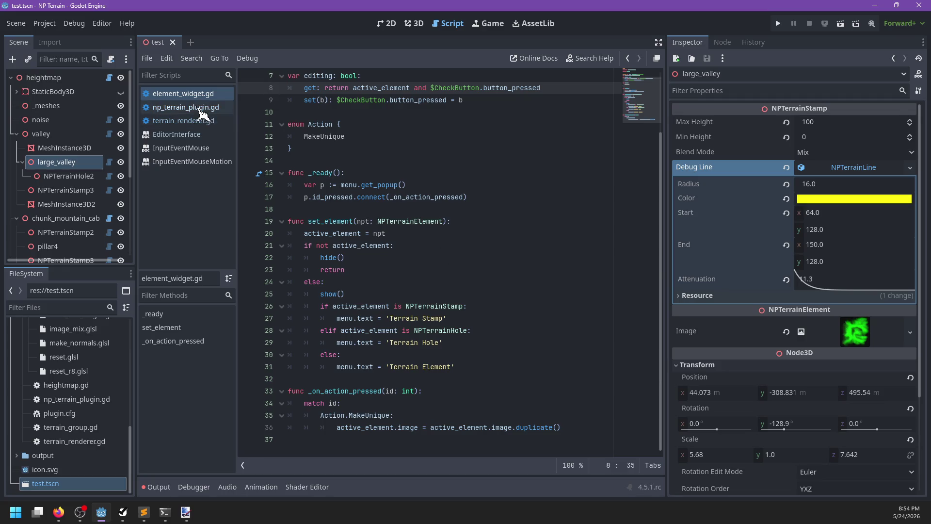
# - Change the ray multiplier from 1000 to 25, save, and check the Output log for errors
pyautogui.doubleClick(521, 245)
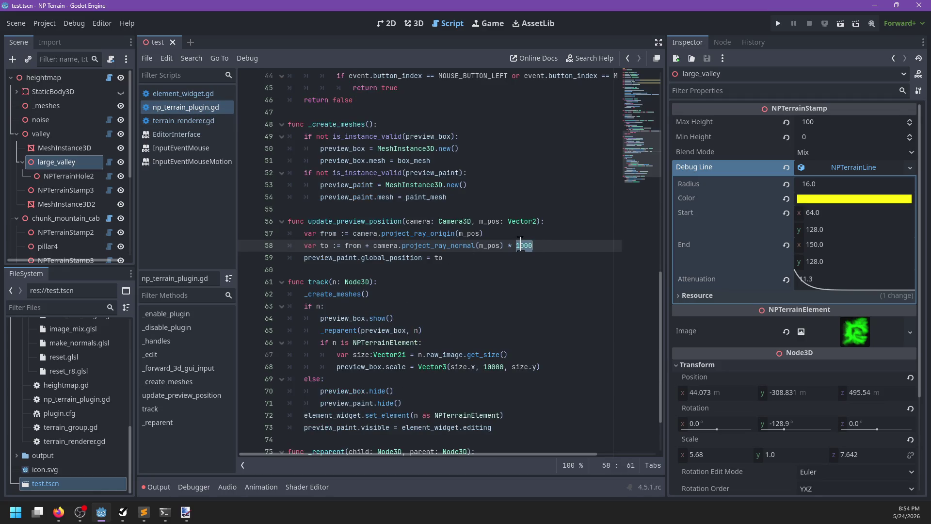
pyautogui.hotkey('ctrl', 's')
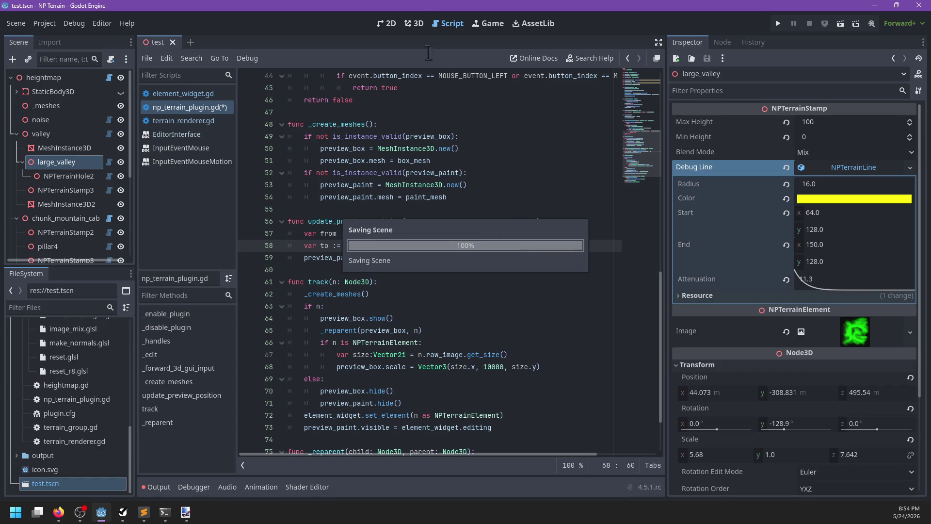
pyautogui.click(414, 24)
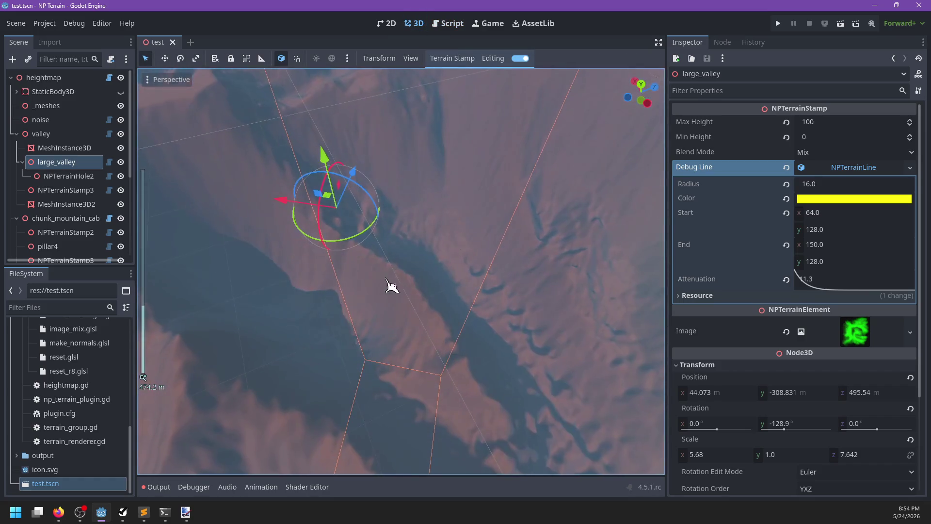
pyautogui.click(449, 24)
pyautogui.click(525, 246)
pyautogui.write('5')
pyautogui.press('Return')
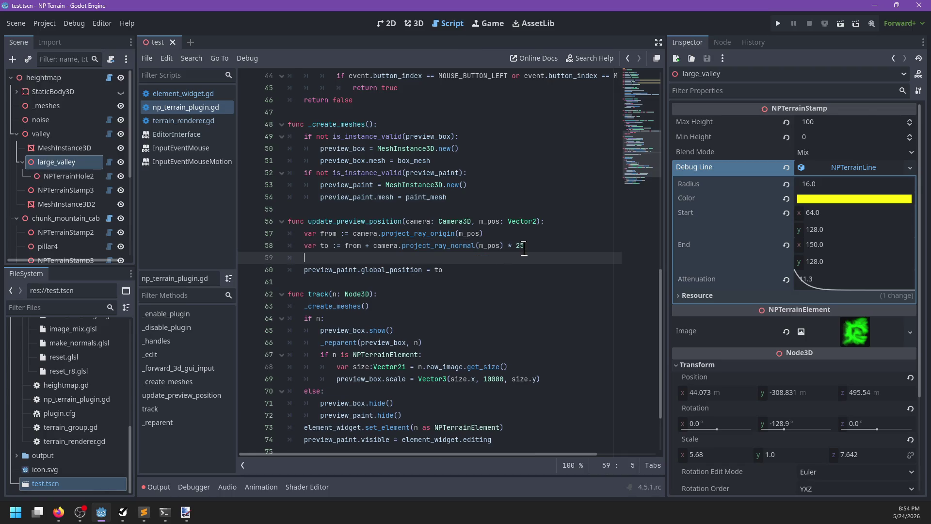
pyautogui.press('BackSpace')
pyautogui.press('BackSpace')
pyautogui.hotkey('ctrl', 's')
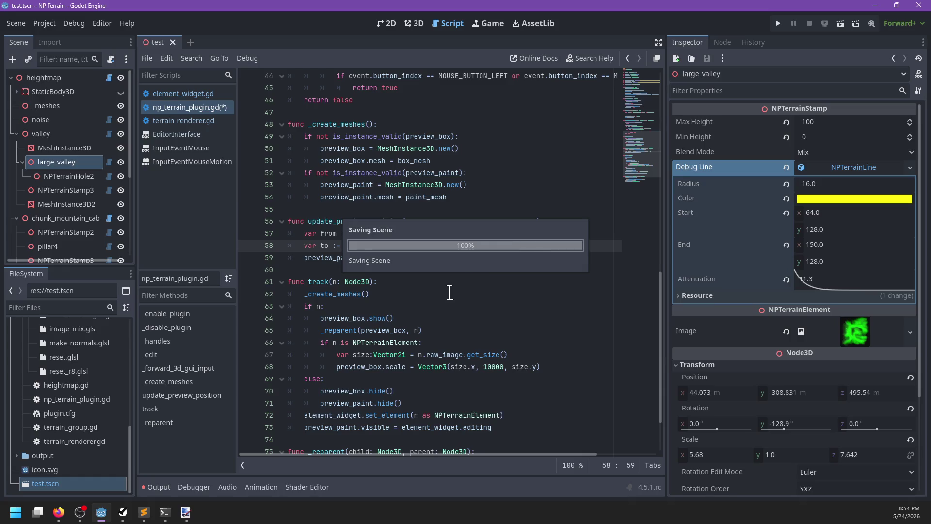
pyautogui.click(161, 485)
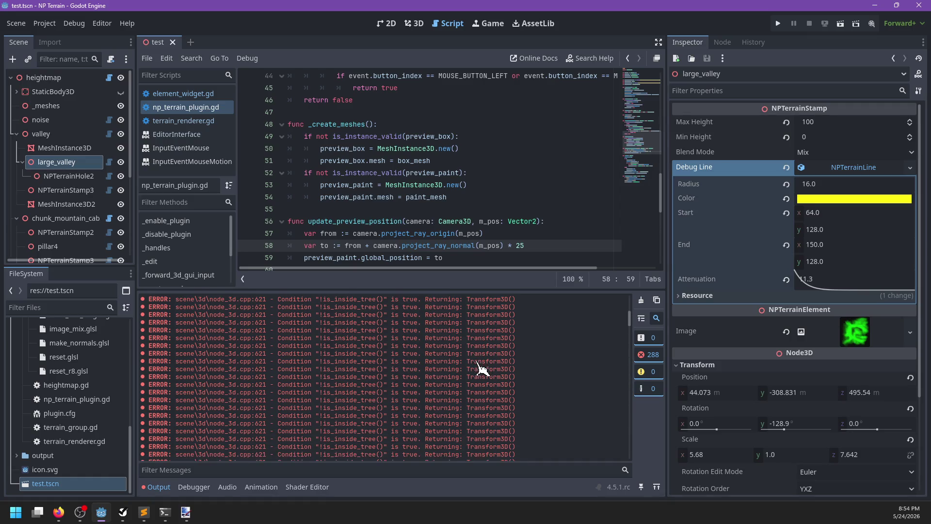
# - Review update_preview_position and highlight every use of preview_paint in np_terrain_plugin.gd
pyautogui.click(582, 221)
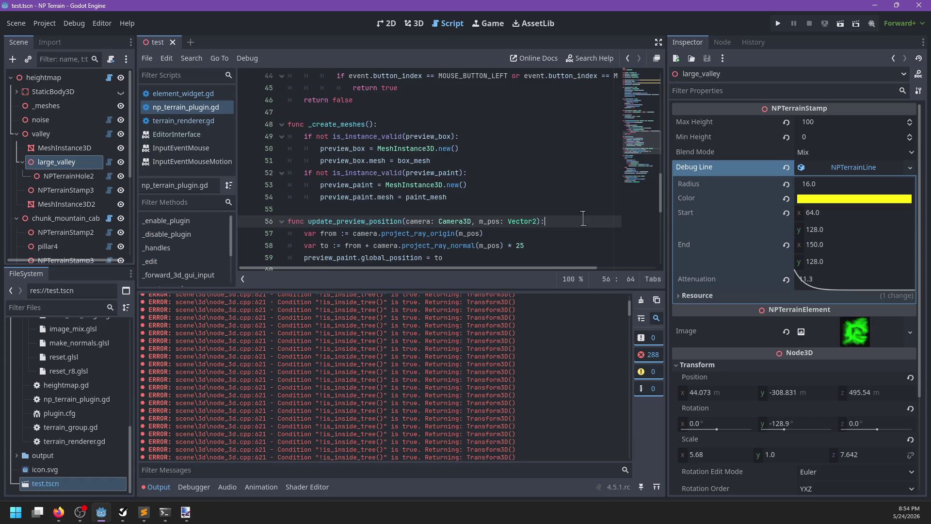
pyautogui.scroll(-1, 558, 225)
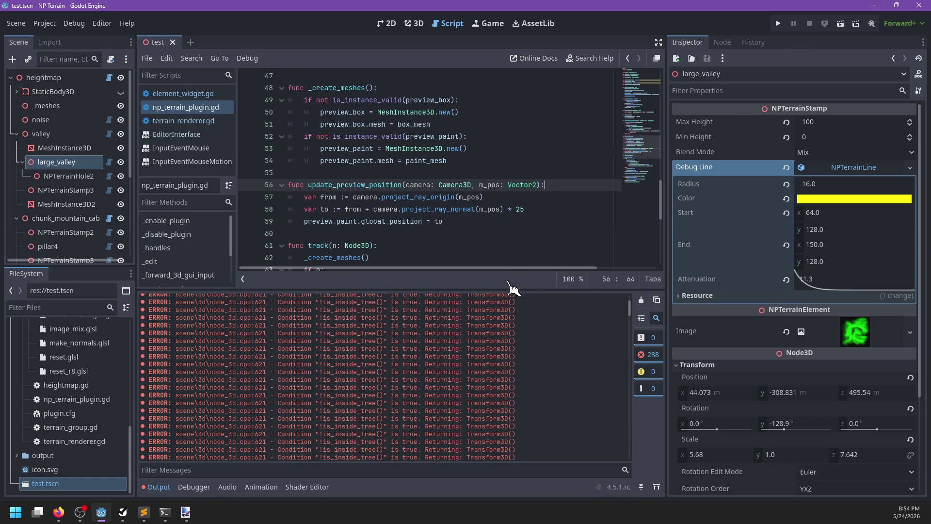
pyautogui.doubleClick(318, 221)
pyautogui.scroll(8, 420, 214)
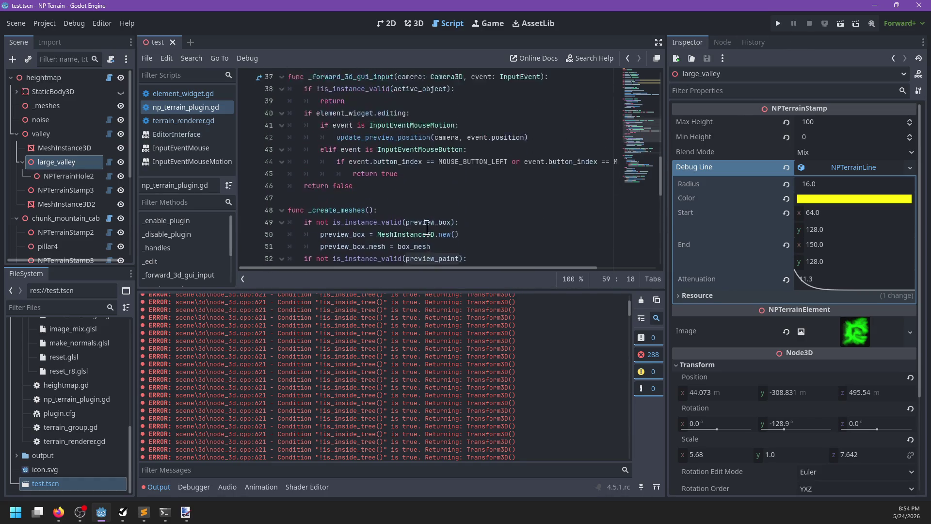
pyautogui.scroll(5, 420, 214)
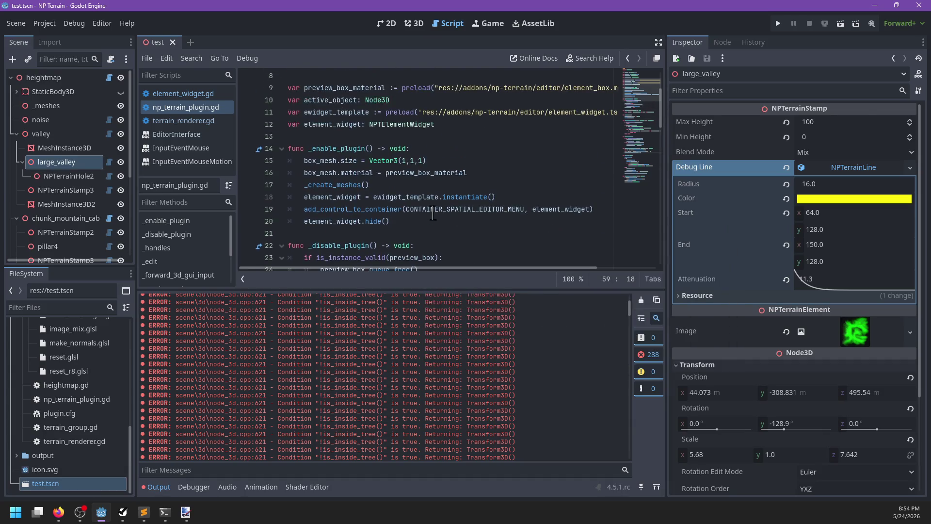
pyautogui.scroll(-4, 433, 213)
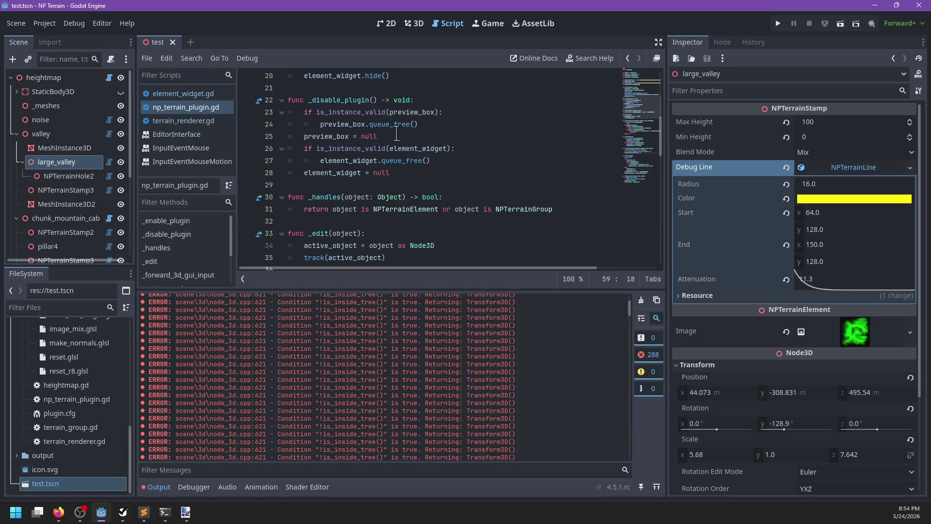
# - Place the caret on the preview_box free line, collapse the Output panel, and return to 3D
pyautogui.click(443, 125)
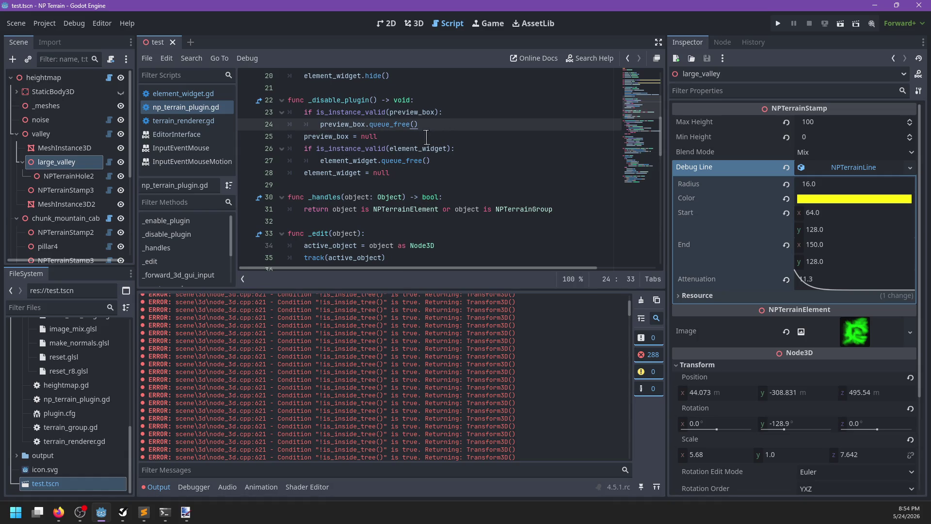
pyautogui.click(163, 487)
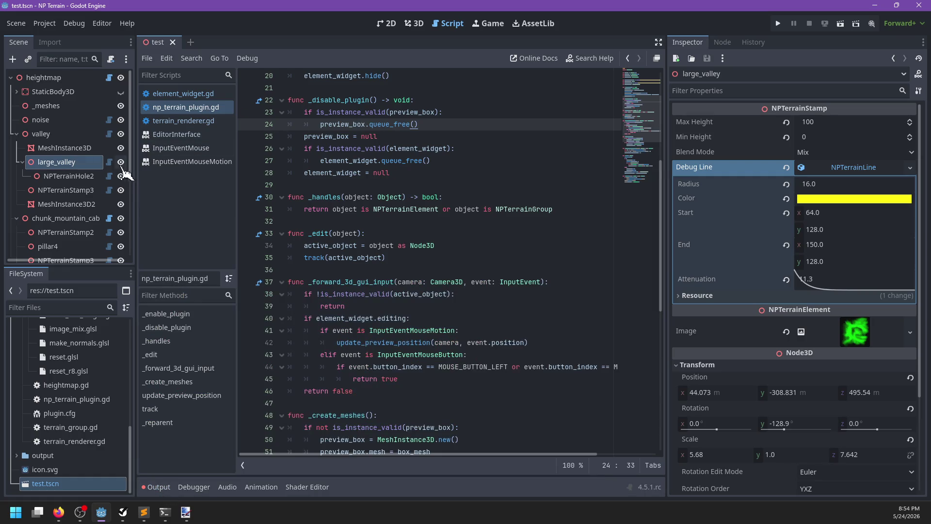
pyautogui.click(414, 23)
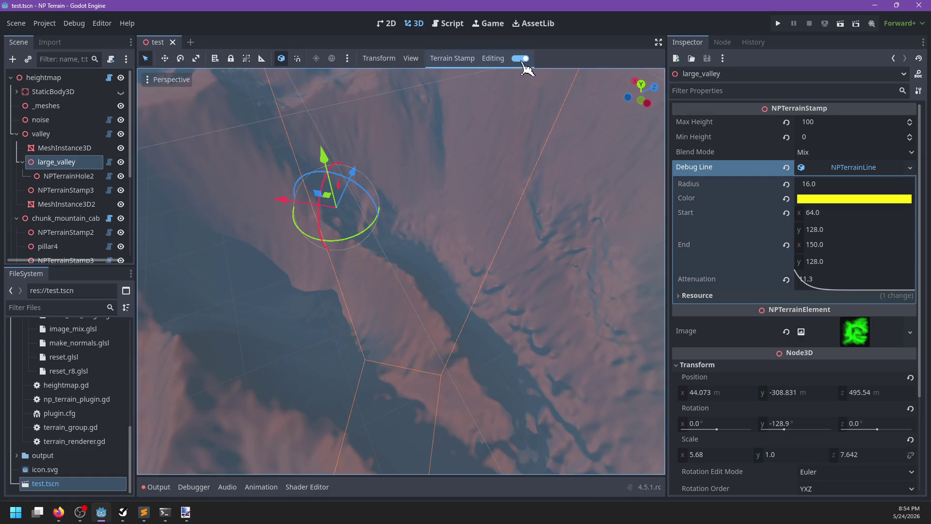
# - Add _reparent(preview_paint, n) below the preview_box reparent call in track() and save
pyautogui.click(449, 24)
pyautogui.hotkey('ctrl', 'f')
pyautogui.write('_reparent')
pyautogui.press('Escape')
pyautogui.click(445, 255)
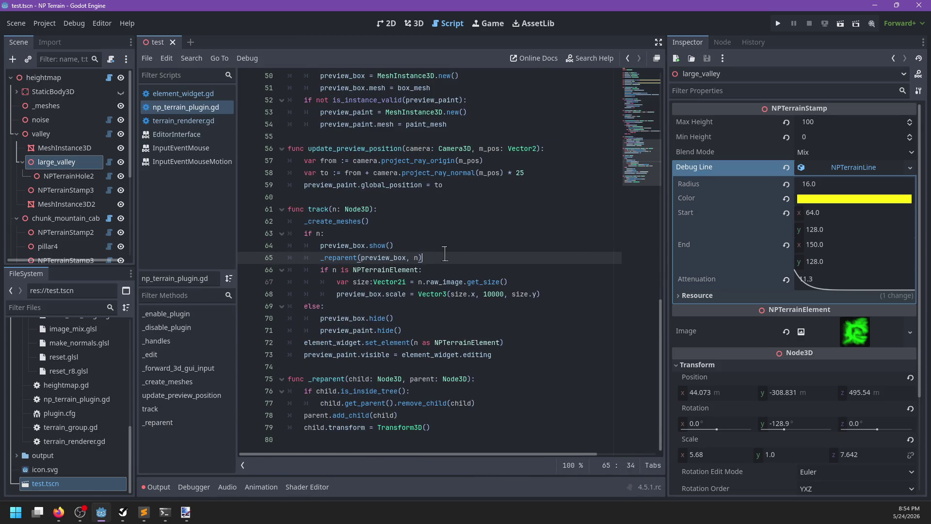
pyautogui.press('Return')
pyautogui.write('de')
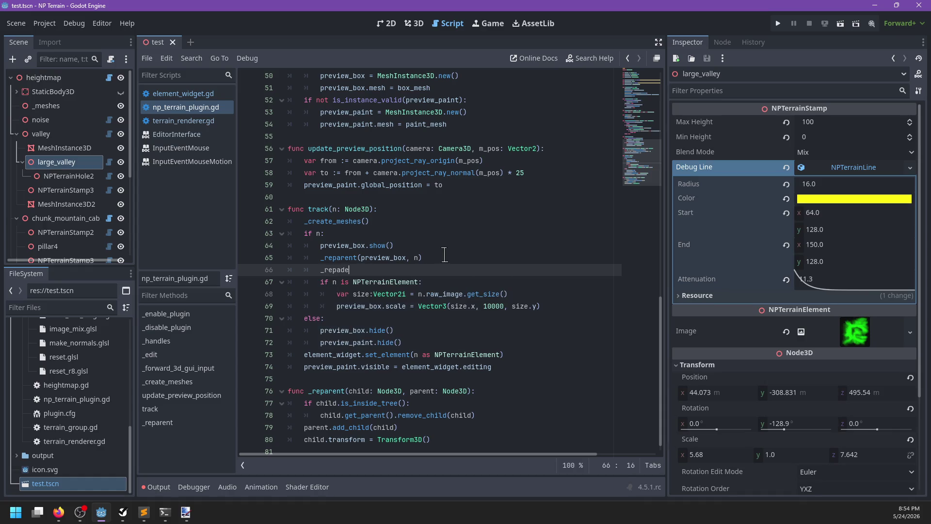
pyautogui.press('Return')
pyautogui.write('_paint, n)')
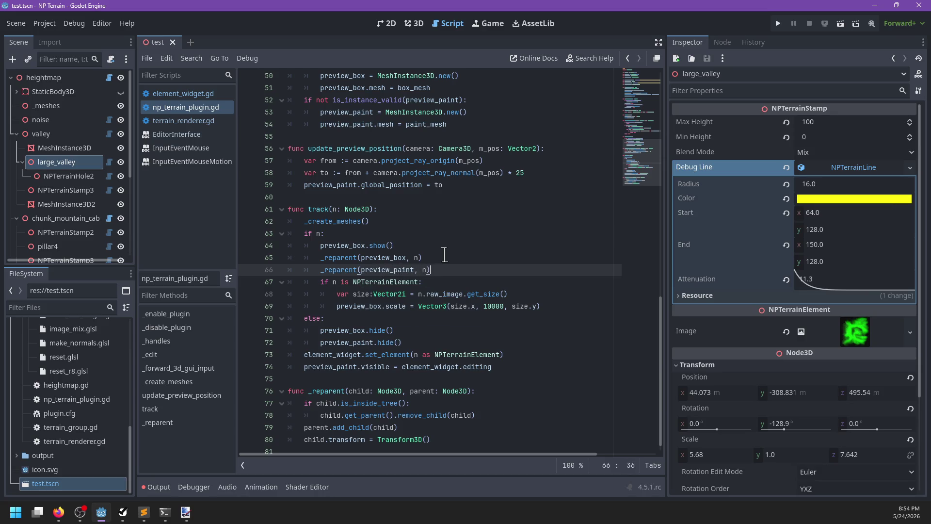
pyautogui.hotkey('ctrl', 's')
# - Search the script for 'preview', then go back to the 3D viewport
pyautogui.scroll(-1, 462, 289)
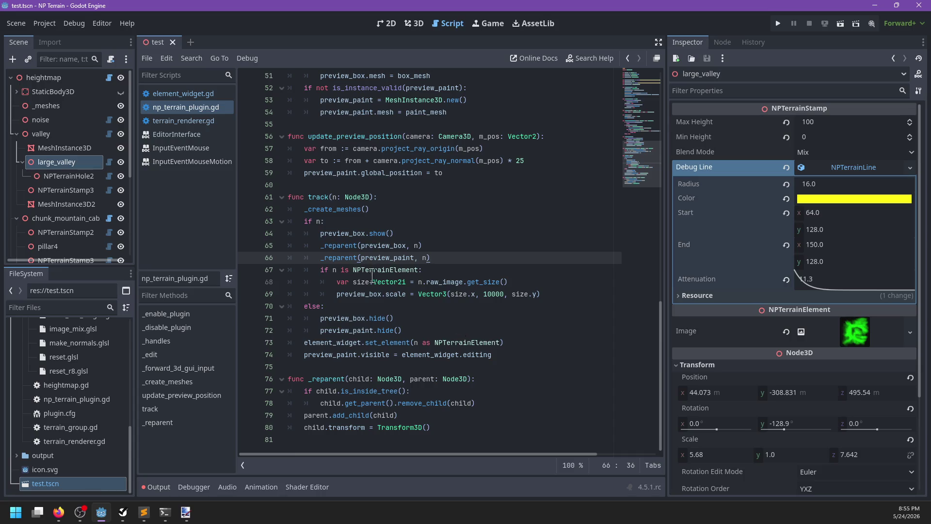
pyautogui.hotkey('ctrl', 'f')
pyautogui.write('preview')
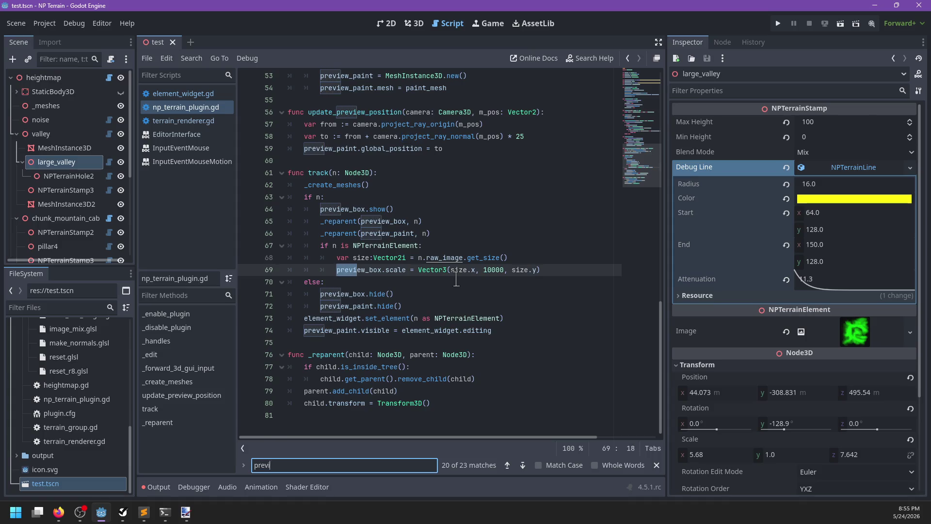
pyautogui.press('Escape')
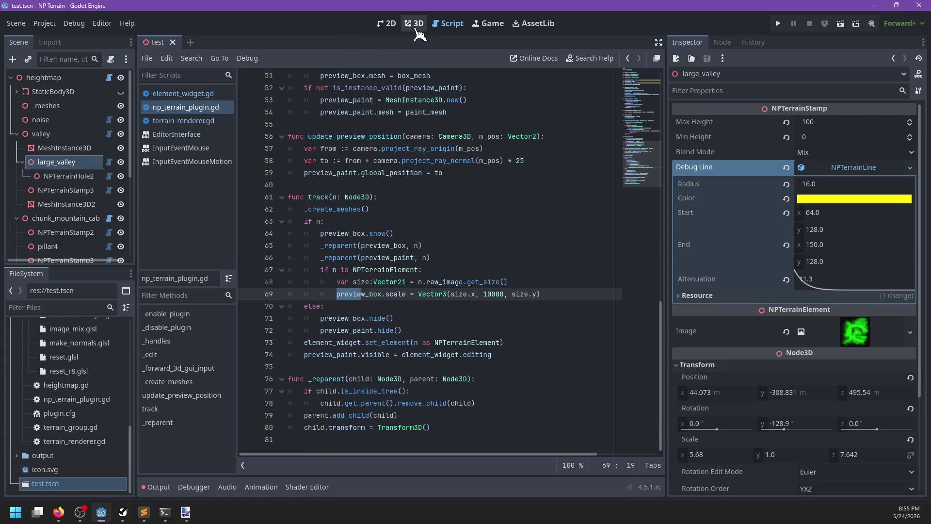
pyautogui.click(415, 23)
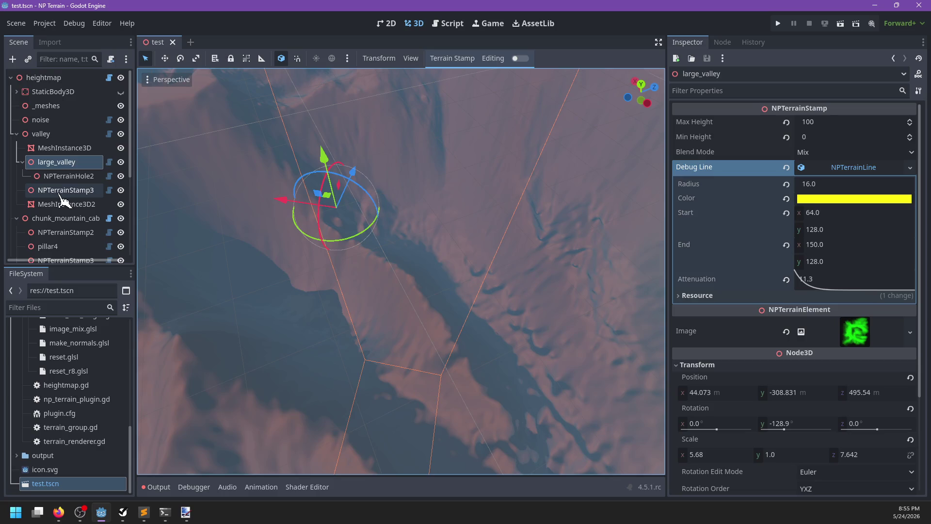
# - Select NPTerrainStamp3, frame it in the viewport, and turn on stamp Editing
pyautogui.click(66, 192)
pyautogui.moveTo(396, 272)
pyautogui.mouseDown()
pyautogui.moveTo(270, 254)
pyautogui.moveTo(370, 260)
pyautogui.moveTo(504, 201)
pyautogui.moveTo(458, 274)
pyautogui.mouseUp()
pyautogui.press('f')
pyautogui.click(520, 59)
# - Clear the errors from the Output log and return to track() in the script
pyautogui.click(145, 483)
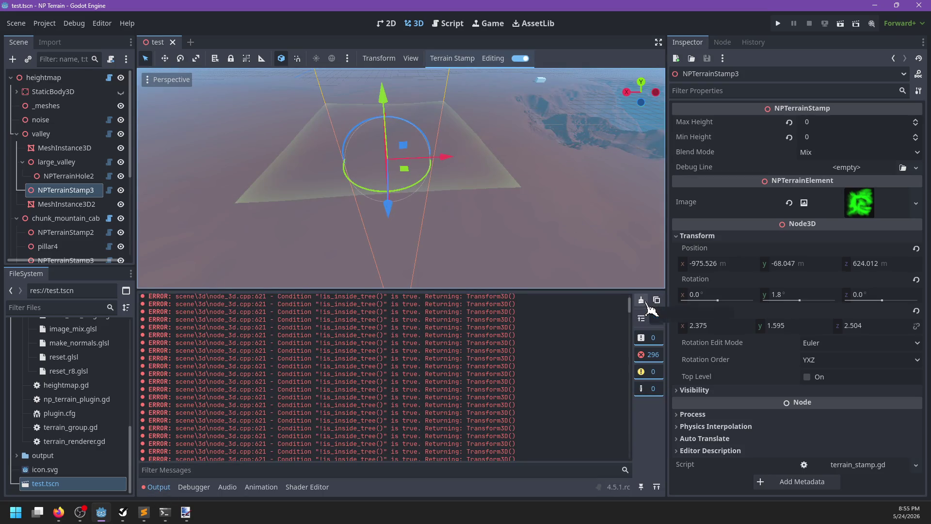
pyautogui.click(642, 301)
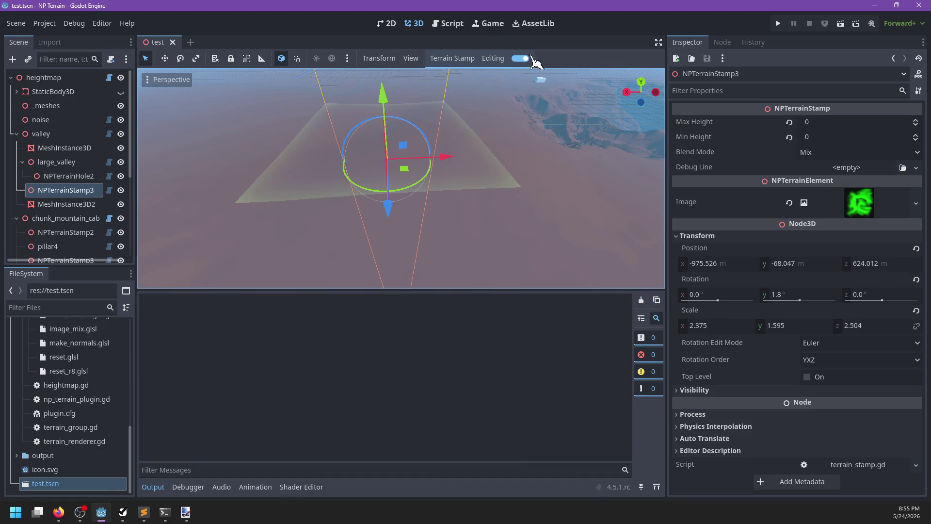
pyautogui.click(451, 24)
pyautogui.scroll(-3, 402, 213)
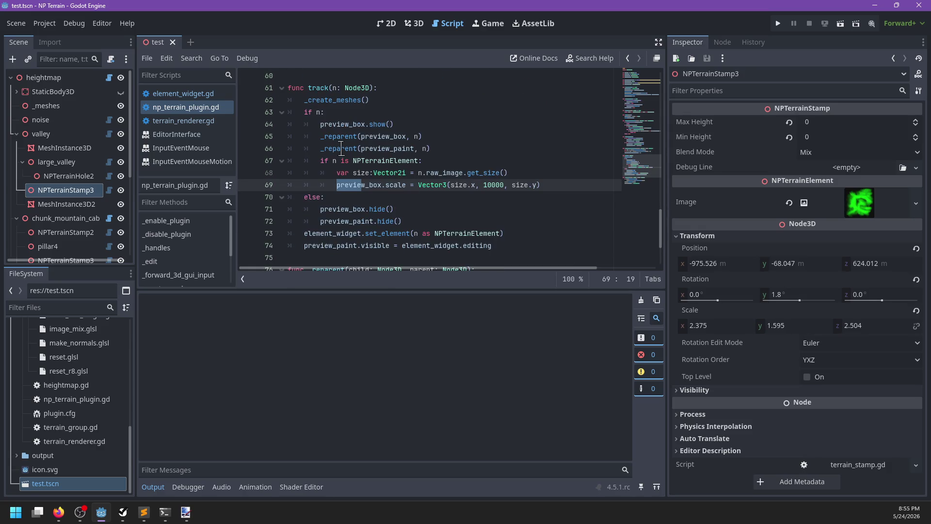
# - Start a debug line print('Editing ', n after preview_box.show() in track()
pyautogui.doubleClick(341, 149)
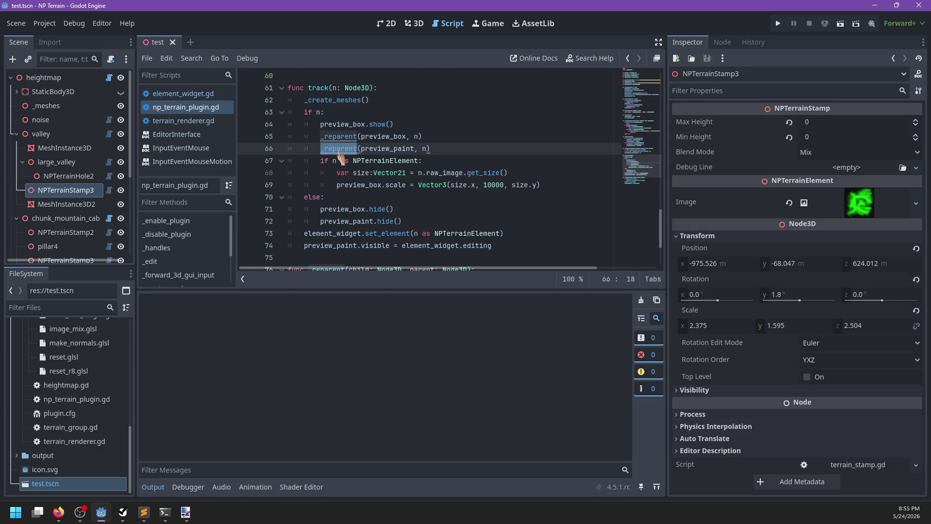
pyautogui.click(429, 124)
pyautogui.press('Return')
pyautogui.write('[')
pyautogui.press('BackSpace')
pyautogui.press('BackSpace')
pyautogui.press('BackSpace')
pyautogui.write('b')
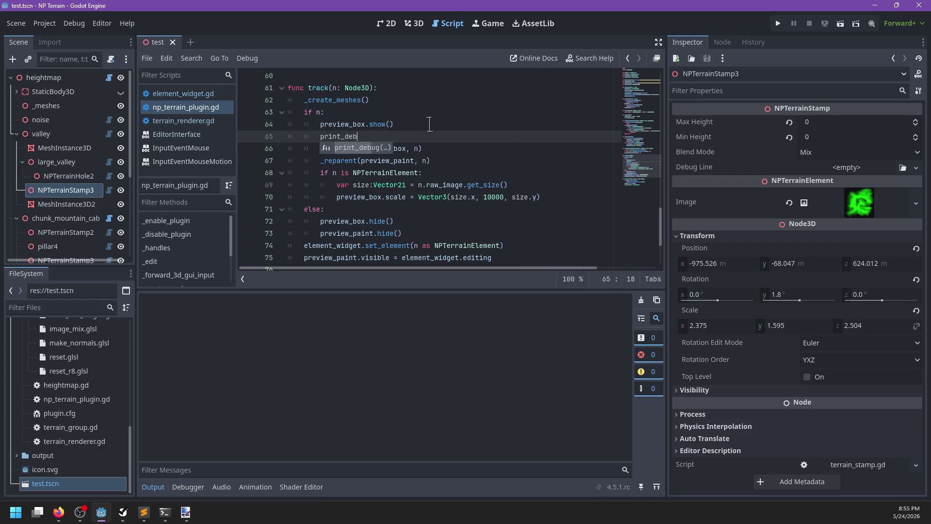
pyautogui.press('BackSpace')
pyautogui.press('BackSpace')
pyautogui.press('BackSpace')
pyautogui.write('(')
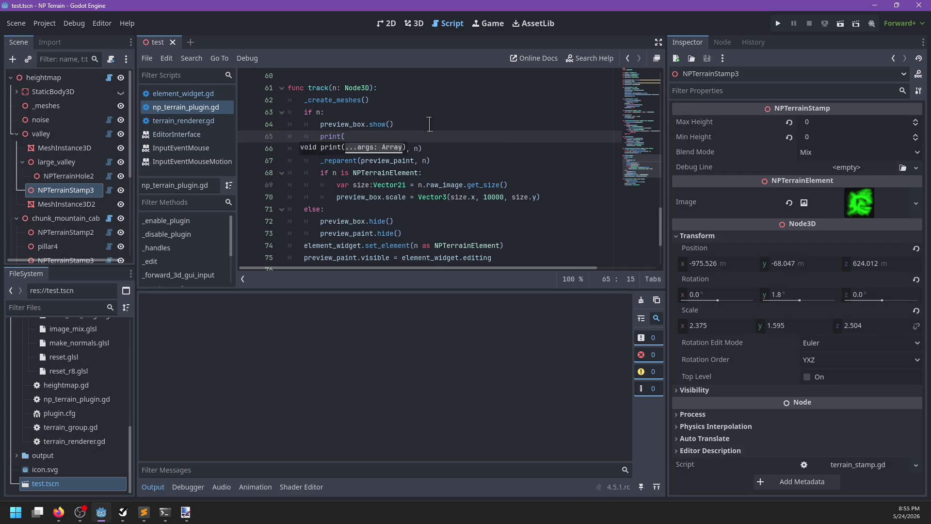
pyautogui.write('"')
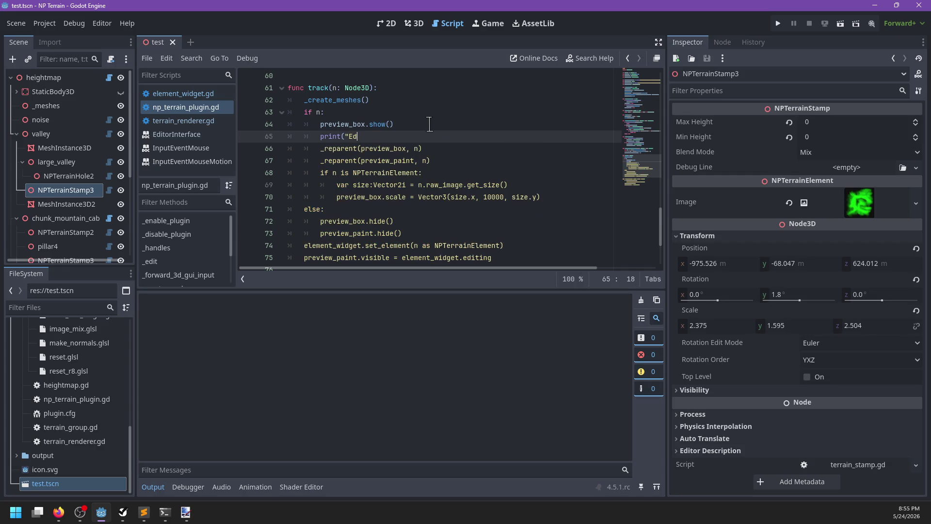
pyautogui.press('BackSpace')
pyautogui.write("'")
pyautogui.write("', n")
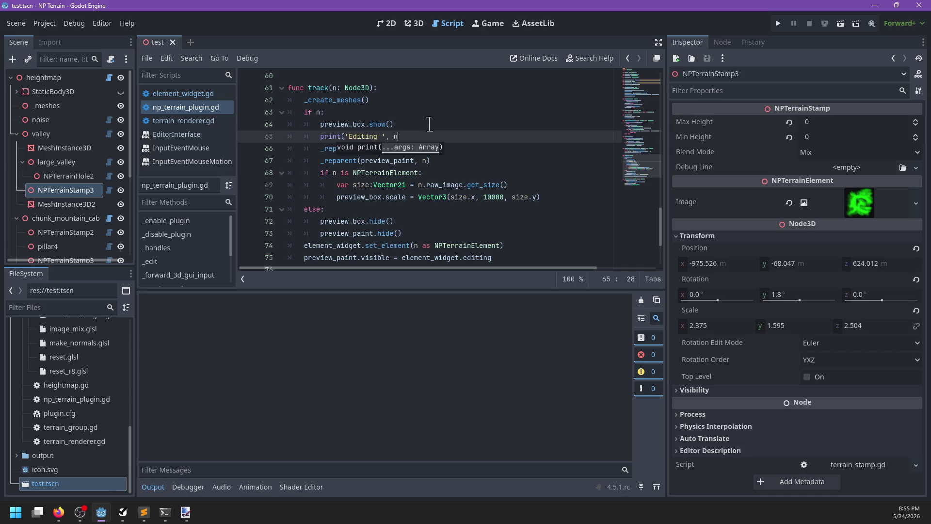
pyautogui.write('e)')
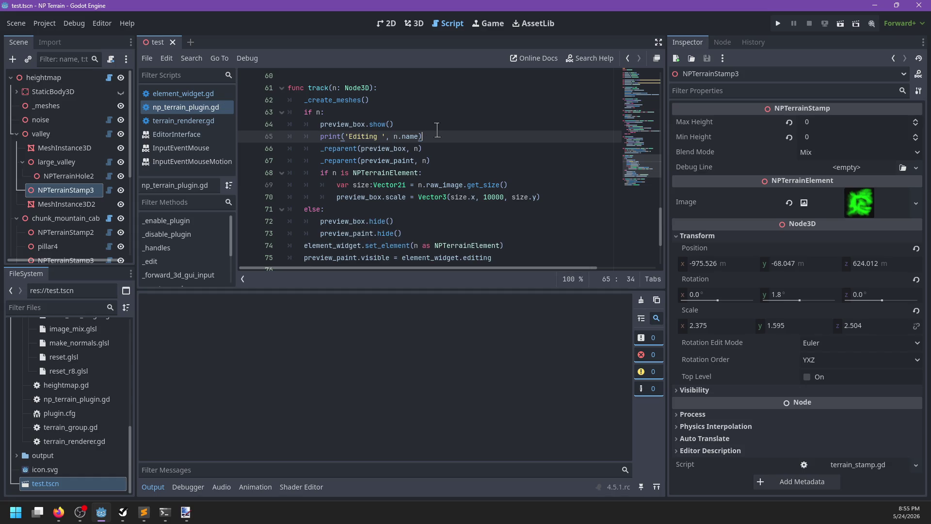
# - In the 3D view, select NPTerrainStamp3 and turn terrain stamp Editing on
pyautogui.click(414, 23)
pyautogui.click(79, 202)
pyautogui.click(81, 191)
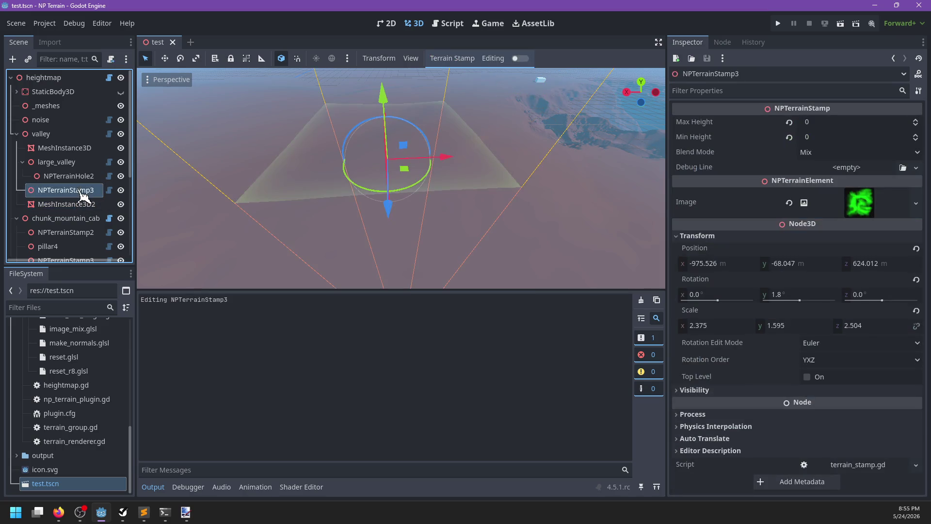
pyautogui.moveTo(454, 172); pyautogui.dragTo(458, 197)
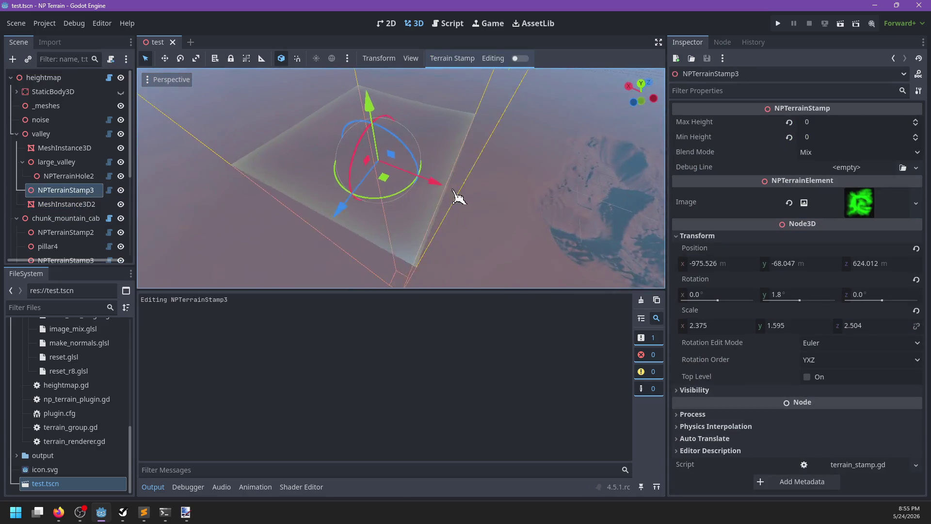
pyautogui.click(521, 58)
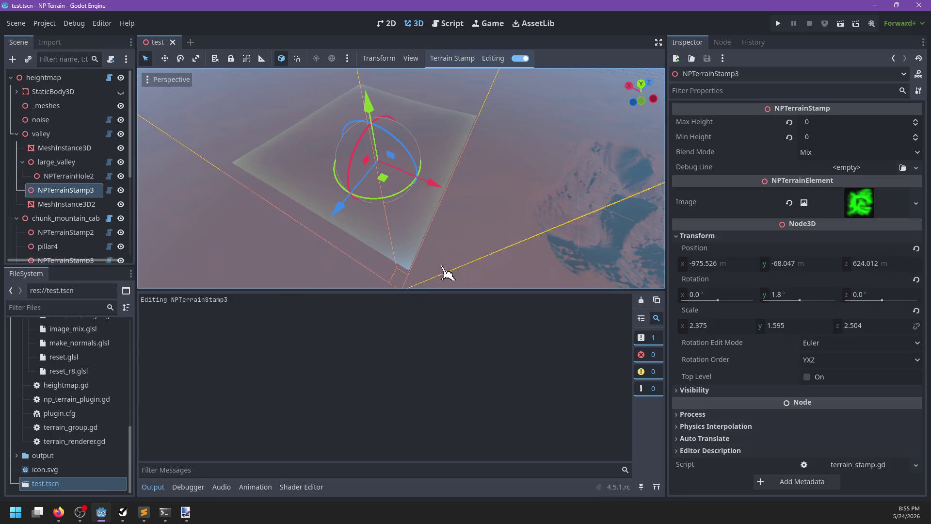
# - Orbit, pan and zoom around the stamp to watch the paint preview follow the mouse
pyautogui.scroll(3, 514, 224)
pyautogui.scroll(-3, 509, 220)
pyautogui.moveTo(510, 221)
pyautogui.mouseDown()
pyautogui.moveTo(484, 208)
pyautogui.moveTo(436, 260)
pyautogui.moveTo(427, 203)
pyautogui.mouseUp()
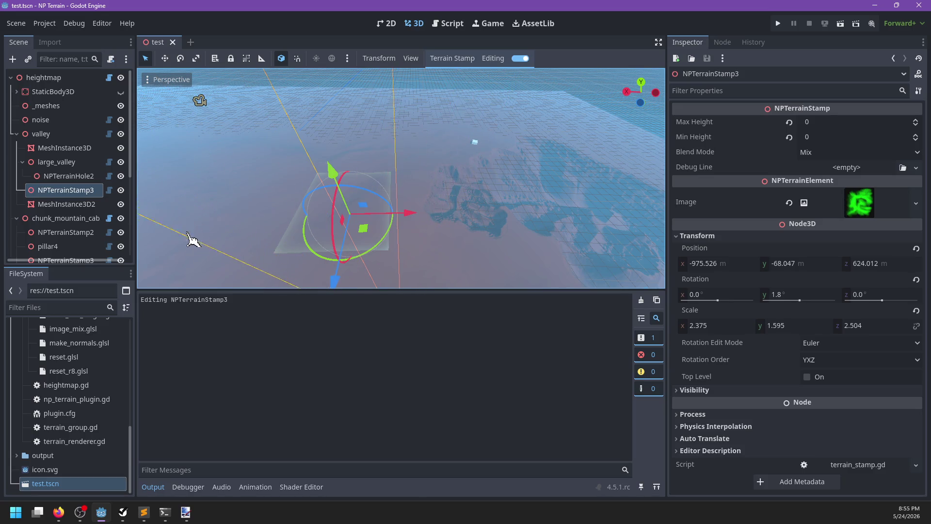
pyautogui.moveTo(501, 193)
pyautogui.mouseDown()
pyautogui.moveTo(441, 176)
pyautogui.moveTo(546, 208)
pyautogui.moveTo(346, 91)
pyautogui.mouseUp()
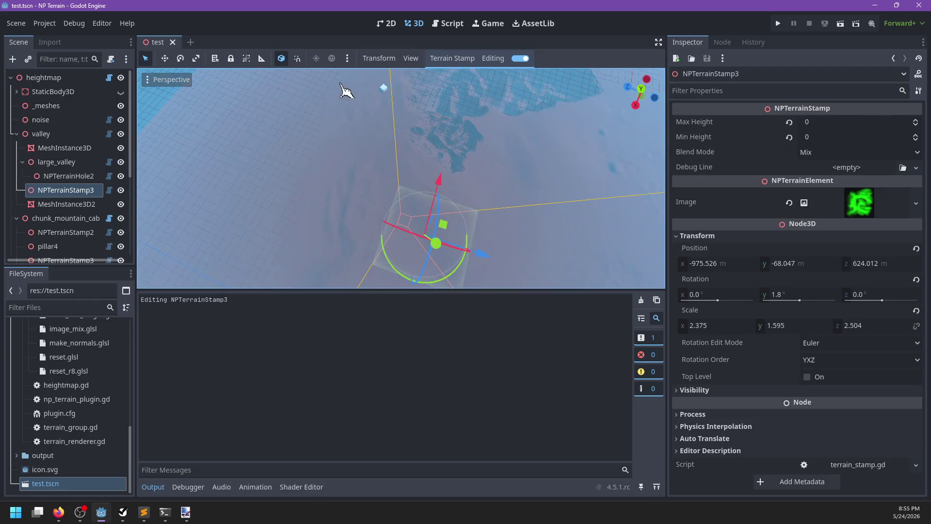
pyautogui.moveTo(588, 194)
pyautogui.mouseDown()
pyautogui.moveTo(377, 208)
pyautogui.moveTo(453, 197)
pyautogui.moveTo(418, 206)
pyautogui.moveTo(438, 194)
pyautogui.moveTo(403, 137)
pyautogui.mouseUp()
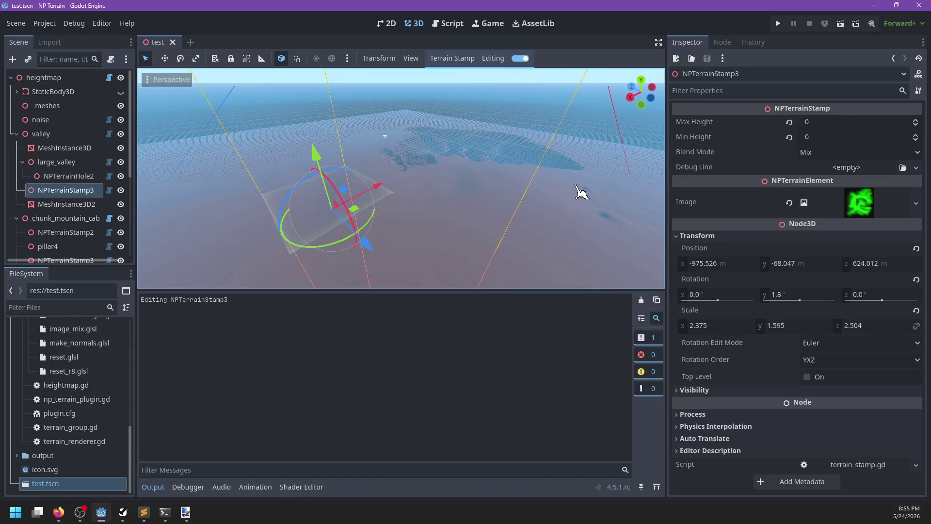
pyautogui.moveTo(428, 189)
pyautogui.mouseDown()
pyautogui.moveTo(537, 214)
pyautogui.moveTo(436, 184)
pyautogui.mouseUp()
pyautogui.moveTo(538, 219)
pyautogui.mouseDown()
pyautogui.moveTo(422, 138)
pyautogui.moveTo(388, 187)
pyautogui.mouseUp()
pyautogui.moveTo(237, 170)
pyautogui.mouseDown()
pyautogui.moveTo(473, 193)
pyautogui.moveTo(370, 197)
pyautogui.moveTo(335, 215)
pyautogui.mouseUp()
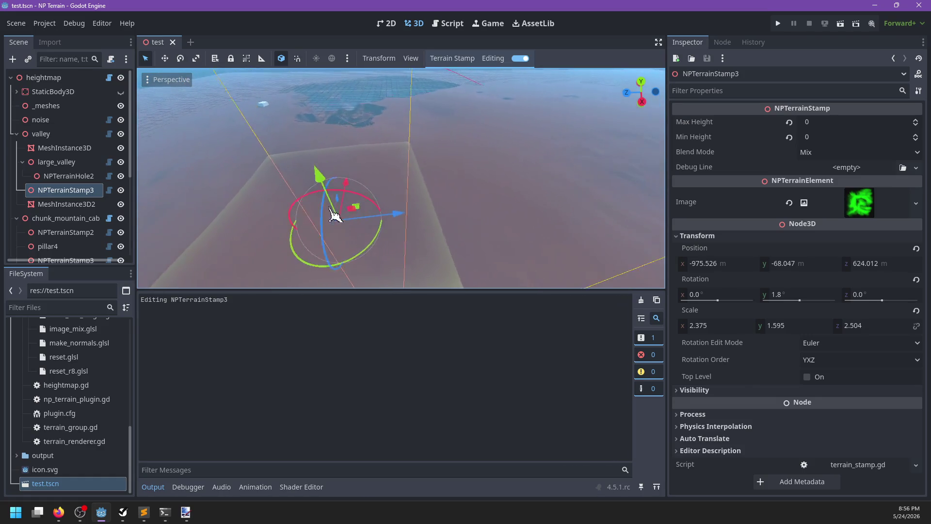
pyautogui.moveTo(482, 191); pyautogui.dragTo(434, 228)
pyautogui.scroll(-3, 434, 229)
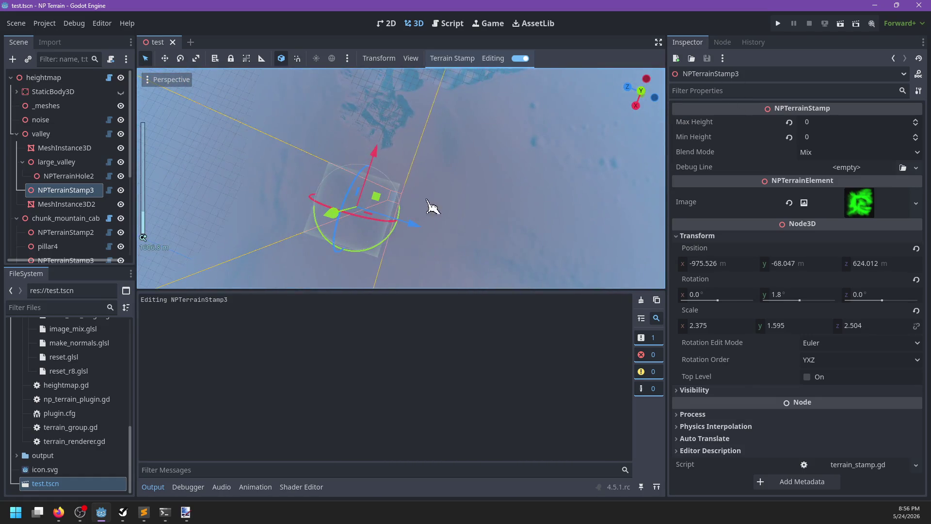
pyautogui.moveTo(270, 141)
pyautogui.mouseDown()
pyautogui.moveTo(401, 149)
pyautogui.moveTo(407, 174)
pyautogui.moveTo(302, 191)
pyautogui.moveTo(407, 245)
pyautogui.moveTo(503, 94)
pyautogui.mouseUp()
pyautogui.scroll(3, 408, 175)
pyautogui.scroll(-2, 456, 187)
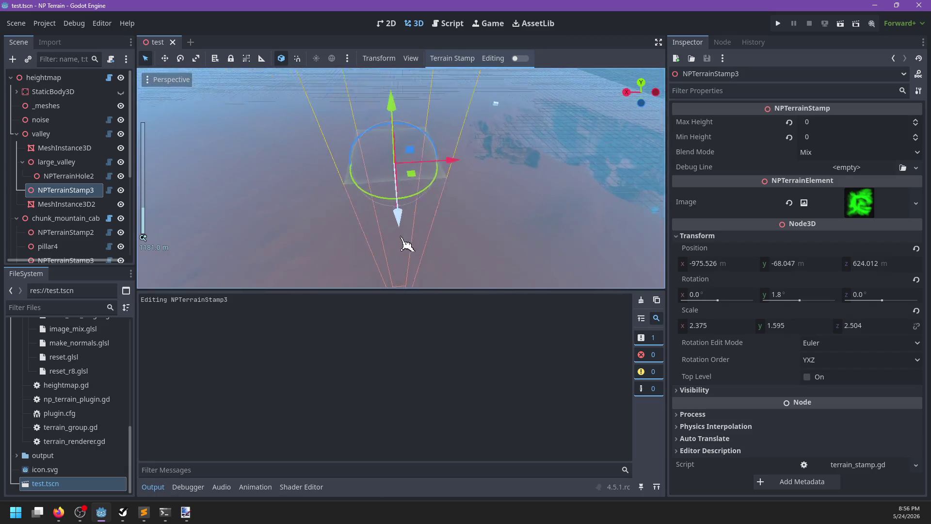
pyautogui.scroll(4, 503, 94)
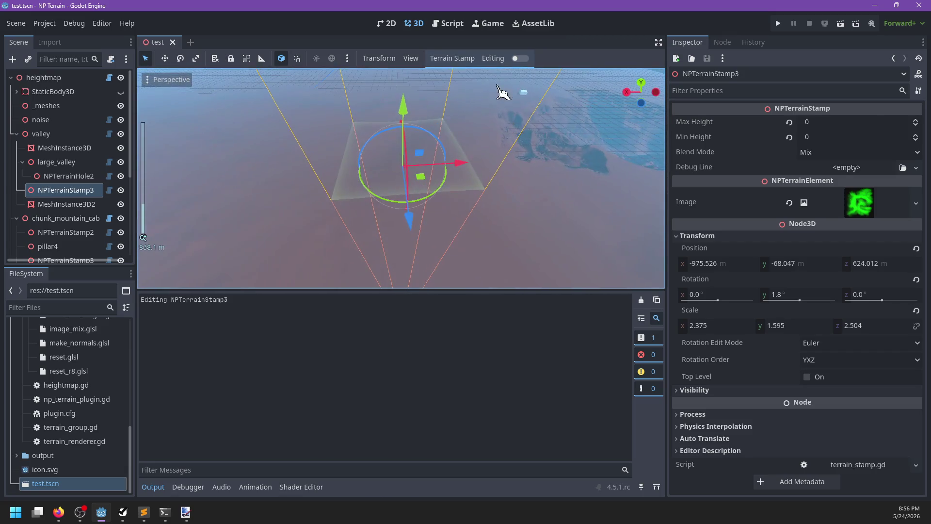
# - Toggle stamp Editing off, on, and off again, then bring plugin.gd in Sublime Text forward
pyautogui.click(520, 58)
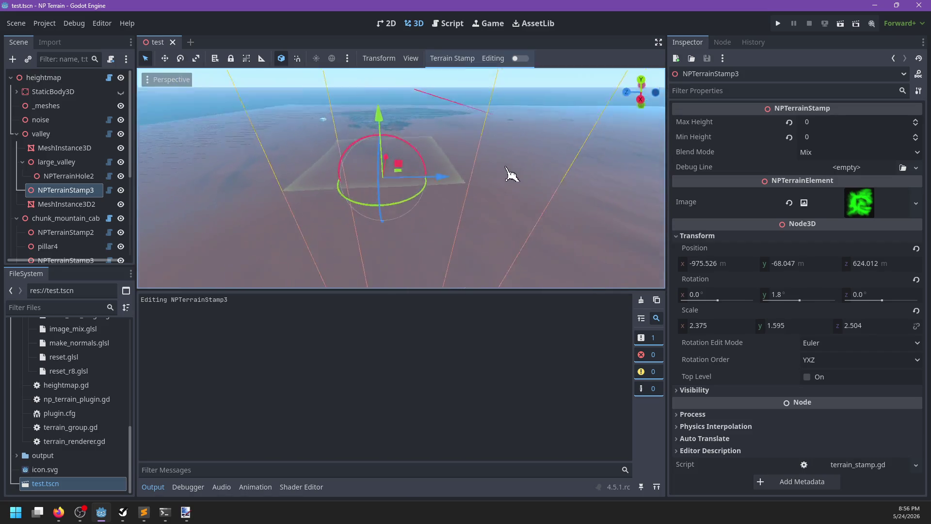
pyautogui.click(519, 58)
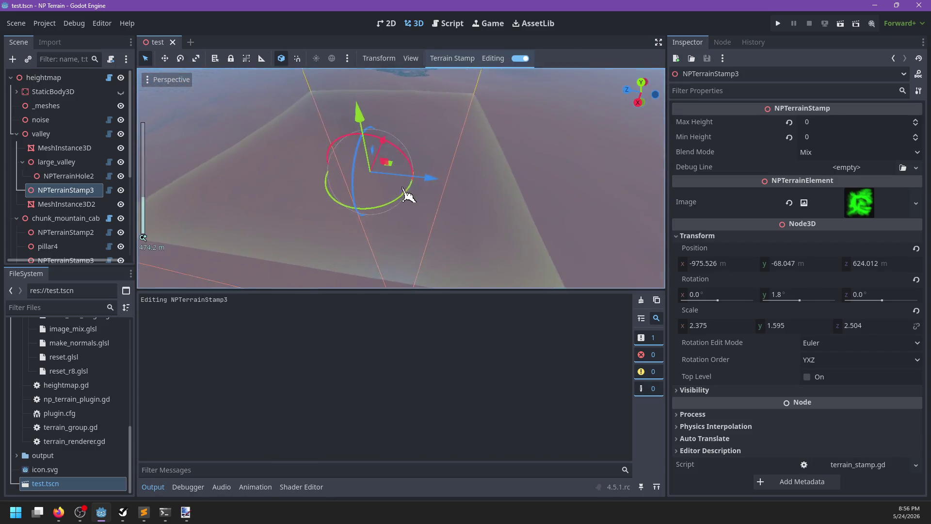
pyautogui.scroll(3, 361, 217)
pyautogui.scroll(-3, 368, 219)
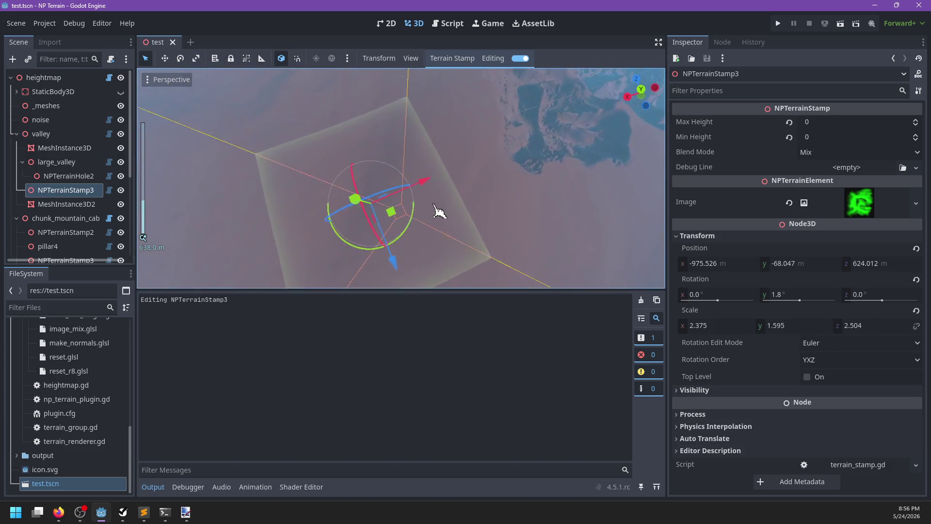
pyautogui.click(520, 59)
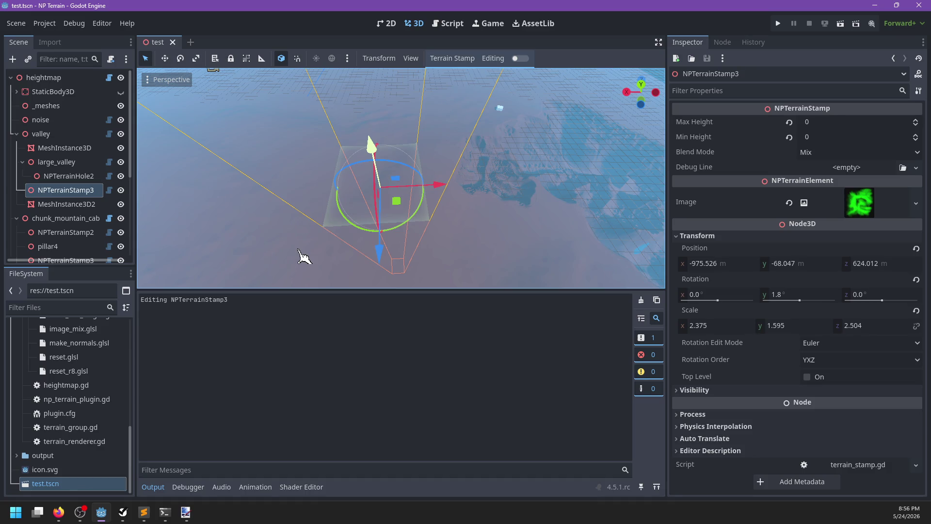
pyautogui.hotkey('alt', 'Tab')
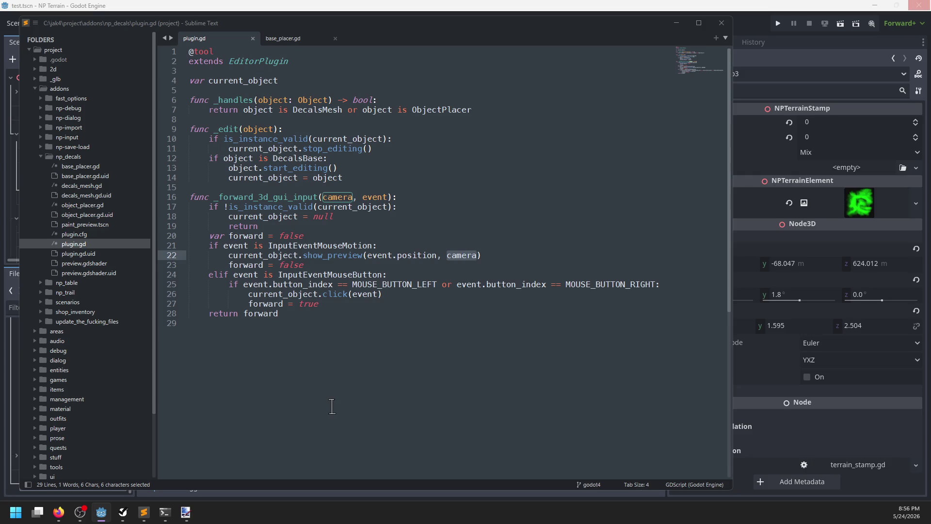
# - Read _forward_3d_gui_input in the decals plugin.gd, then return to Godot
pyautogui.click(300, 20)
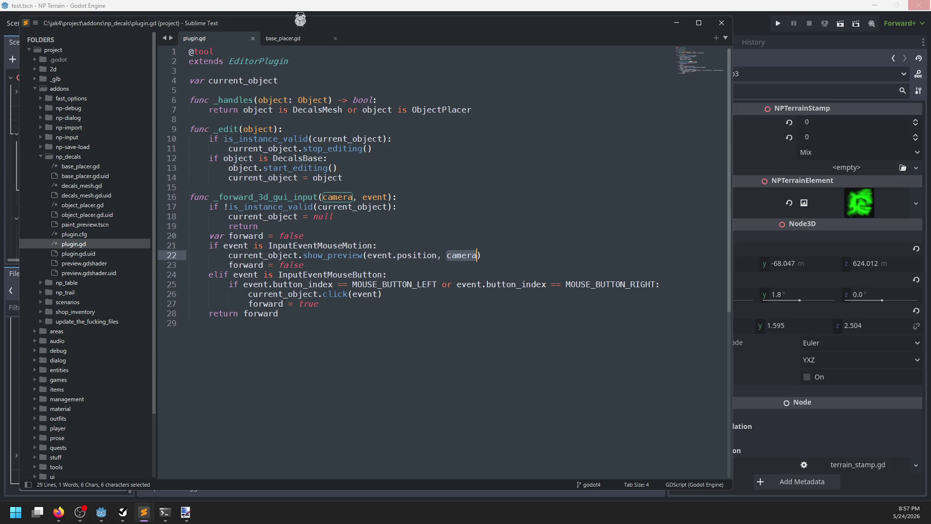
pyautogui.hotkey('alt', 'Tab')
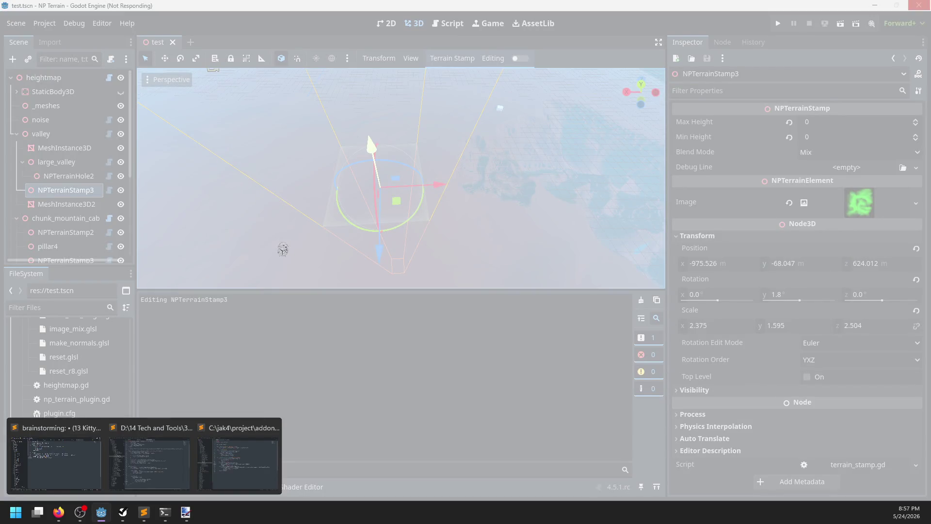
# - Open Task Manager and close Paint.NET without saving its drawings
pyautogui.hotkey('ctrl', 'shift', 'Escape')
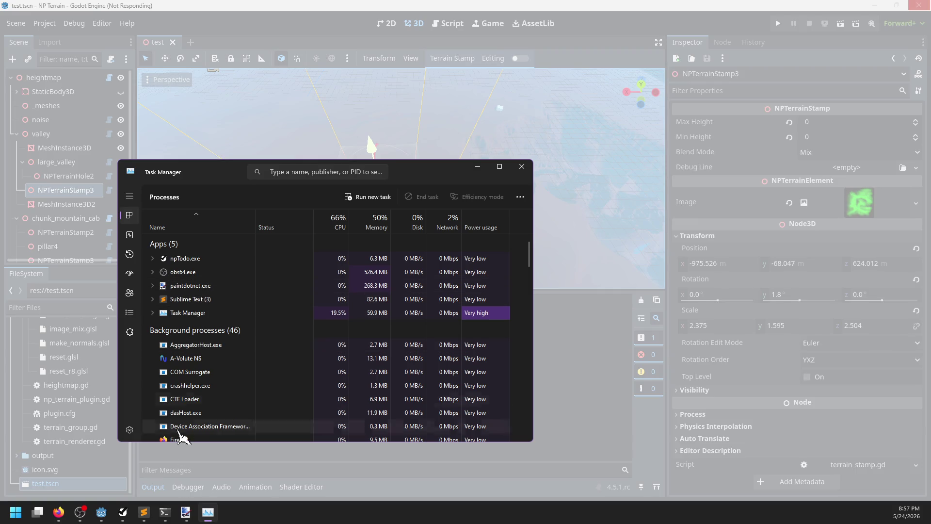
pyautogui.click(186, 512)
pyautogui.click(919, 5)
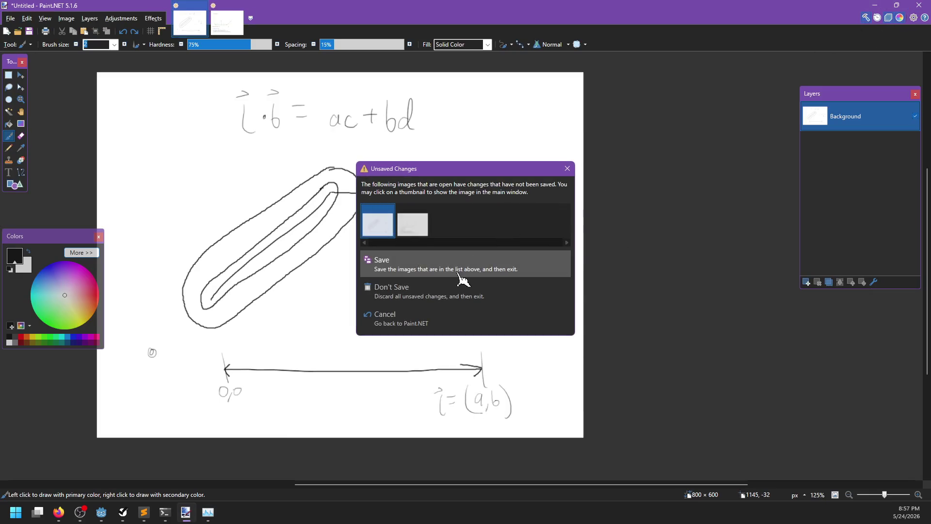
pyautogui.click(443, 293)
# - End the frozen Godot Engine process, then close Task Manager
pyautogui.moveTo(212, 172)
pyautogui.mouseDown()
pyautogui.moveTo(236, 183)
pyautogui.moveTo(230, 176)
pyautogui.mouseUp()
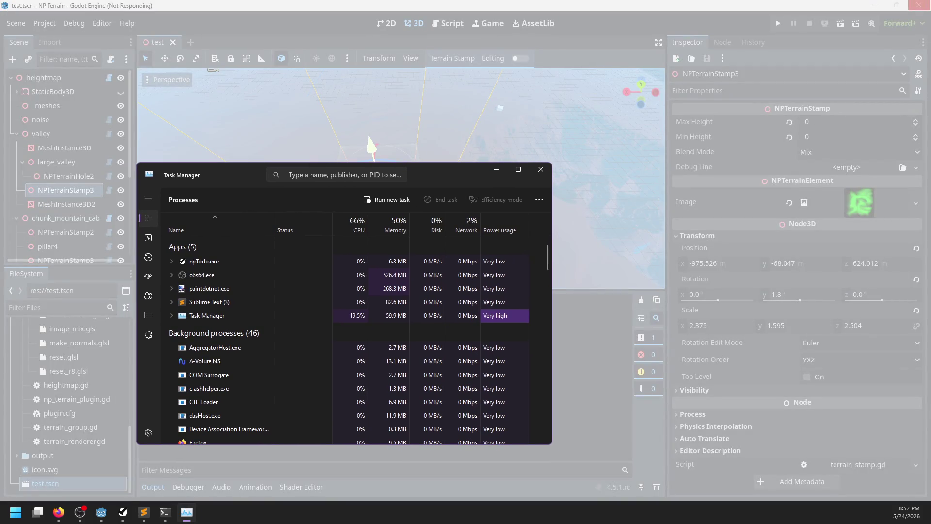
pyautogui.click(59, 513)
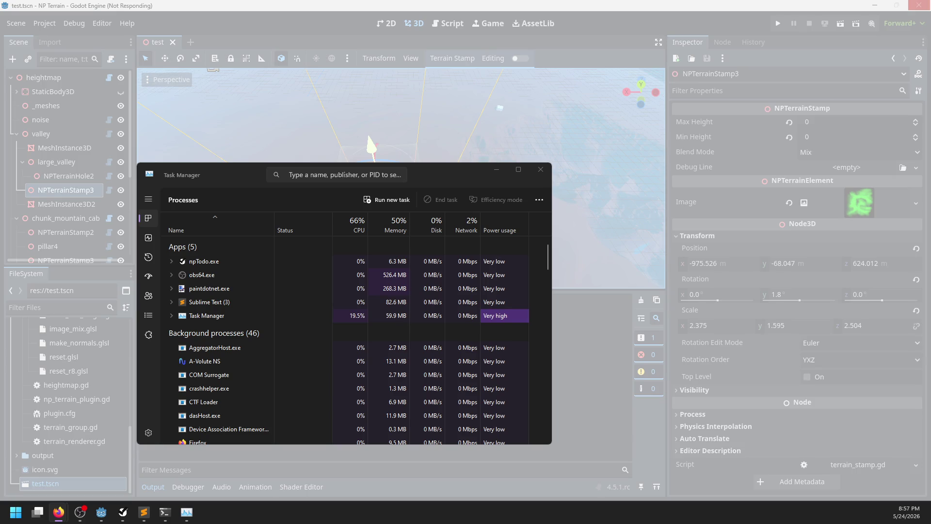
pyautogui.hotkey('alt', 'Tab')
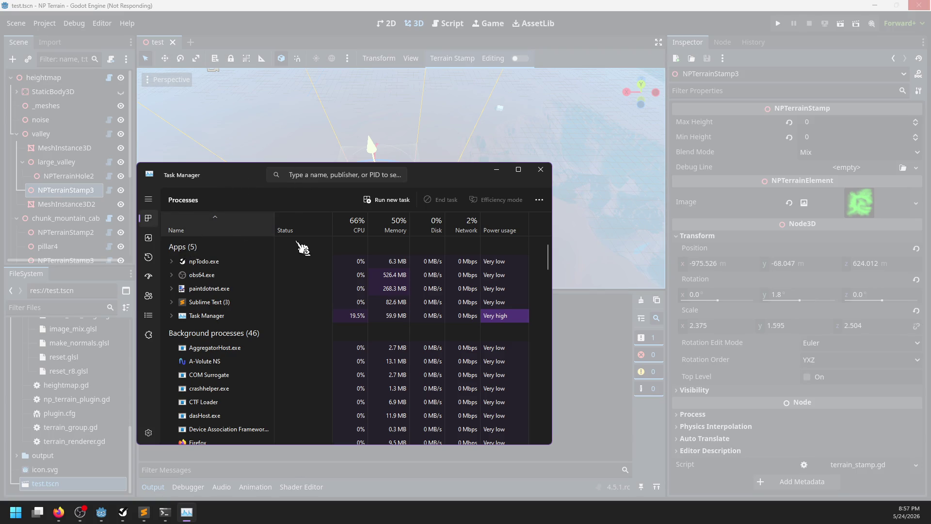
pyautogui.moveTo(528, 173)
pyautogui.mouseDown()
pyautogui.moveTo(530, 245)
pyautogui.moveTo(444, 179)
pyautogui.mouseUp()
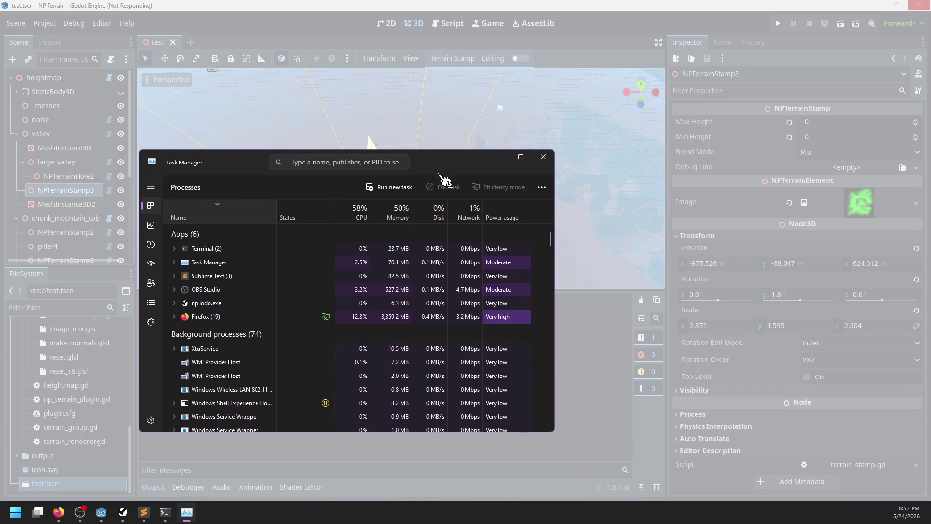
pyautogui.click(208, 317)
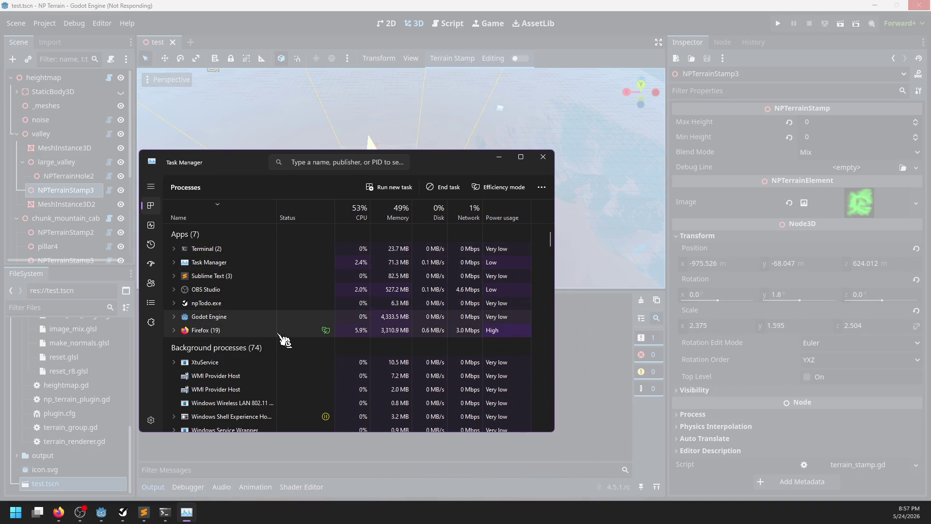
pyautogui.press('Delete')
pyautogui.click(543, 157)
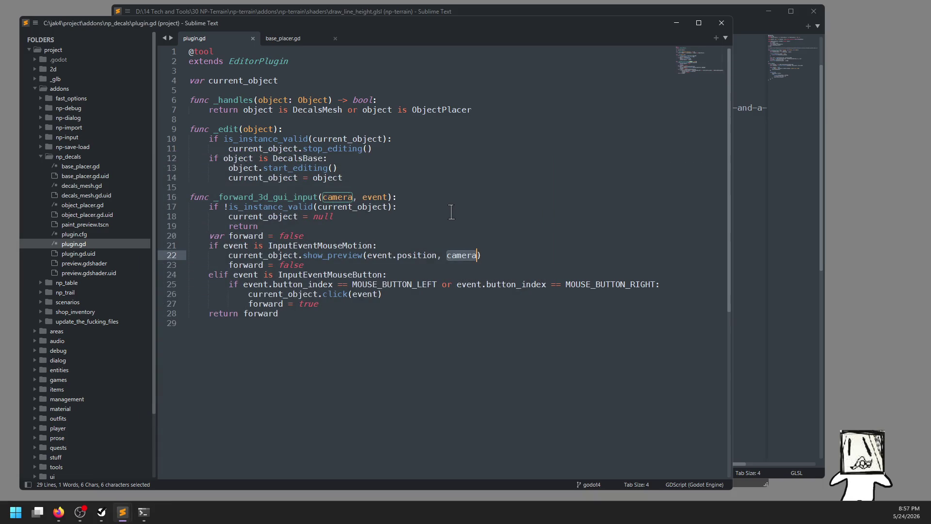
# - Relaunch Godot from the Start menu and close the decals plugin.gd Sublime window
pyautogui.click(58, 512)
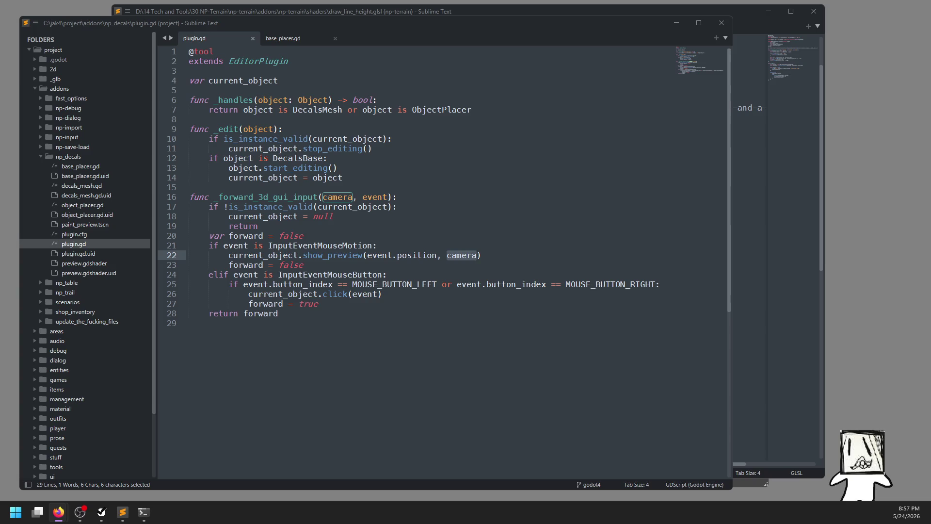
pyautogui.hotkey('alt', 'Tab')
pyautogui.press('super')
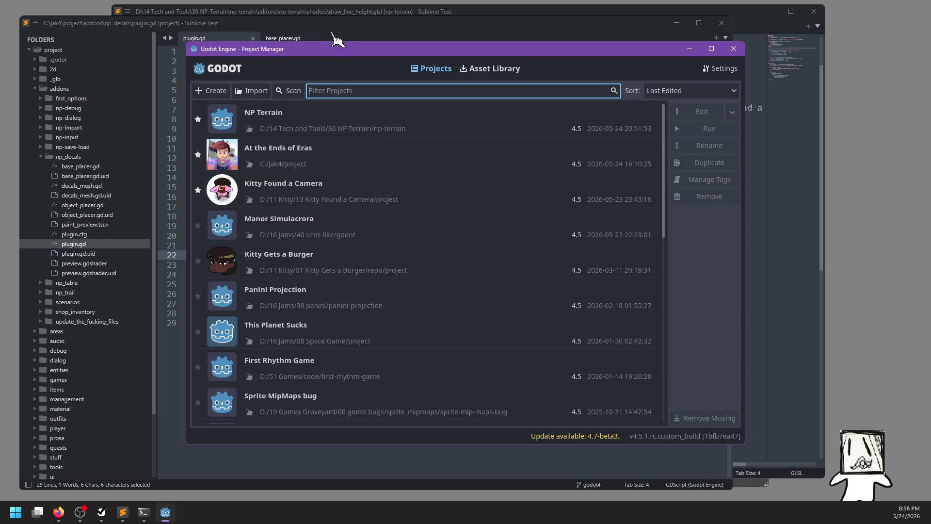
pyautogui.click(335, 41)
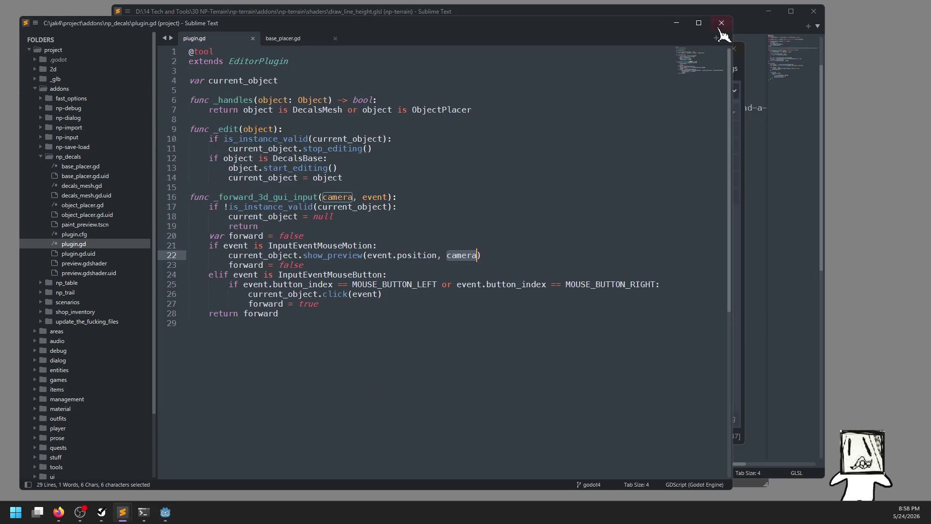
pyautogui.click(721, 23)
pyautogui.click(805, 29)
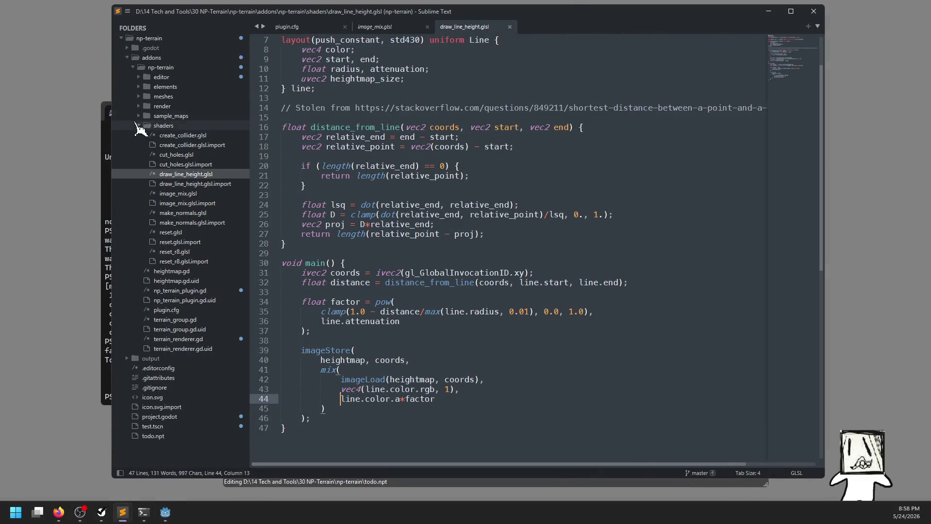
# - Collapse shaders, expand the editor and elements folders, and open np_terrain_plugin.gd
pyautogui.click(137, 126)
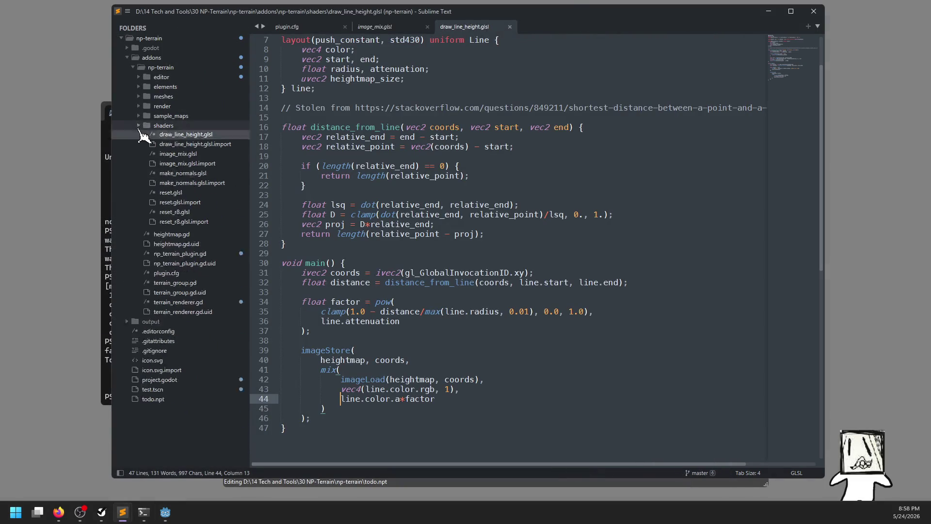
pyautogui.click(141, 76)
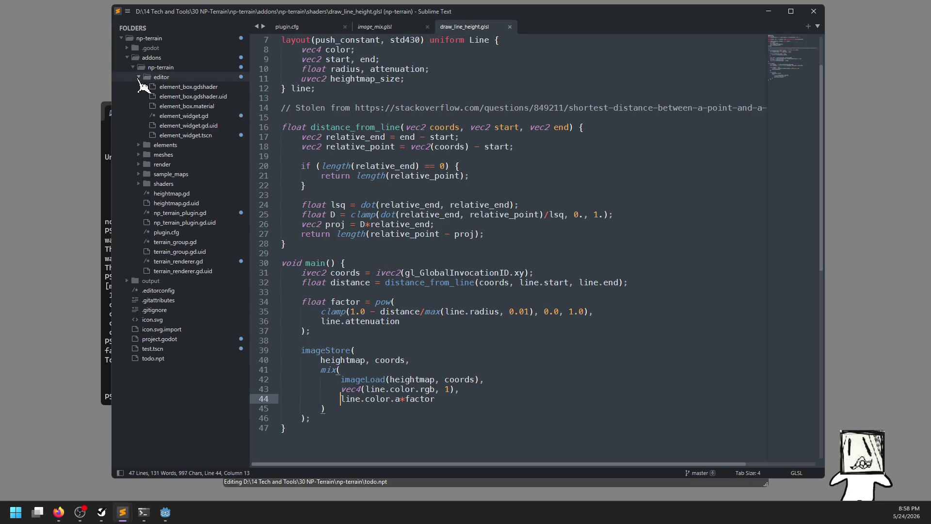
pyautogui.click(141, 145)
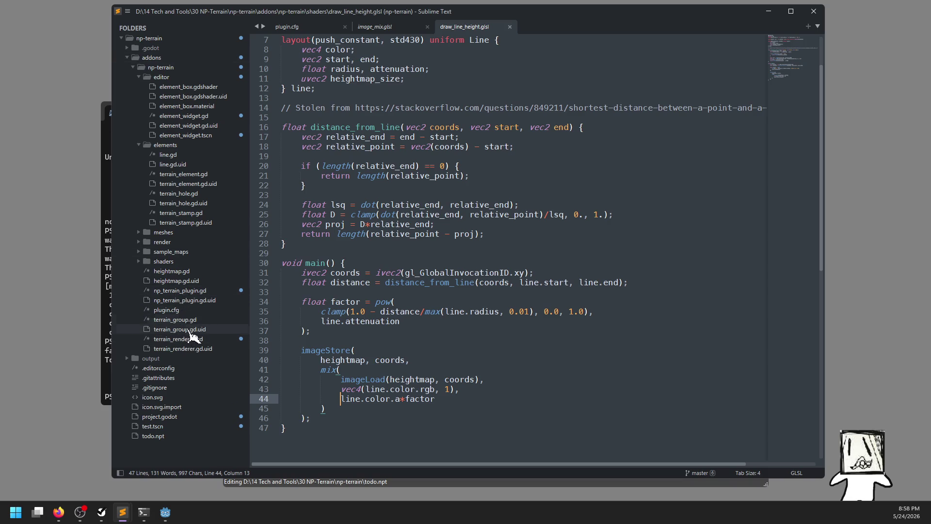
pyautogui.click(185, 290)
# - Move the element_widget.editing check onto line 38 as 'or !element_widget.editing', removing the old if line
pyautogui.scroll(-3, 518, 213)
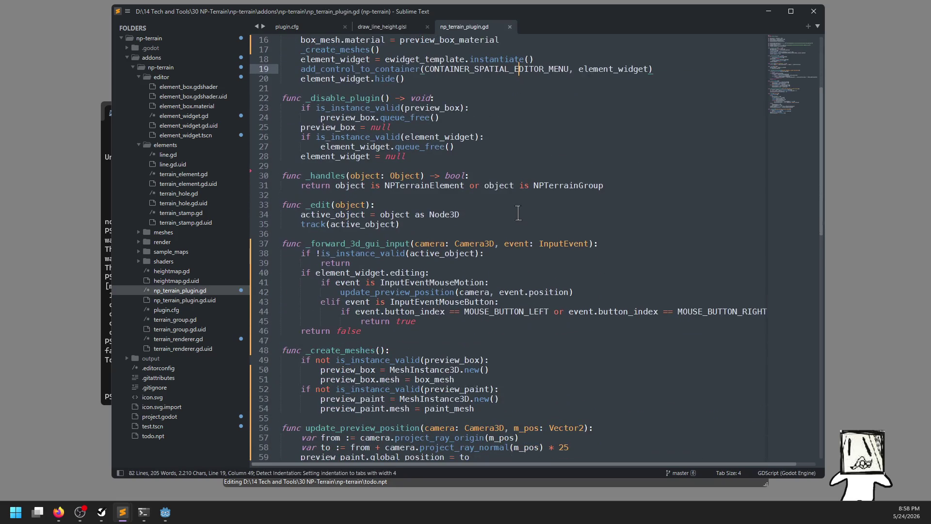
pyautogui.scroll(-2, 518, 213)
pyautogui.doubleClick(376, 186)
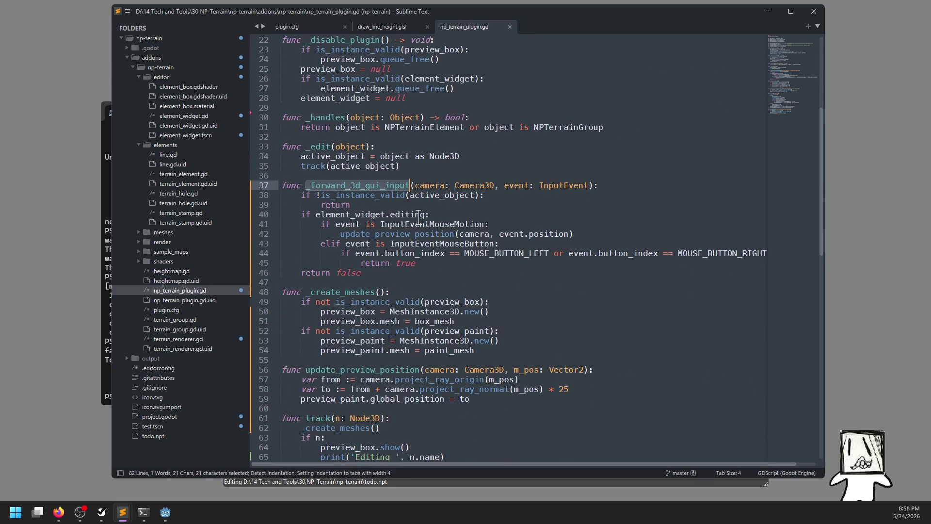
pyautogui.click(480, 195)
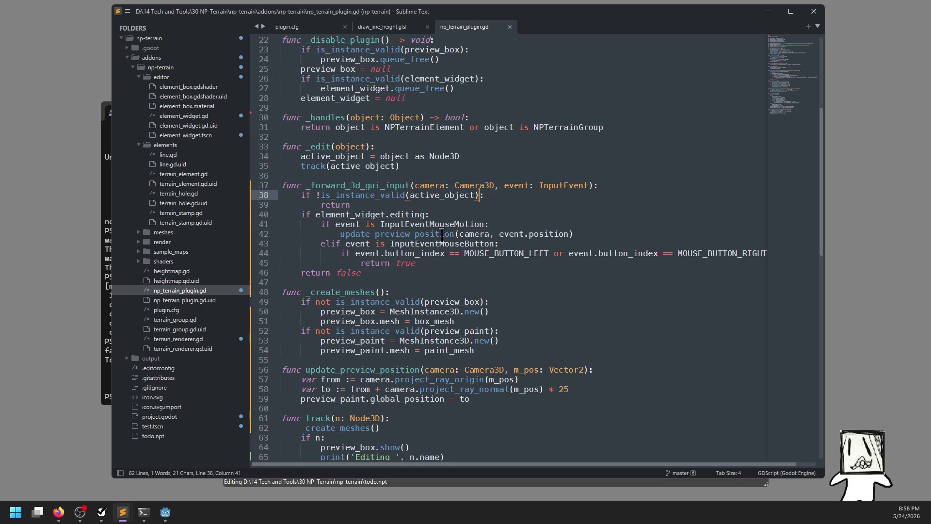
pyautogui.moveTo(315, 214); pyautogui.dragTo(425, 215)
pyautogui.hotkey('ctrl', 'x')
pyautogui.click(479, 195)
pyautogui.write('or ')
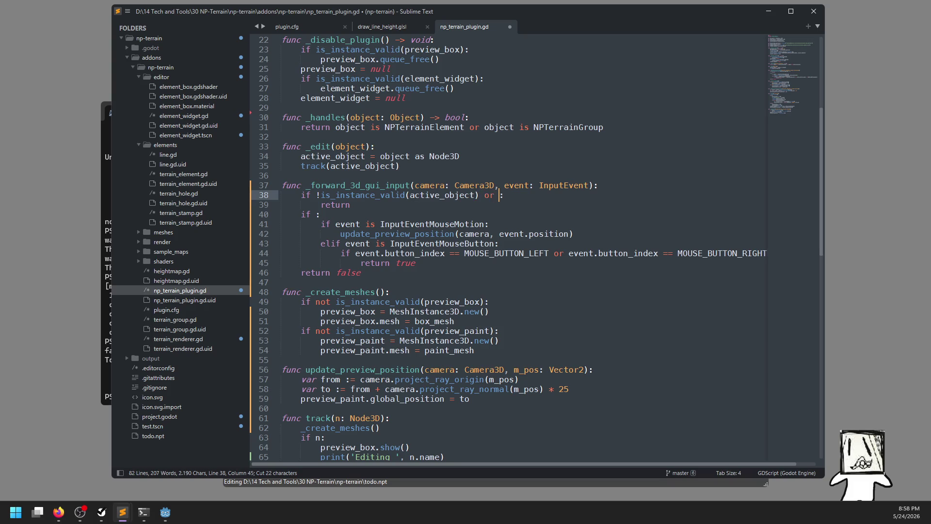
pyautogui.write('!')
pyautogui.hotkey('ctrl', 'v')
pyautogui.press('Down')
pyautogui.hotkey('shift', 'Down')
pyautogui.press('BackSpace')
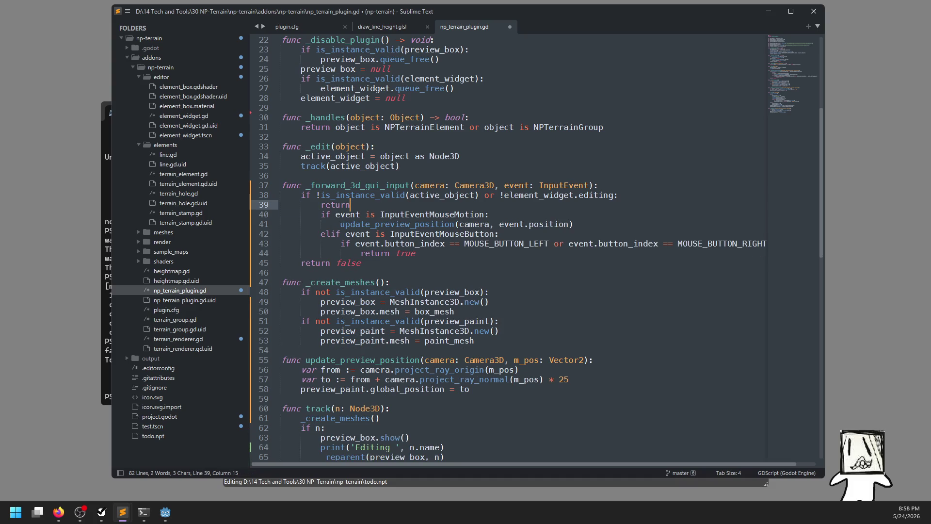
# - Dedent the mouse motion and button checks, make the early return 'return false', and save
pyautogui.moveTo(388, 252); pyautogui.dragTo(320, 214)
pyautogui.hotkey('shift', 'Tab')
pyautogui.click(425, 250)
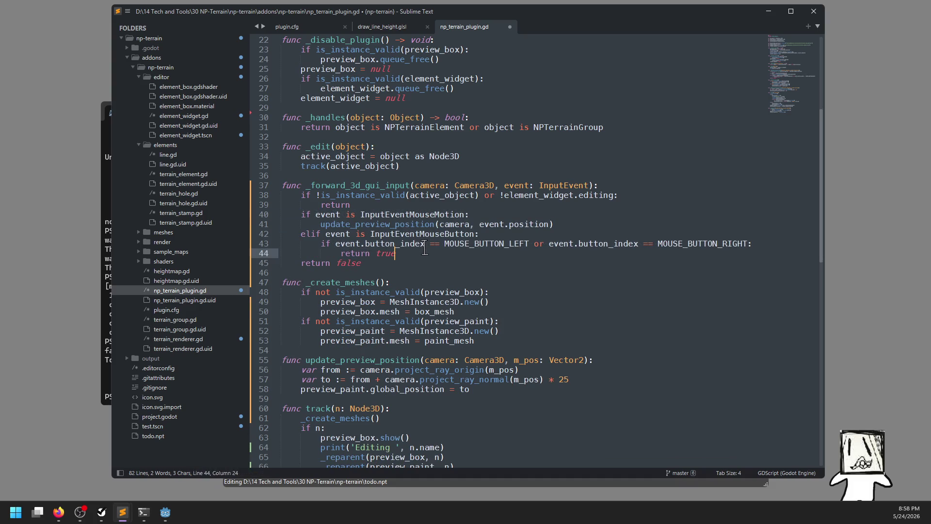
pyautogui.click(388, 203)
pyautogui.write('false')
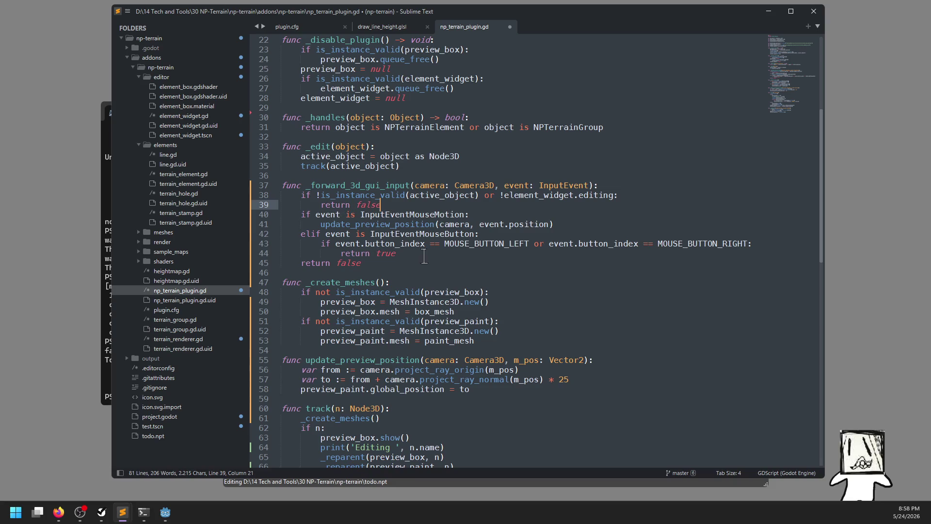
pyautogui.click(410, 259)
pyautogui.hotkey('ctrl', 's')
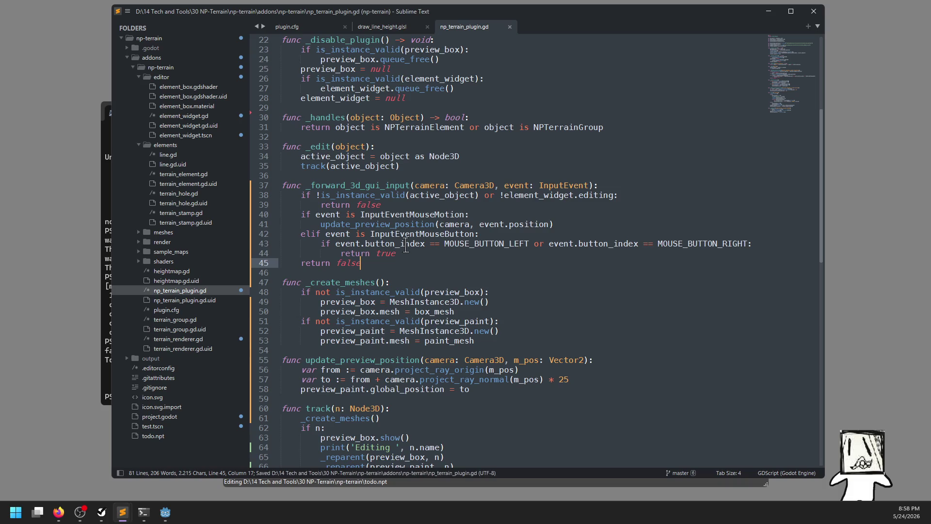
pyautogui.doubleClick(432, 224)
pyautogui.scroll(-3, 437, 228)
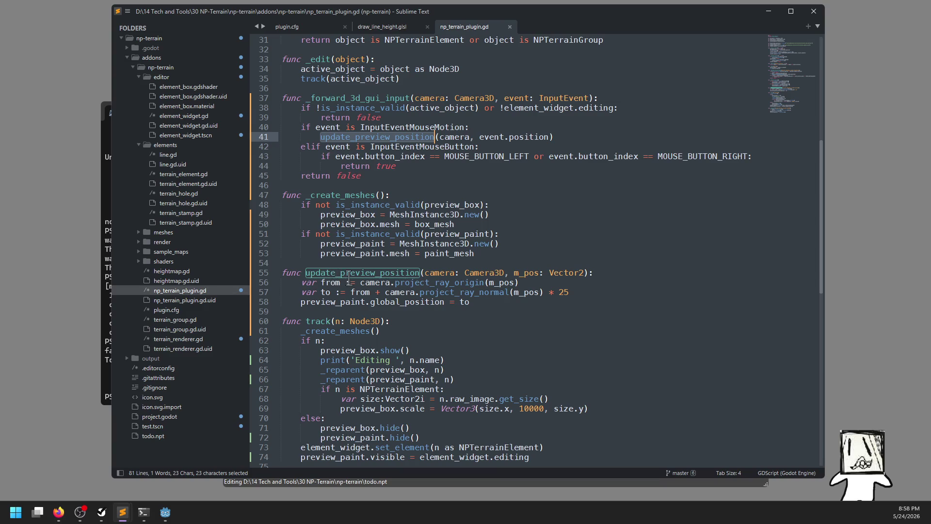
# - Comment out the mouse-button branch on lines 42–44 and save
pyautogui.moveTo(301, 146); pyautogui.dragTo(341, 166)
pyautogui.hotkey('ctrl', '/')
pyautogui.hotkey('ctrl', 's')
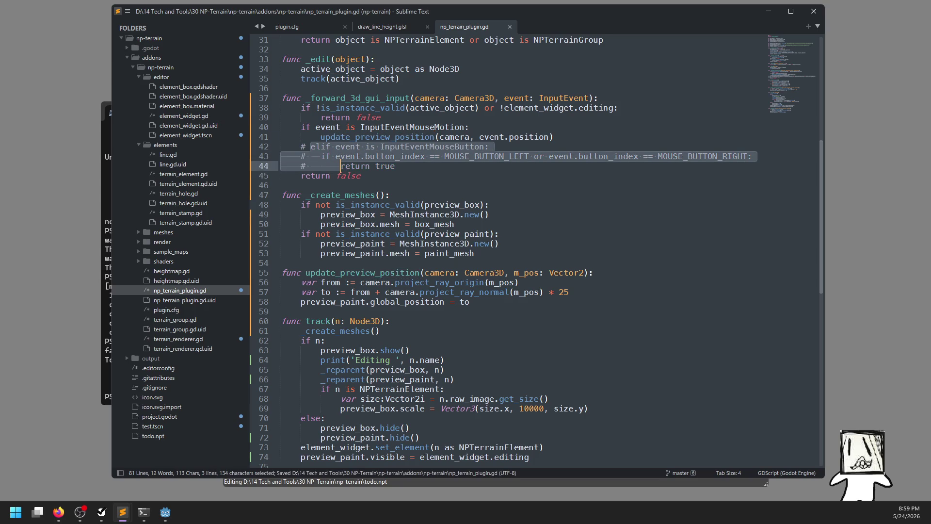
# - Extend the preview ray distance in update_preview_position from 25 to 250
pyautogui.click(528, 255)
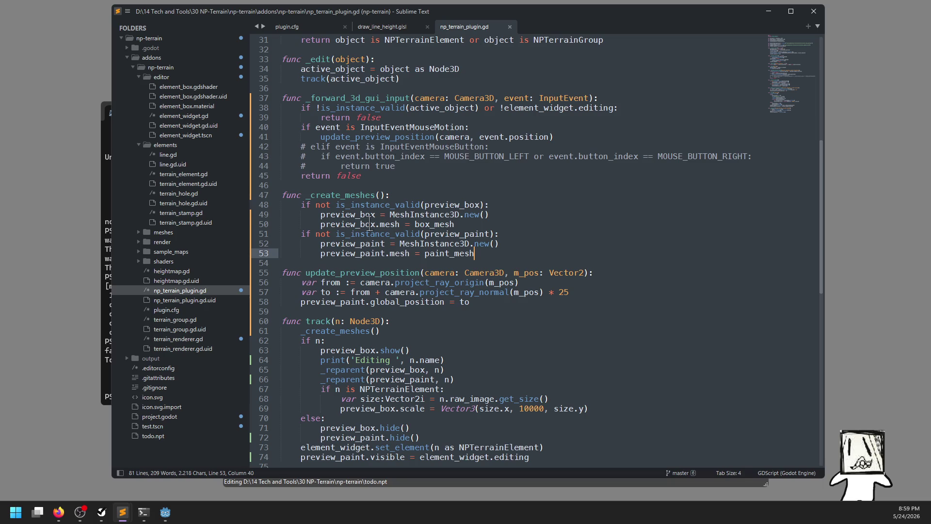
pyautogui.click(408, 167)
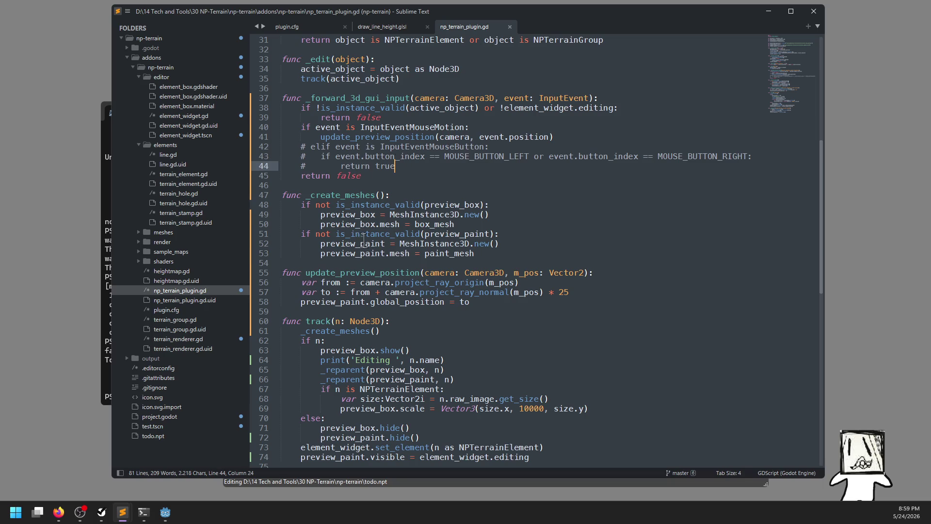
pyautogui.click(400, 301)
pyautogui.doubleClick(400, 301)
pyautogui.doubleClick(338, 302)
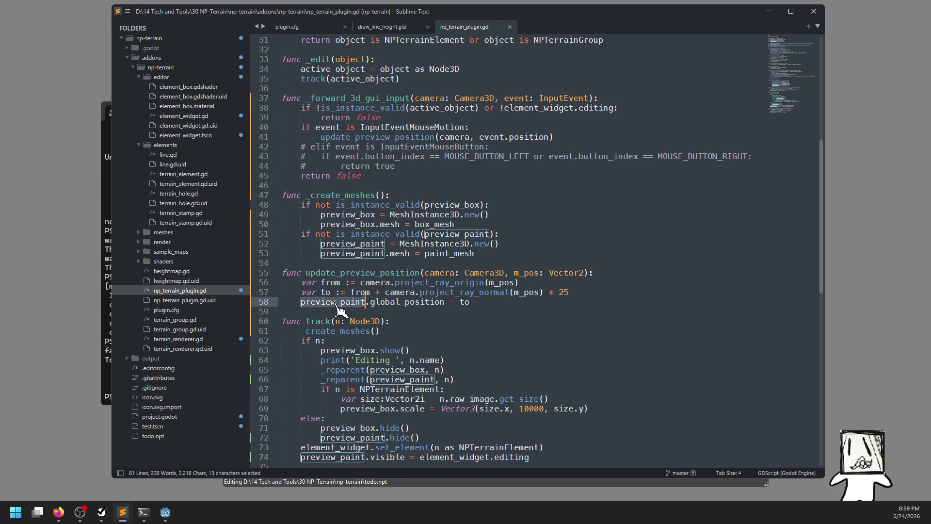
pyautogui.doubleClick(388, 303)
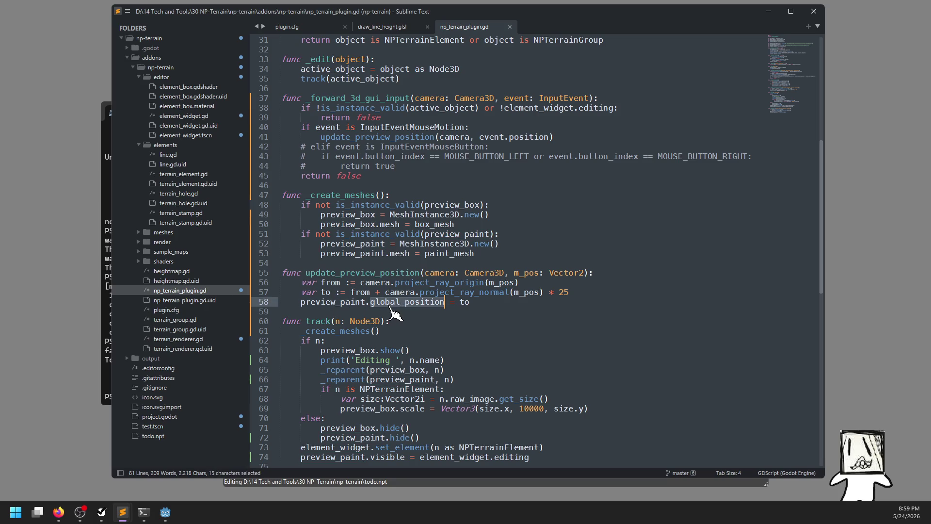
pyautogui.doubleClick(564, 292)
pyautogui.write('250')
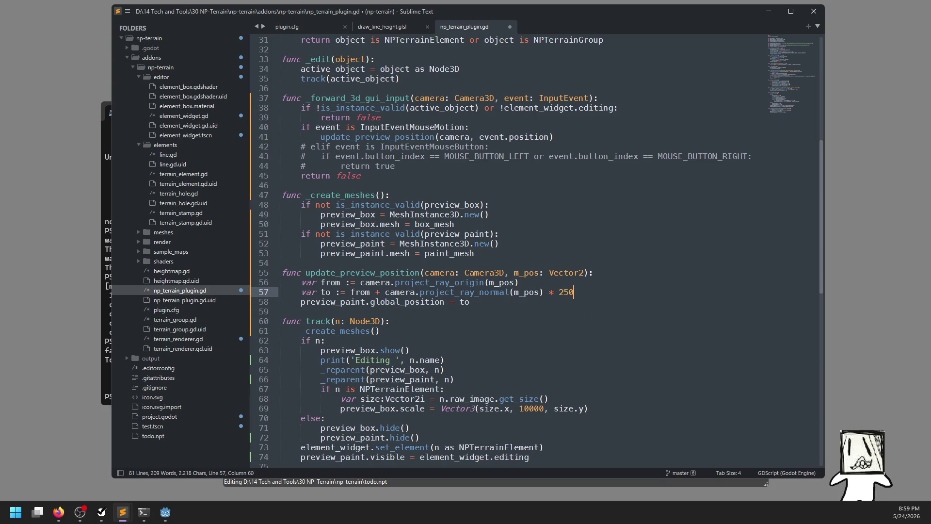
# - Add 'preview_paint.visible = true' at the top of update_preview_position and save
pyautogui.press('Up')
pyautogui.press('Up')
pyautogui.press('End')
pyautogui.press('Return')
pyautogui.write('preview_paint.visible = true')
pyautogui.hotkey('ctrl', 's')
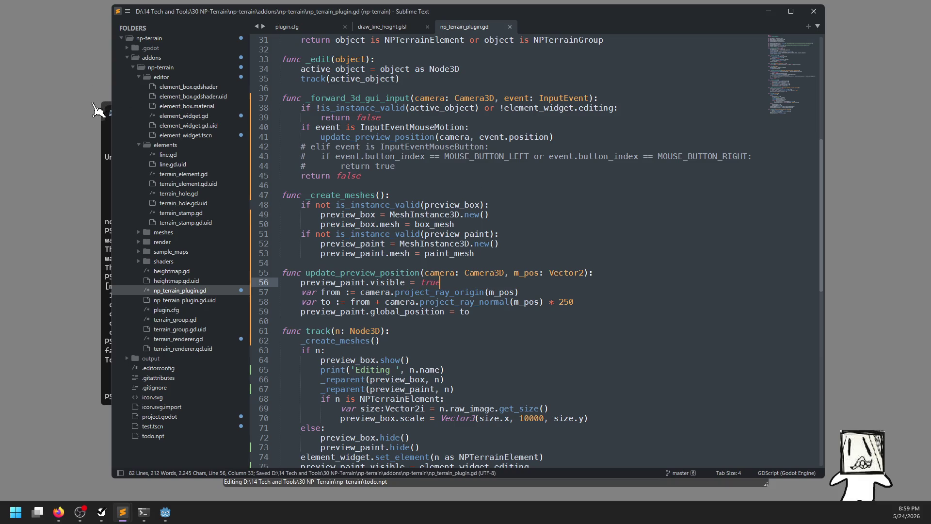
pyautogui.click(99, 110)
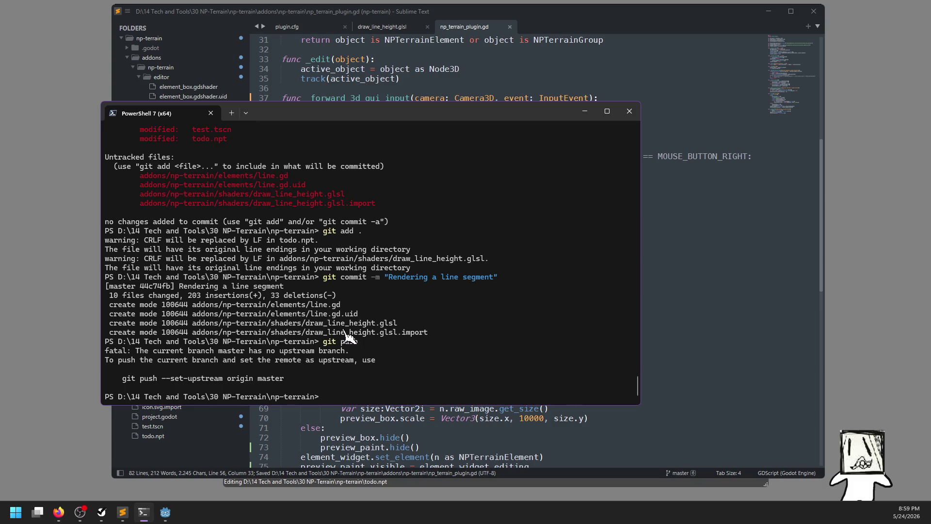
# - Launch the NP Terrain project in the Godot editor from the Project Manager
pyautogui.click(166, 513)
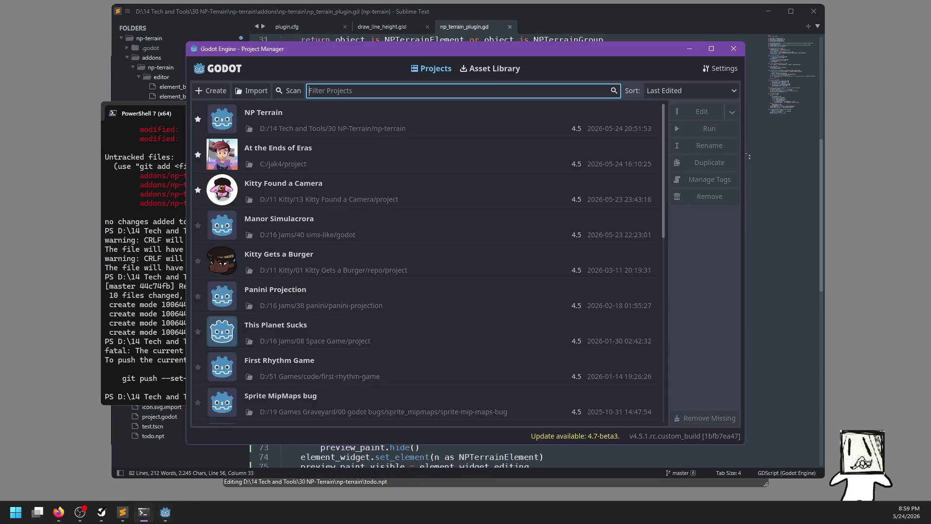
pyautogui.doubleClick(283, 129)
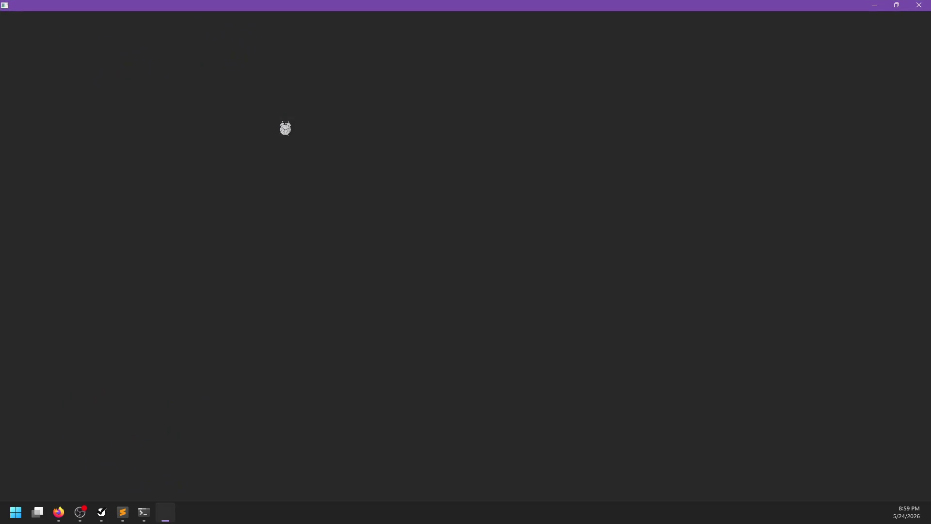
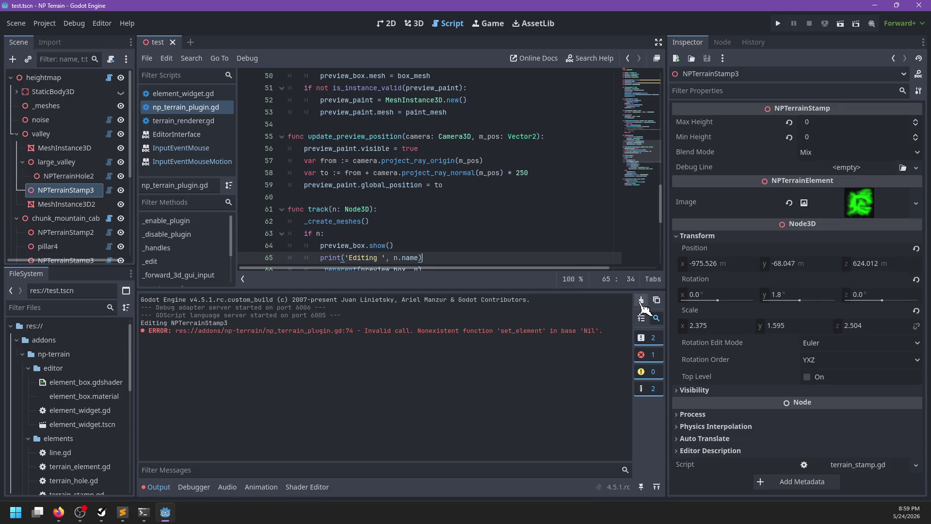
# - Collapse the Output panel, switch to the 3D view, and frame the large_valley stamp at a near-horizontal angle
pyautogui.click(164, 488)
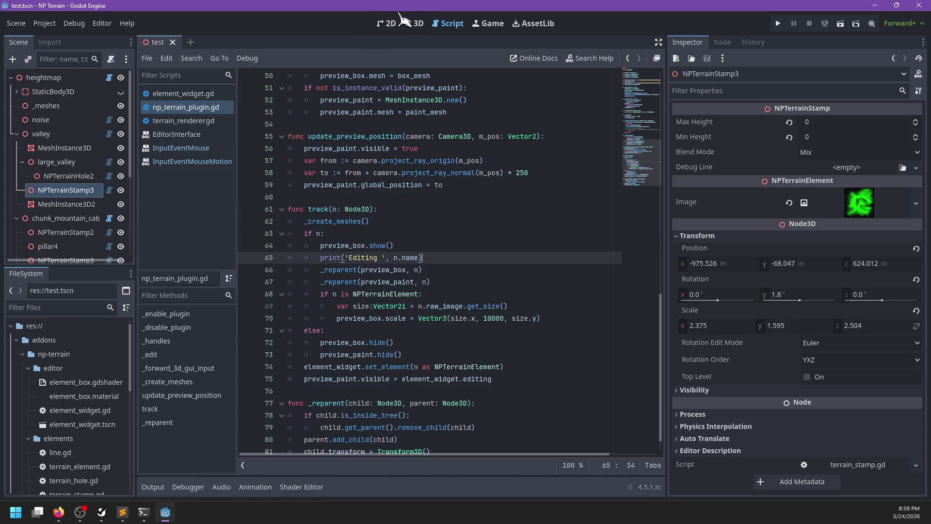
pyautogui.click(413, 24)
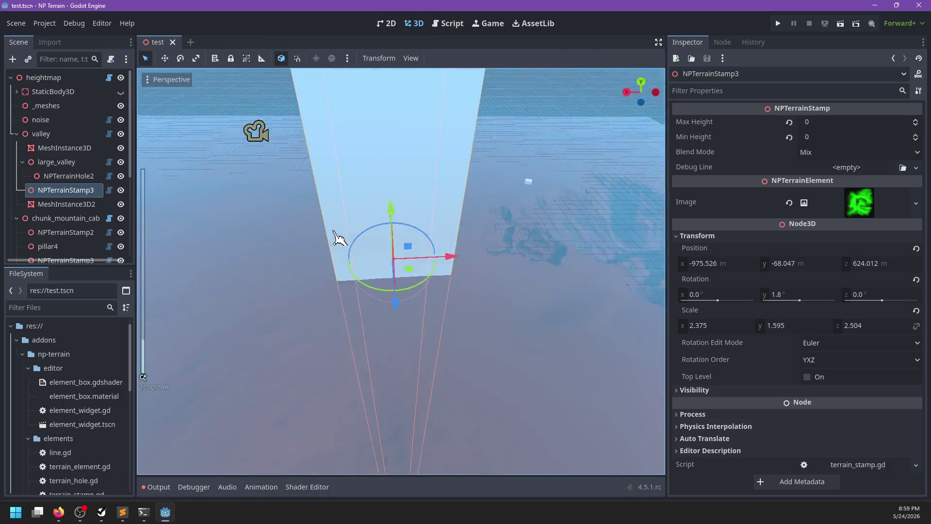
pyautogui.moveTo(339, 238)
pyautogui.mouseDown()
pyautogui.moveTo(487, 208)
pyautogui.moveTo(342, 236)
pyautogui.mouseUp()
pyautogui.scroll(12, 342, 236)
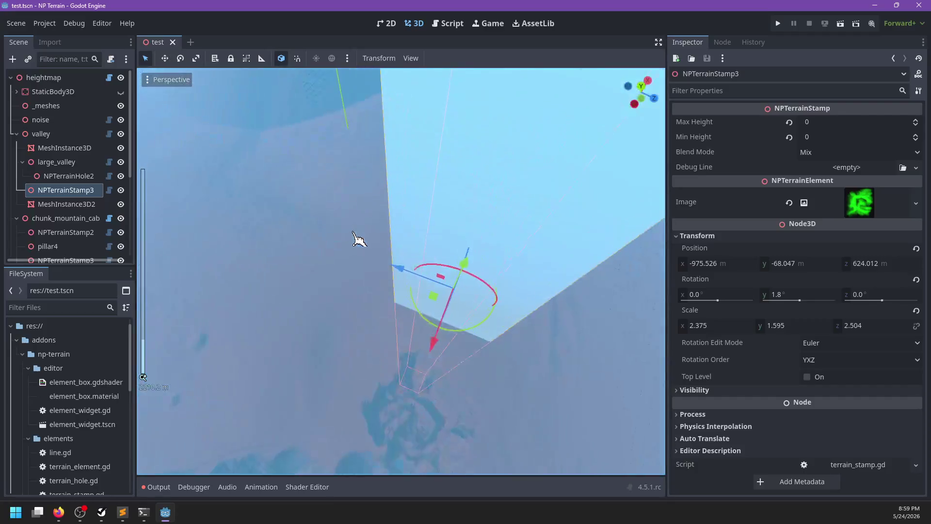
pyautogui.scroll(5, 359, 238)
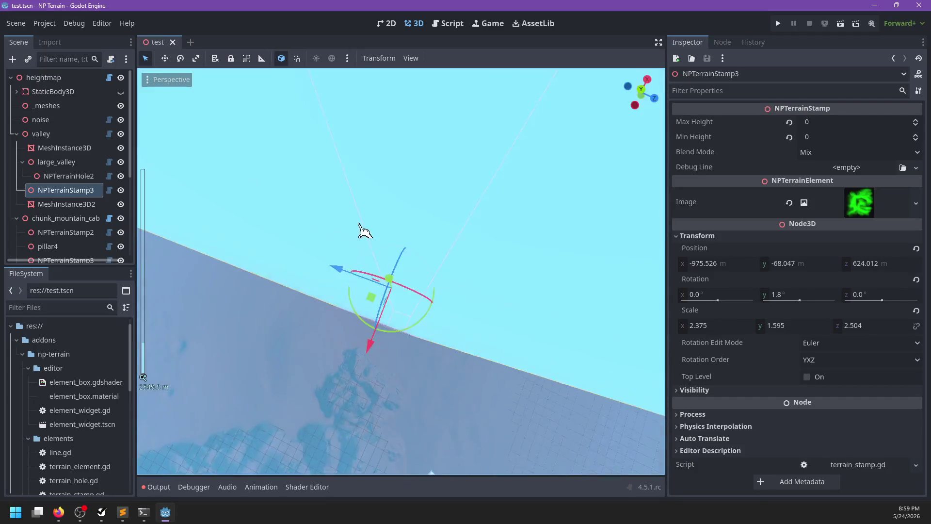
pyautogui.click(65, 163)
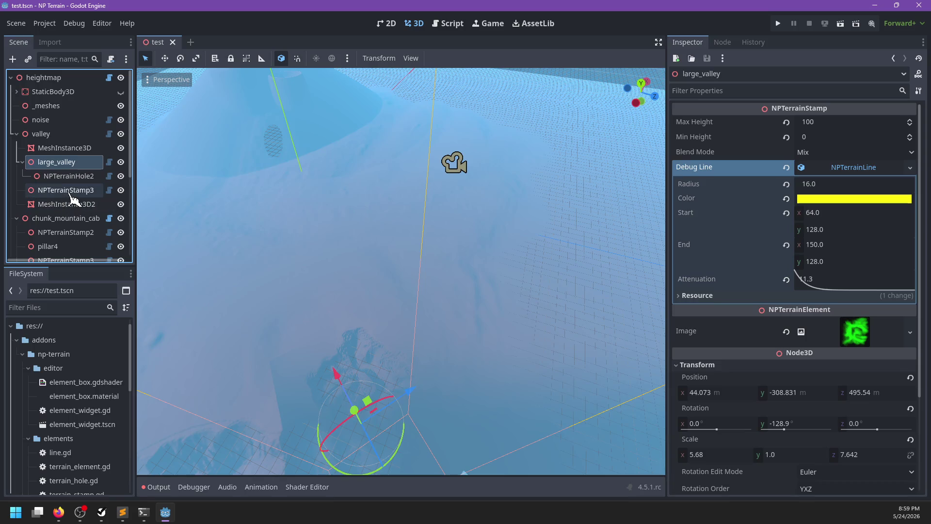
pyautogui.press('f')
pyautogui.moveTo(255, 294)
pyautogui.mouseDown()
pyautogui.moveTo(270, 150)
pyautogui.moveTo(252, 156)
pyautogui.mouseUp()
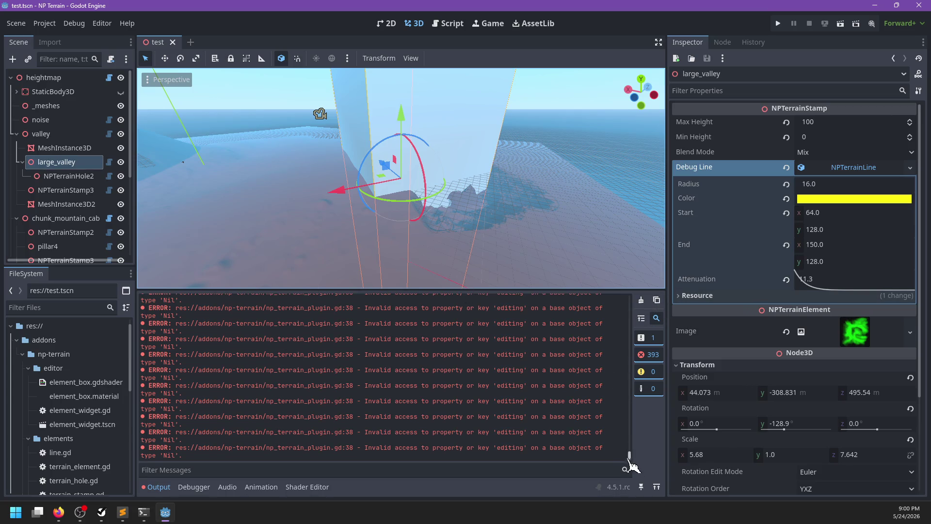
pyautogui.click(44, 23)
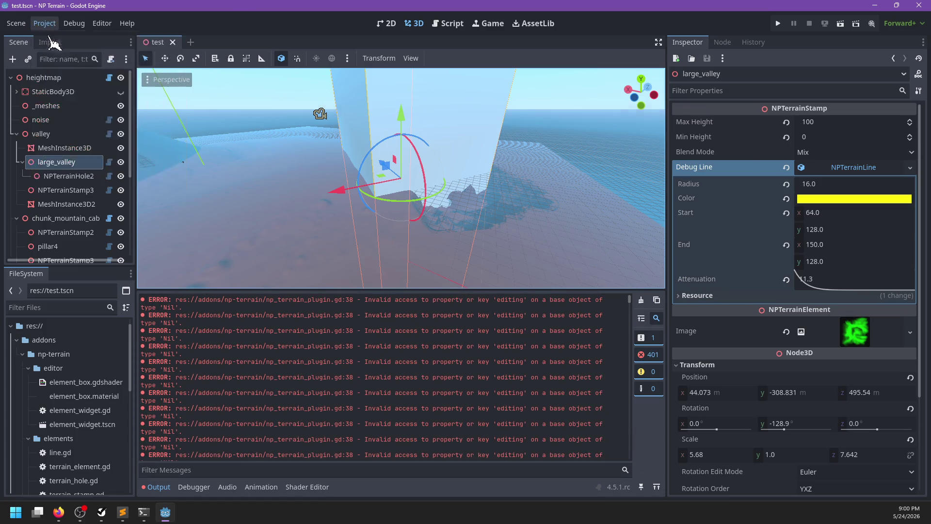
# - Disable the NP Terrain plugin in Project Settings' Plugins list
pyautogui.click(242, 104)
pyautogui.click(285, 103)
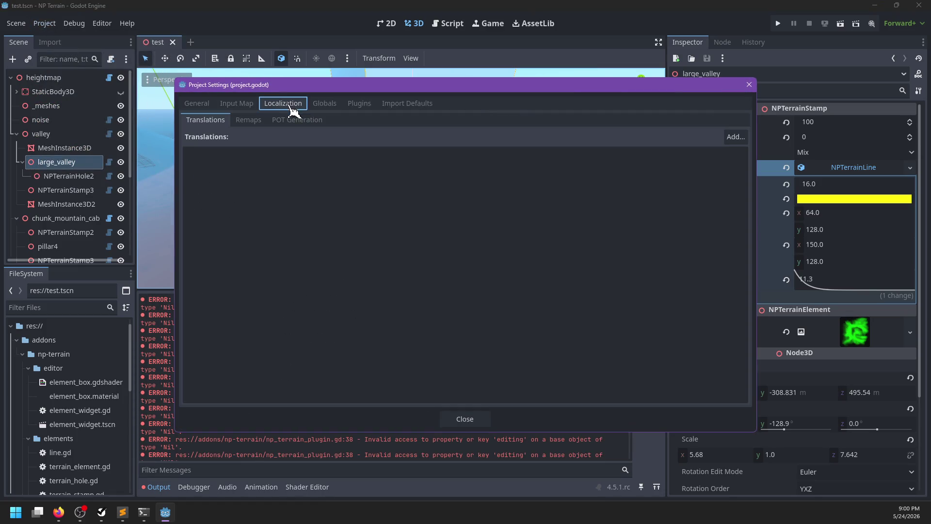
pyautogui.click(361, 103)
pyautogui.click(204, 154)
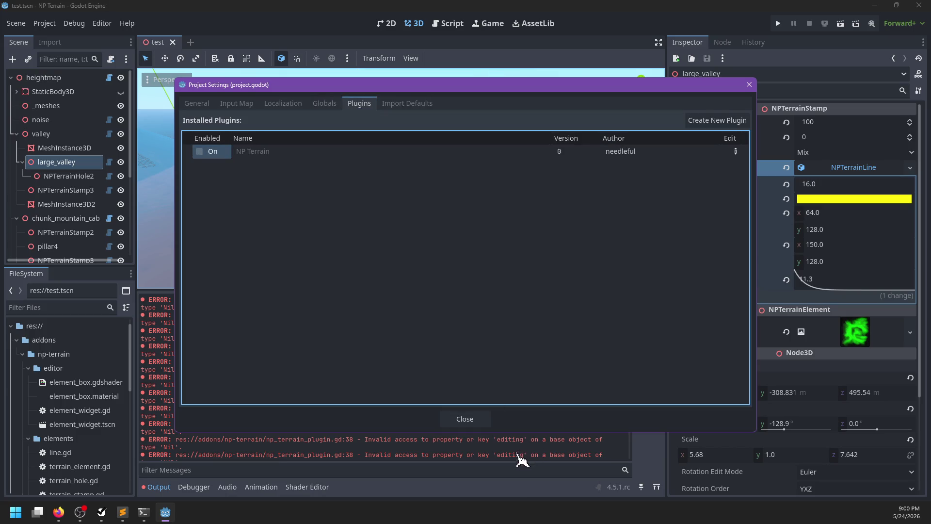
pyautogui.click(464, 419)
# - Clear the plugin errors from the output and open element_widget.tscn from the FileSystem
pyautogui.click(641, 300)
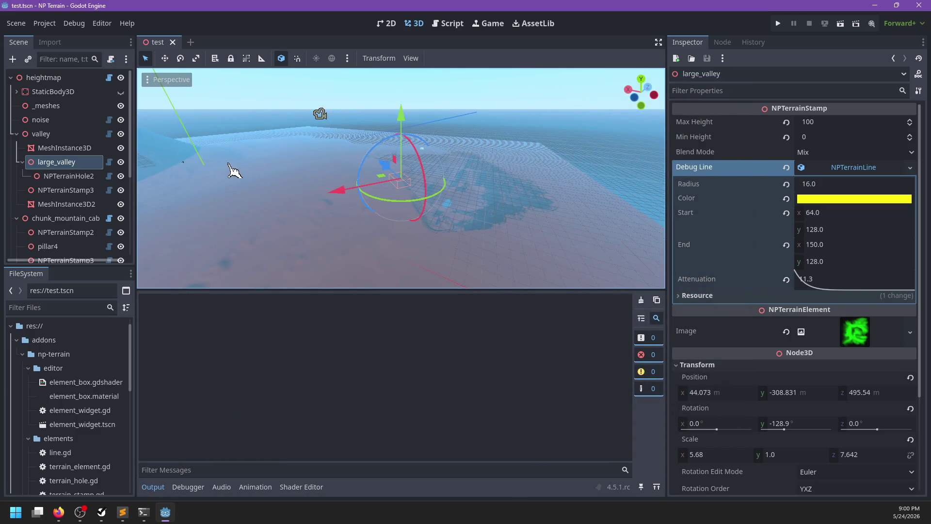
pyautogui.click(72, 304)
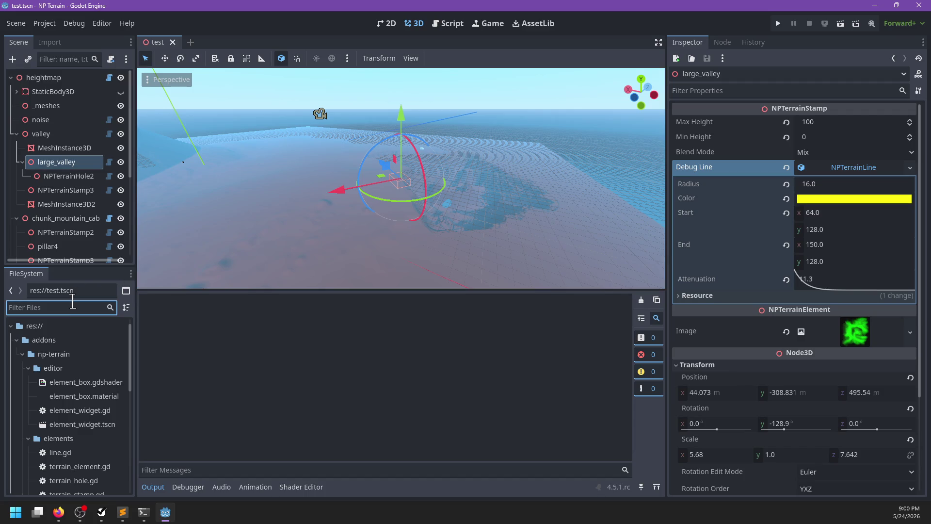
pyautogui.doubleClick(82, 425)
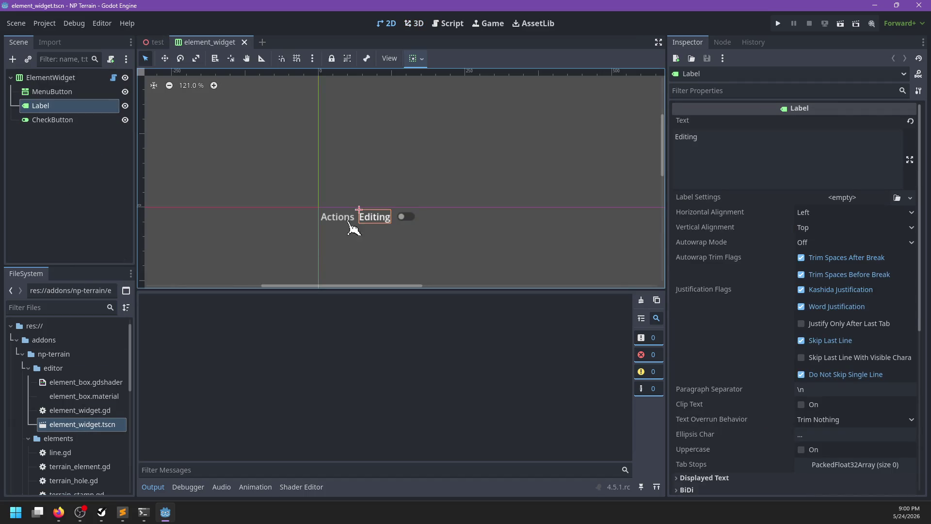
# - Open element_widget.gd, then review the top of np_terrain_plugin.gd and its element_widget.tscn preload path
pyautogui.doubleClick(87, 411)
pyautogui.scroll(3, 393, 110)
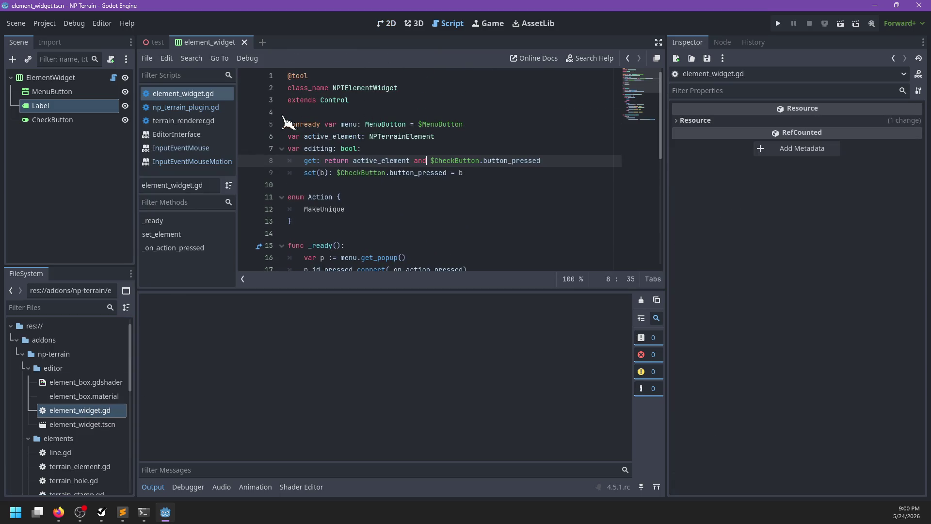
pyautogui.click(186, 108)
pyautogui.scroll(10, 431, 139)
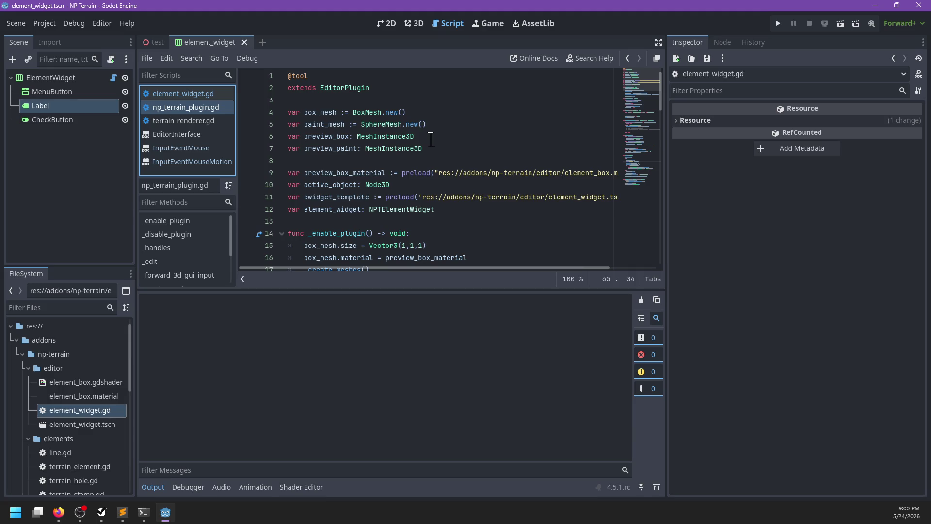
pyautogui.hscroll(3, 420, 203)
pyautogui.hscroll(-3, 505, 197)
pyautogui.doubleClick(464, 198)
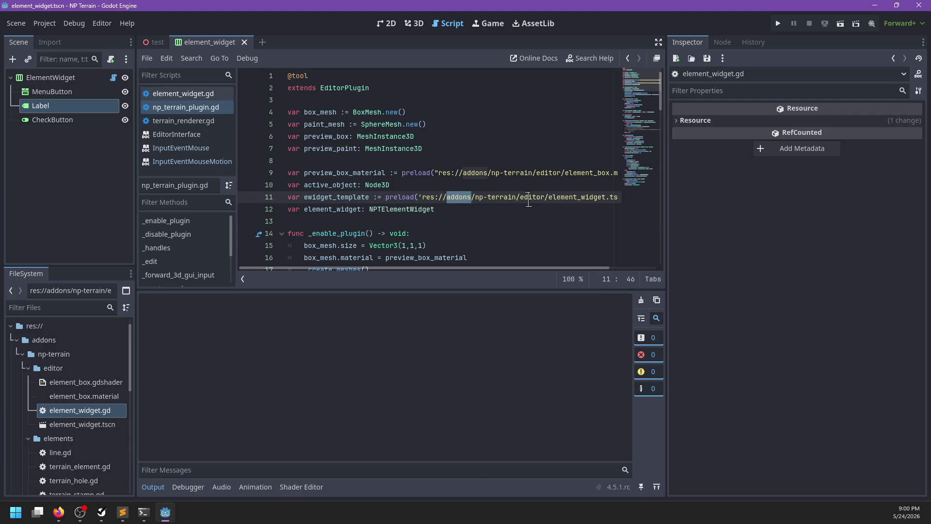
pyautogui.hscroll(3, 529, 201)
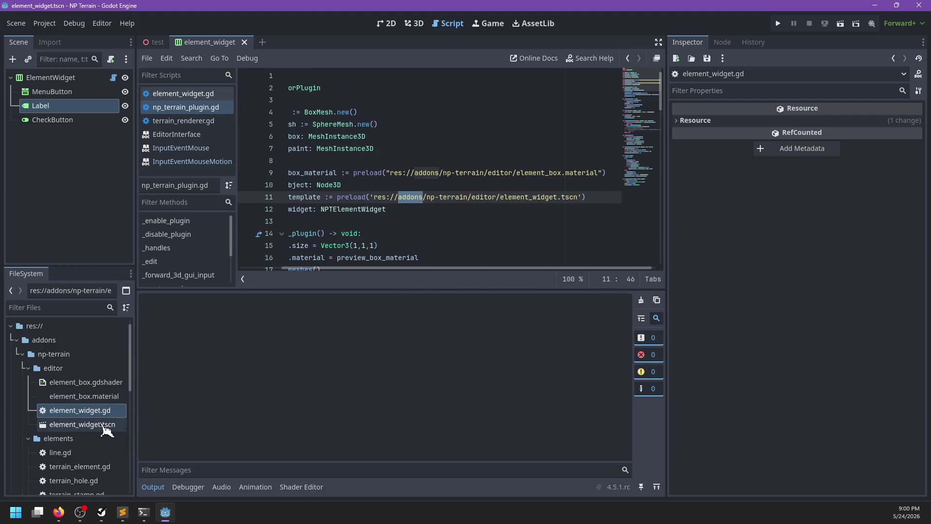
pyautogui.click(44, 23)
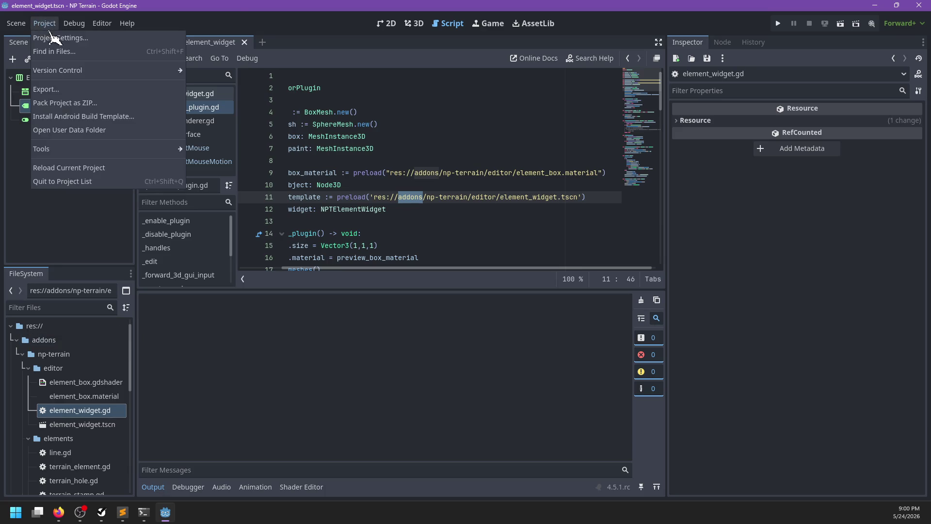
# - Re-enable the NP Terrain plugin in Project Settings
pyautogui.click(58, 38)
pyautogui.click(199, 151)
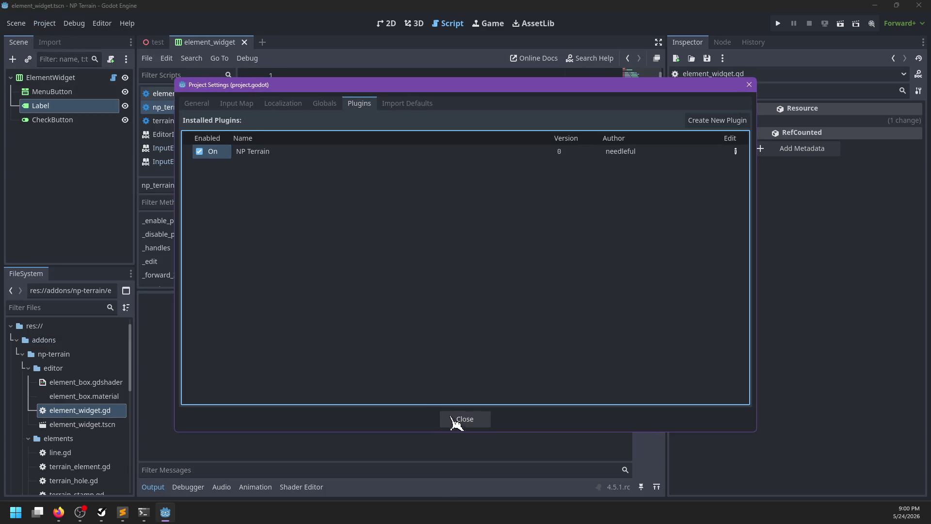
pyautogui.click(453, 420)
# - Run the project, stop it, run it again from the test scene, and show the Errors list
pyautogui.press('F5')
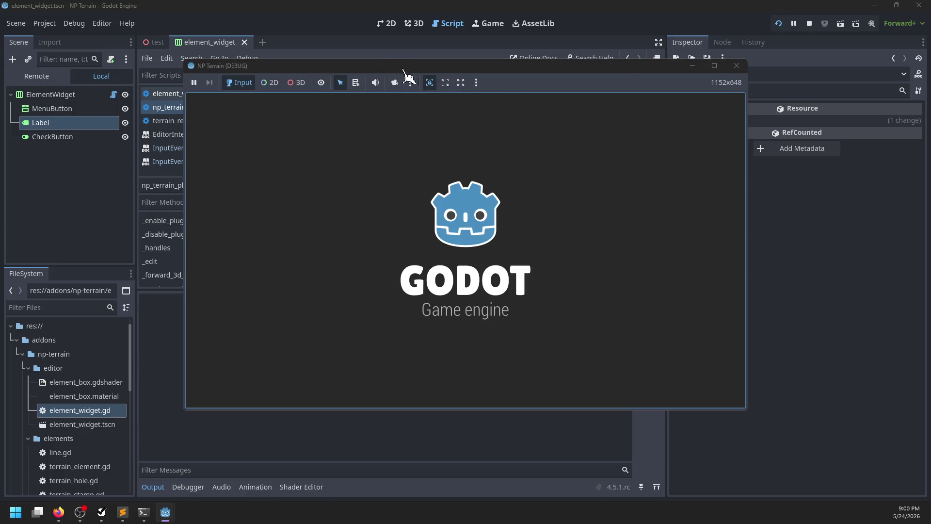
pyautogui.click(737, 65)
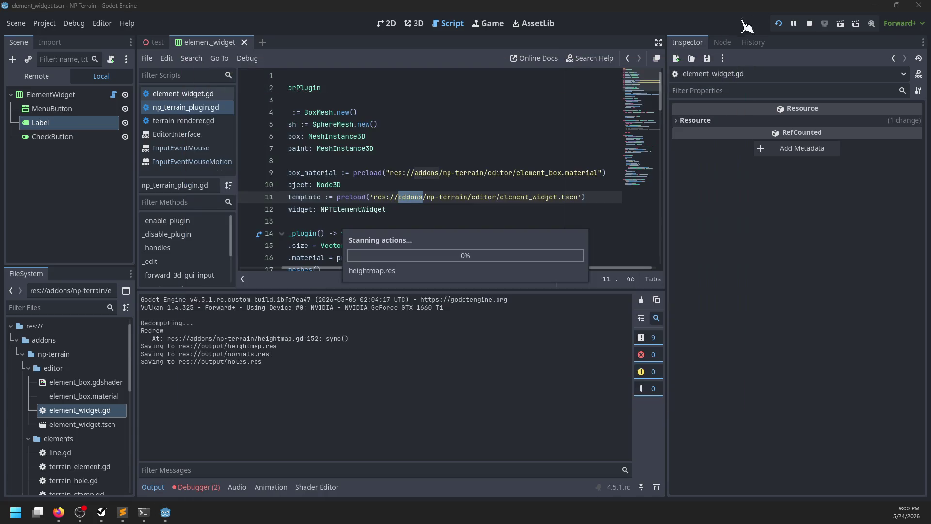
pyautogui.click(167, 44)
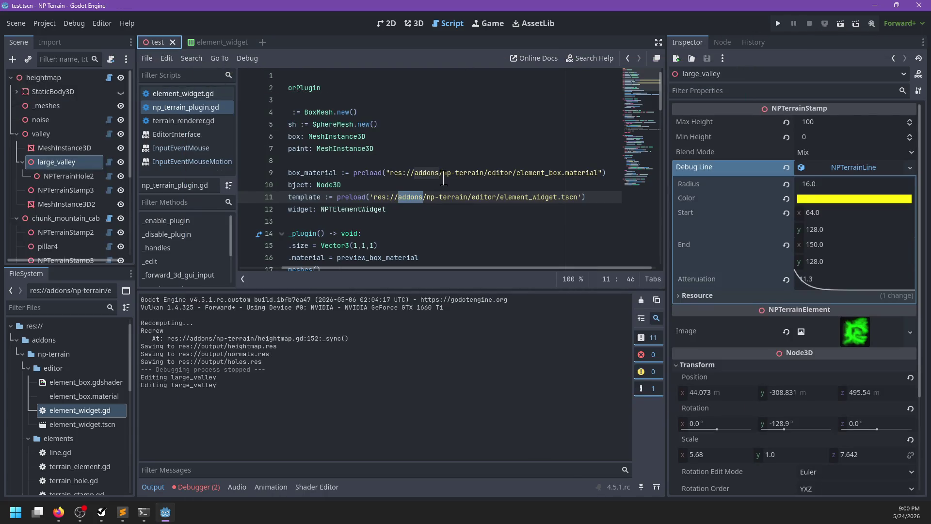
pyautogui.press('F5')
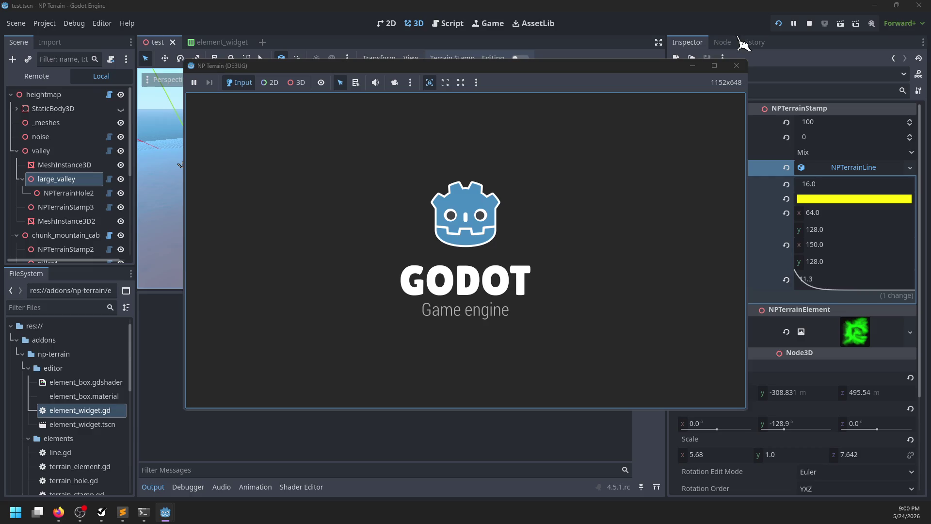
pyautogui.click(809, 24)
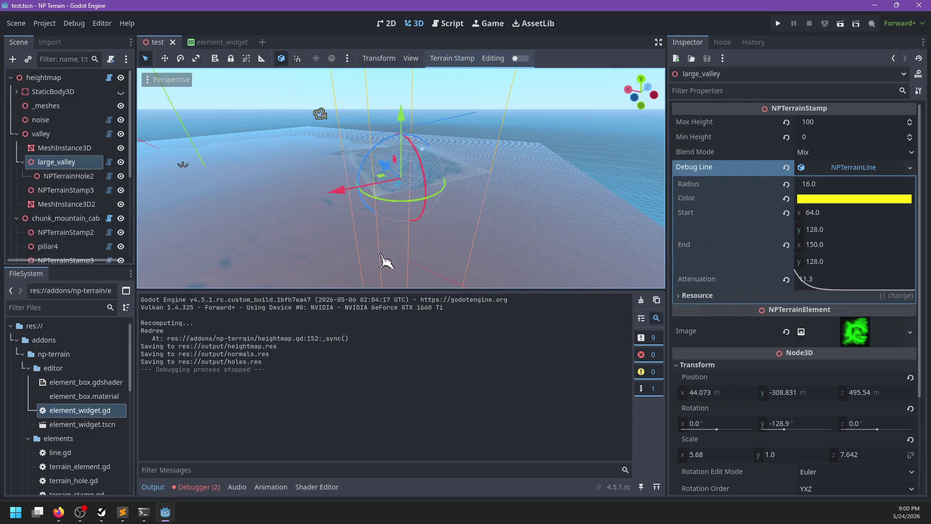
pyautogui.click(197, 487)
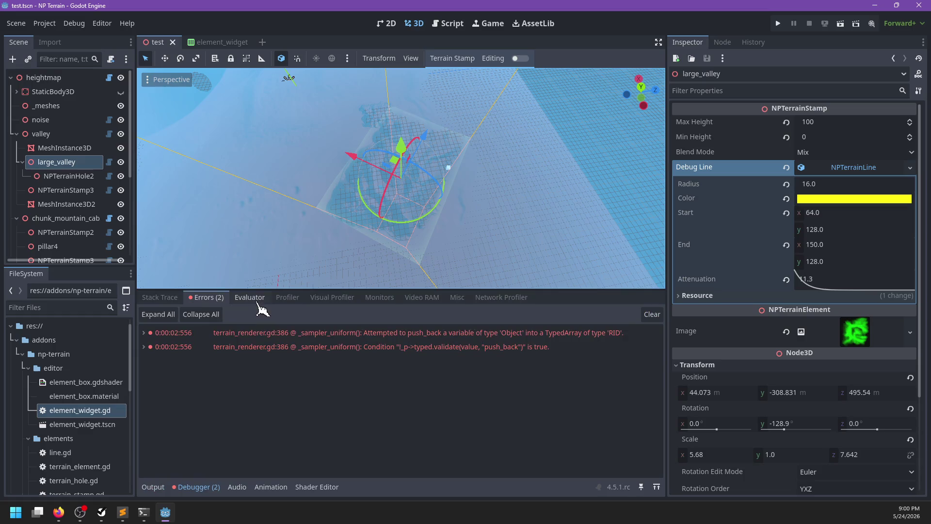
# - Change line 386 of terrain_renderer.gd to append sampler.sampler and save the script
pyautogui.moveTo(291, 336)
pyautogui.doubleClick(456, 335)
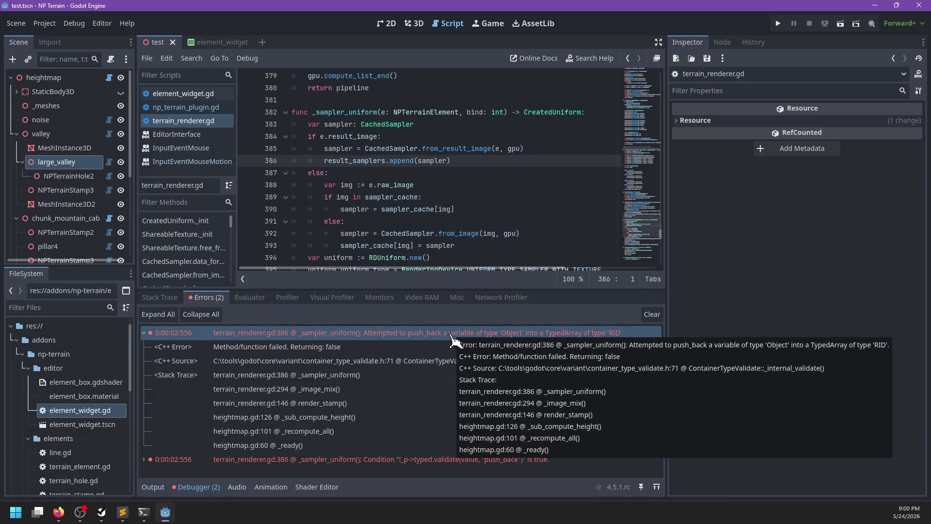
pyautogui.doubleClick(453, 335)
pyautogui.doubleClick(429, 160)
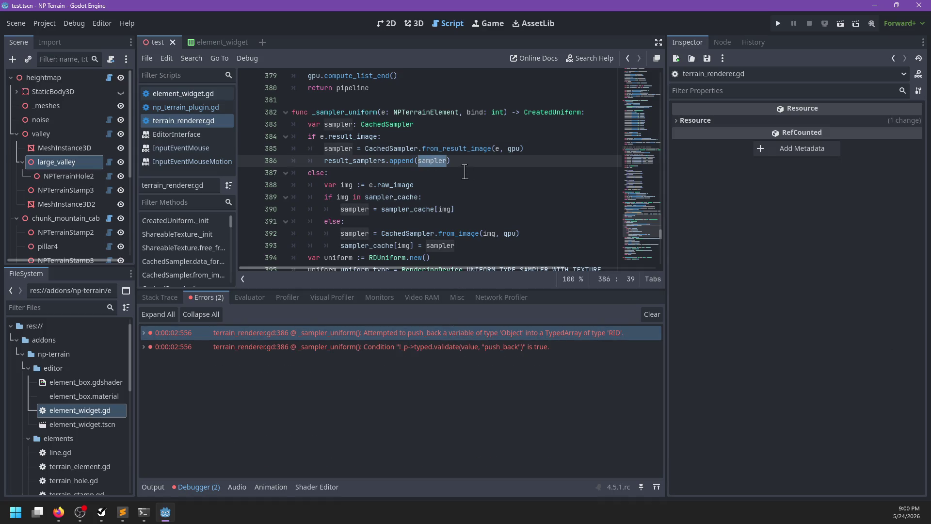
pyautogui.write('.local')
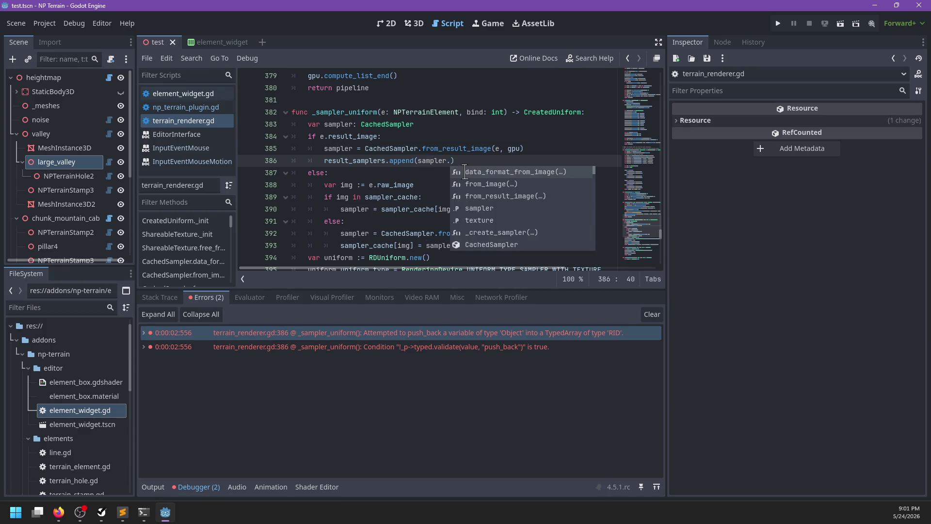
pyautogui.press('BackSpace')
pyautogui.press('BackSpace')
pyautogui.press('BackSpace')
pyautogui.write('smapl')
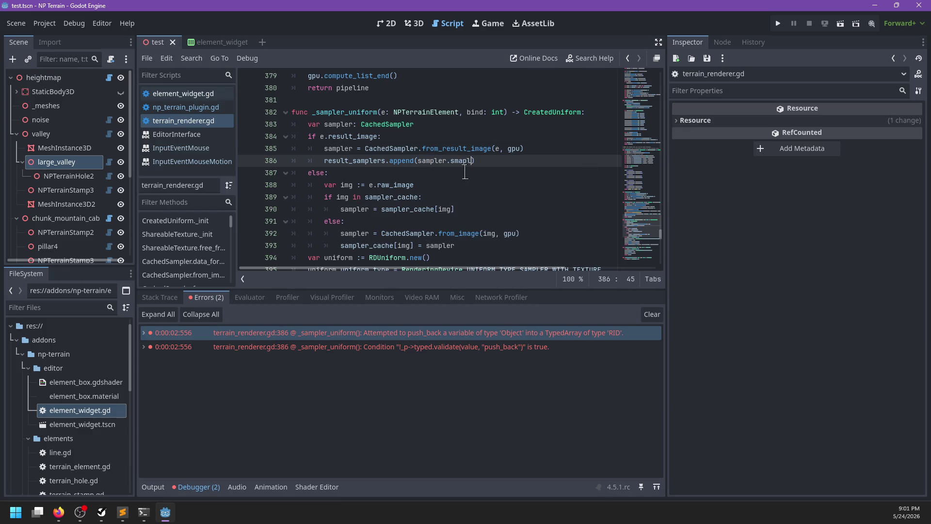
pyautogui.hotkey('ctrl', 's')
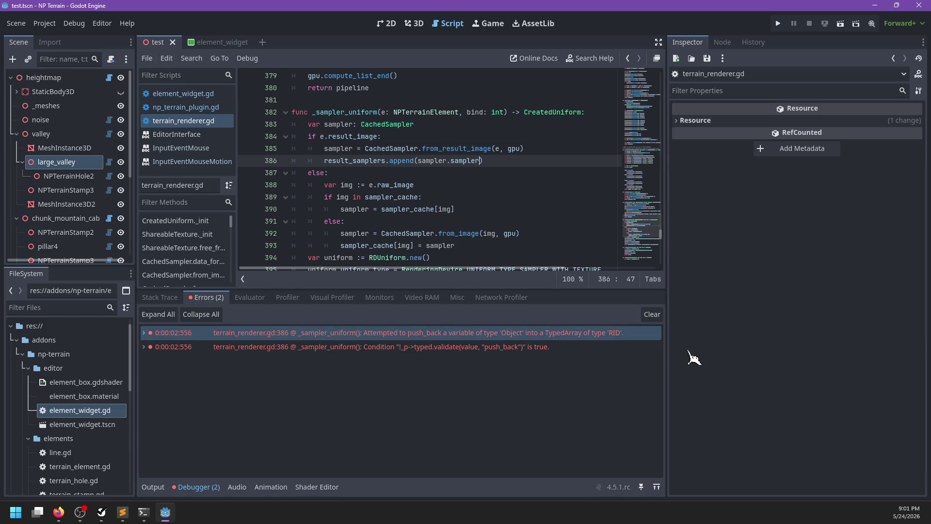
# - Clear the error list, close the test scene, and select test.tscn in FileSystem
pyautogui.click(652, 314)
pyautogui.click(172, 43)
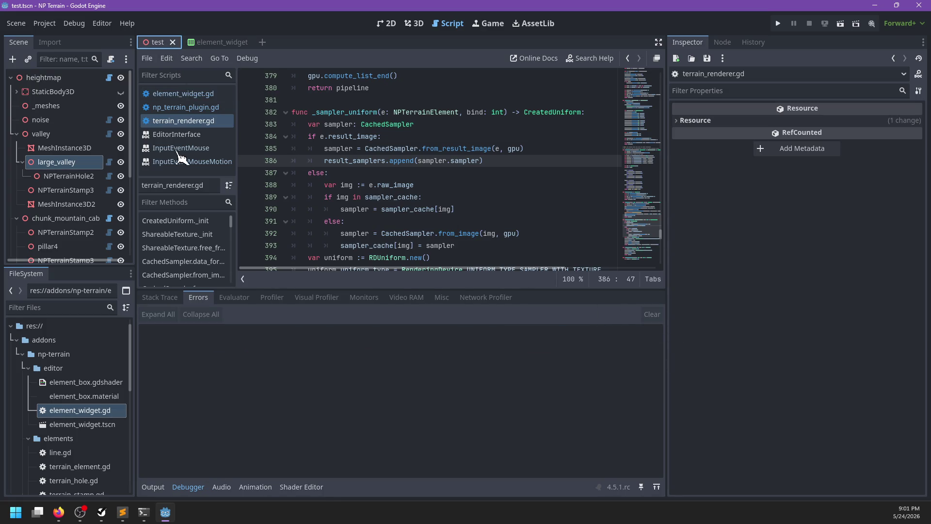
pyautogui.scroll(-3, 100, 417)
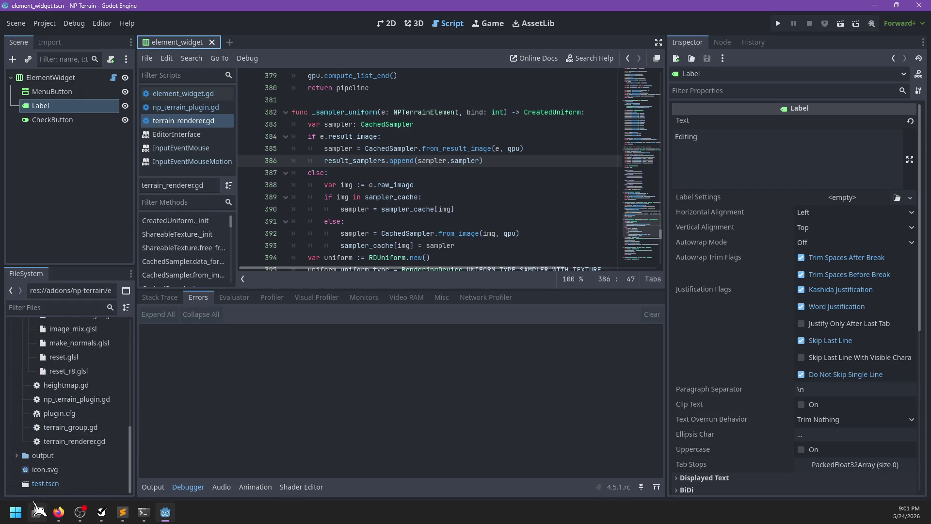
pyautogui.click(45, 484)
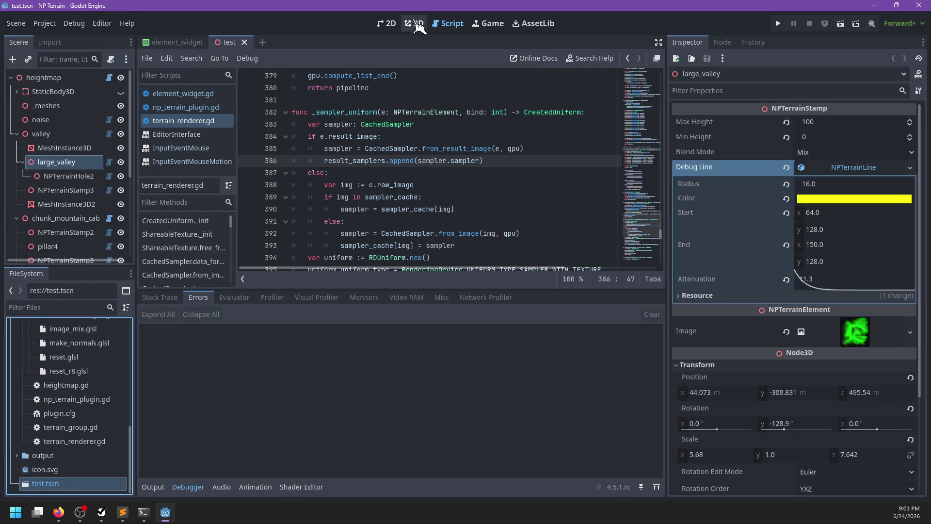
# - Open test.tscn in 3D, redraw the terrain result maps, and save the generated terrain files
pyautogui.click(415, 24)
pyautogui.click(49, 78)
pyautogui.click(800, 137)
pyautogui.click(764, 122)
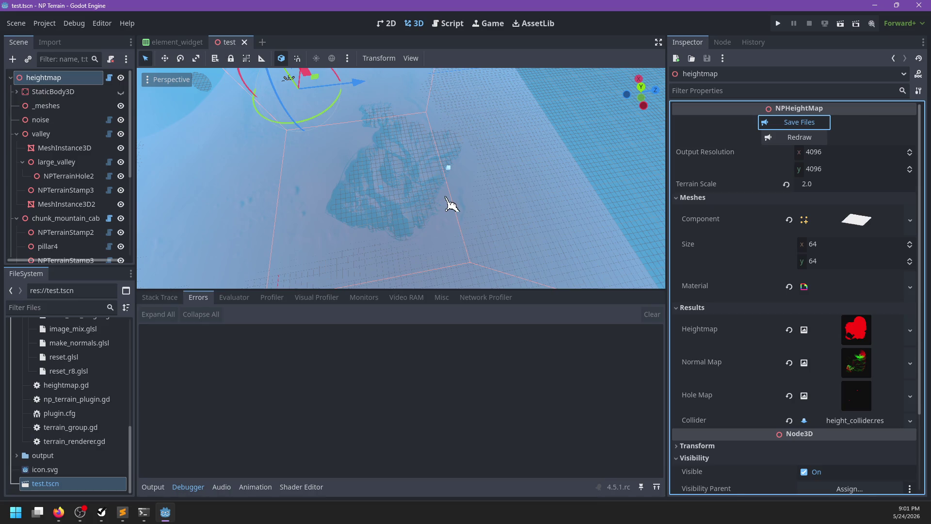
# - Orbit and zoom around the generated terrain to inspect it from several sides
pyautogui.scroll(5, 447, 208)
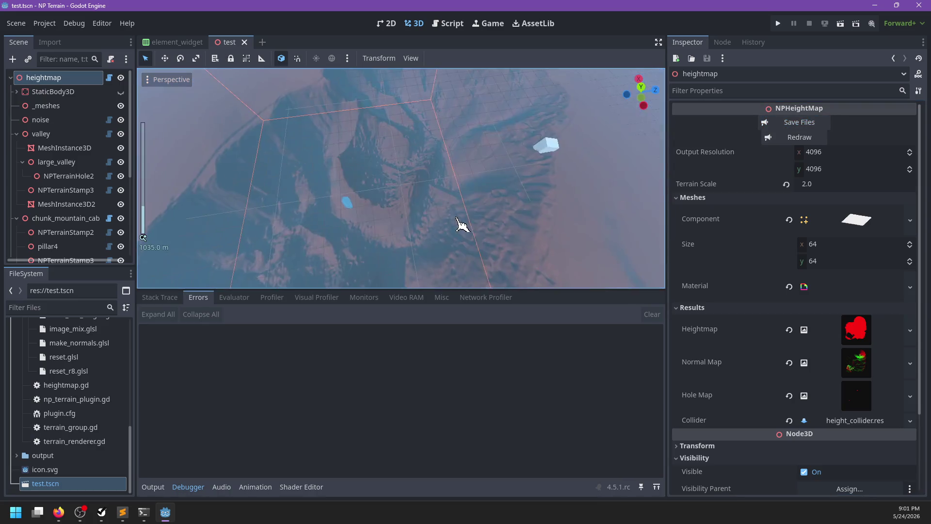
pyautogui.moveTo(458, 224)
pyautogui.mouseDown()
pyautogui.moveTo(363, 202)
pyautogui.moveTo(474, 204)
pyautogui.mouseUp()
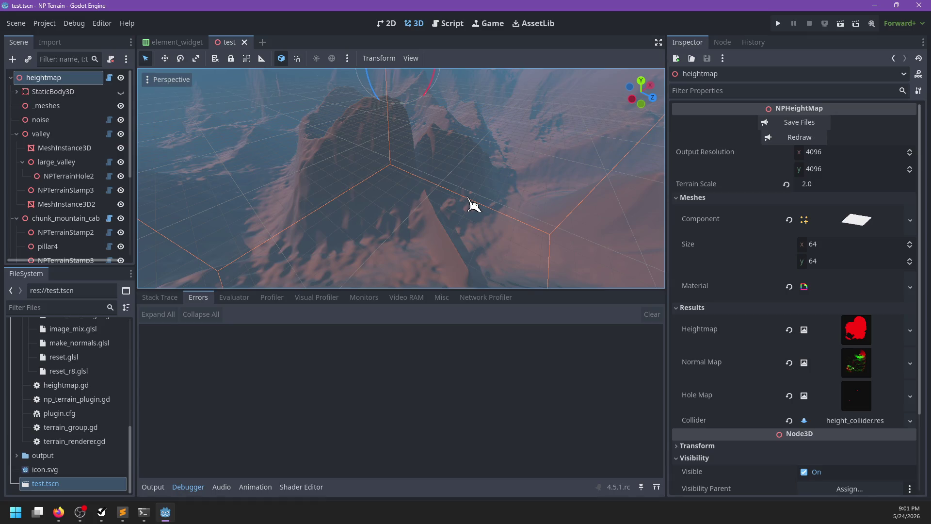
pyautogui.scroll(-3, 465, 204)
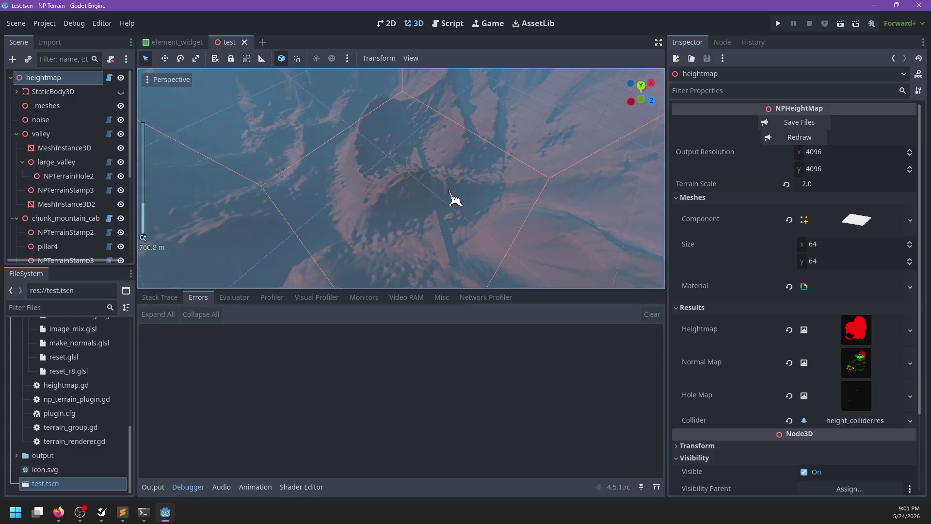
pyautogui.scroll(-6, 461, 194)
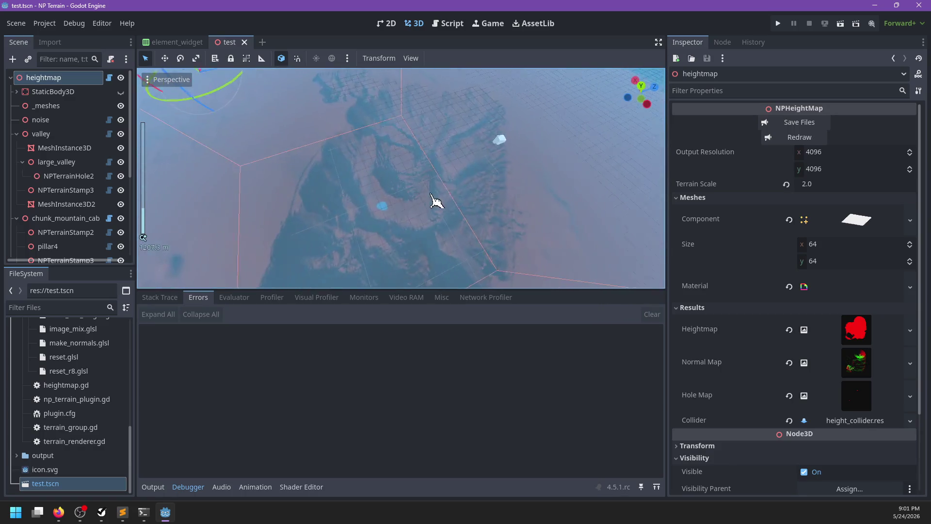
pyautogui.scroll(8, 436, 201)
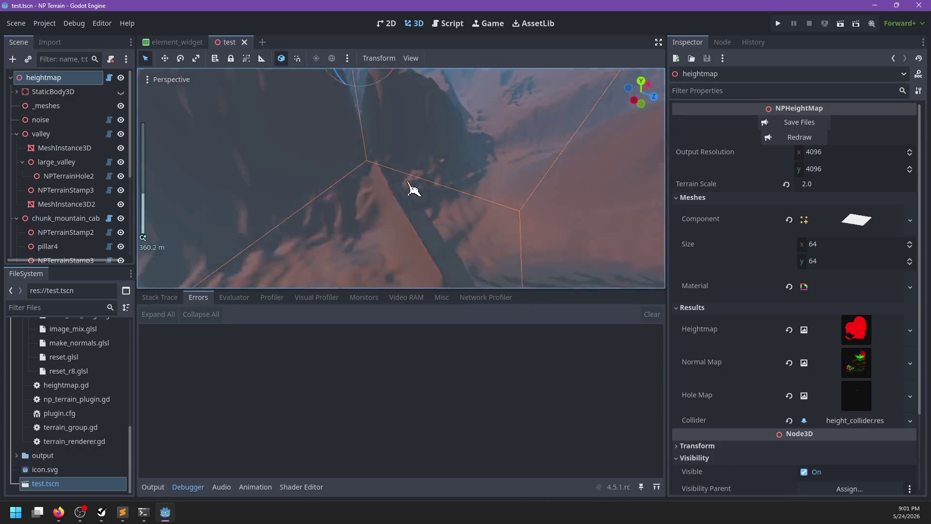
pyautogui.moveTo(408, 183)
pyautogui.mouseDown()
pyautogui.moveTo(316, 220)
pyautogui.moveTo(413, 170)
pyautogui.mouseUp()
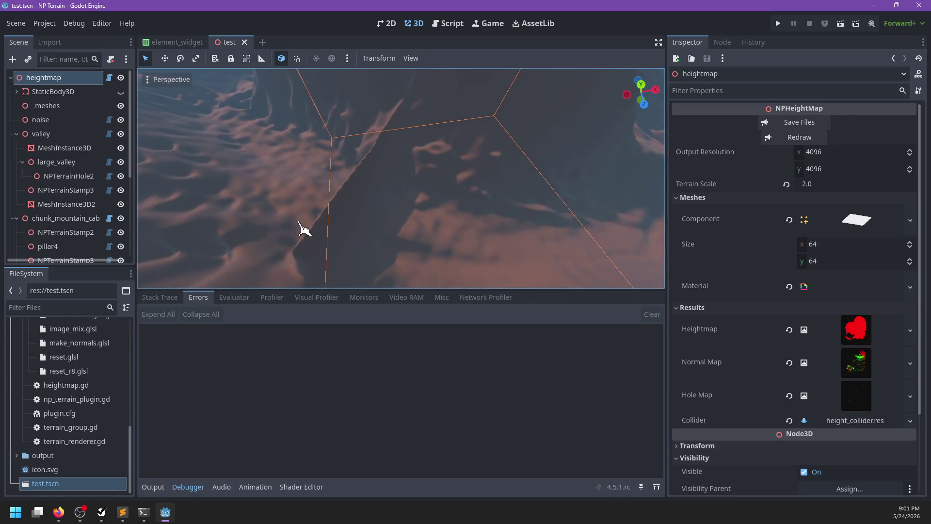
pyautogui.moveTo(415, 122)
pyautogui.mouseDown()
pyautogui.moveTo(370, 183)
pyautogui.moveTo(409, 221)
pyautogui.moveTo(447, 187)
pyautogui.mouseUp()
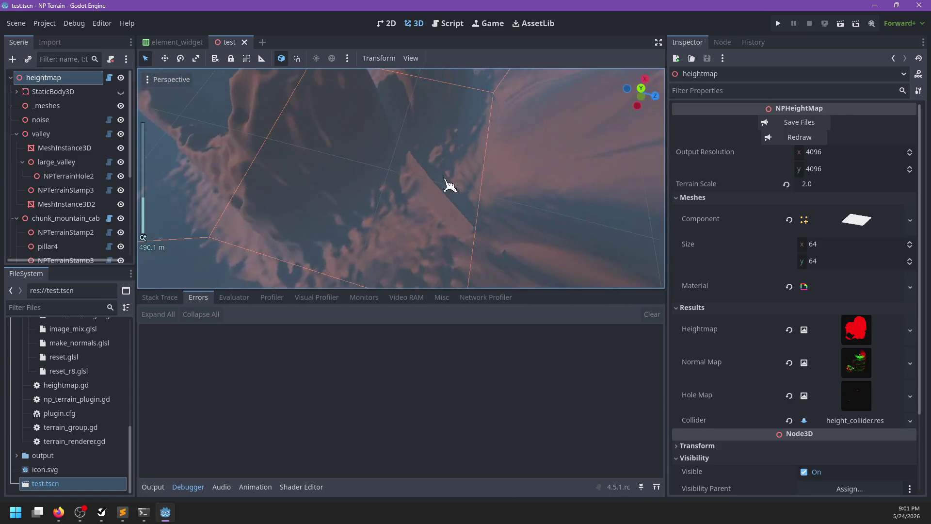
pyautogui.scroll(-3, 428, 250)
pyautogui.moveTo(428, 249)
pyautogui.mouseDown()
pyautogui.moveTo(401, 183)
pyautogui.moveTo(461, 188)
pyautogui.moveTo(401, 162)
pyautogui.mouseUp()
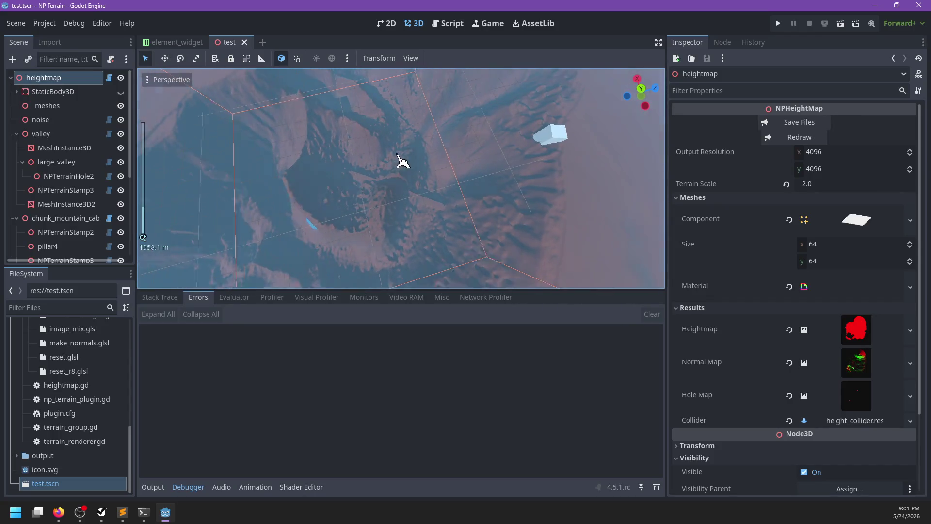
pyautogui.scroll(-5, 433, 197)
pyautogui.scroll(3, 433, 197)
pyautogui.moveTo(451, 213)
pyautogui.mouseDown()
pyautogui.moveTo(354, 142)
pyautogui.moveTo(383, 129)
pyautogui.moveTo(450, 209)
pyautogui.moveTo(426, 194)
pyautogui.moveTo(517, 231)
pyautogui.moveTo(453, 183)
pyautogui.moveTo(417, 177)
pyautogui.mouseUp()
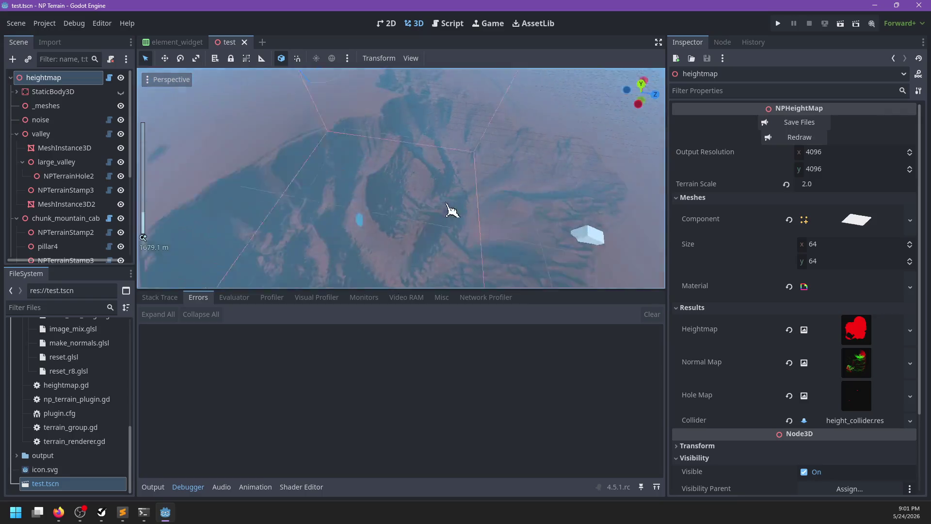
pyautogui.scroll(2, 451, 210)
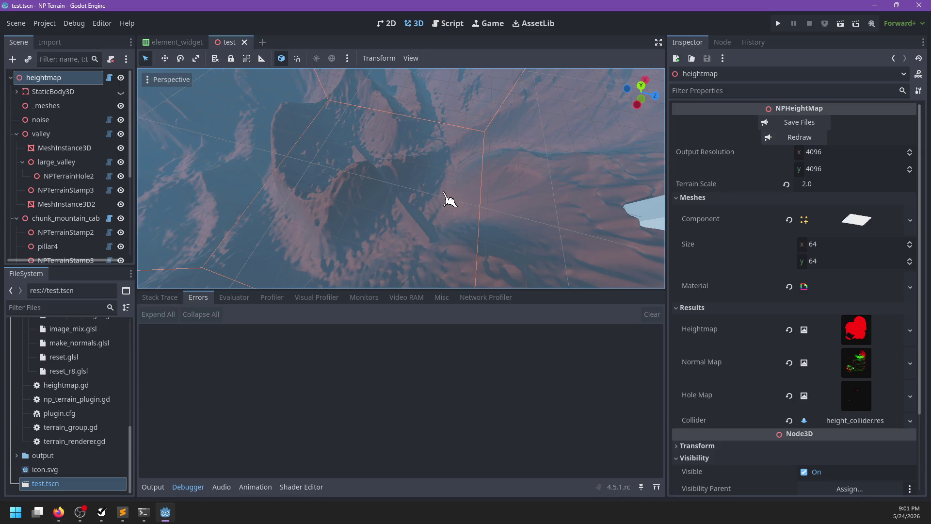
pyautogui.scroll(-3, 449, 199)
pyautogui.moveTo(448, 199)
pyautogui.mouseDown()
pyautogui.moveTo(395, 150)
pyautogui.moveTo(409, 143)
pyautogui.moveTo(412, 173)
pyautogui.moveTo(401, 141)
pyautogui.moveTo(410, 216)
pyautogui.moveTo(349, 152)
pyautogui.moveTo(474, 194)
pyautogui.moveTo(412, 108)
pyautogui.moveTo(439, 189)
pyautogui.moveTo(435, 206)
pyautogui.mouseUp()
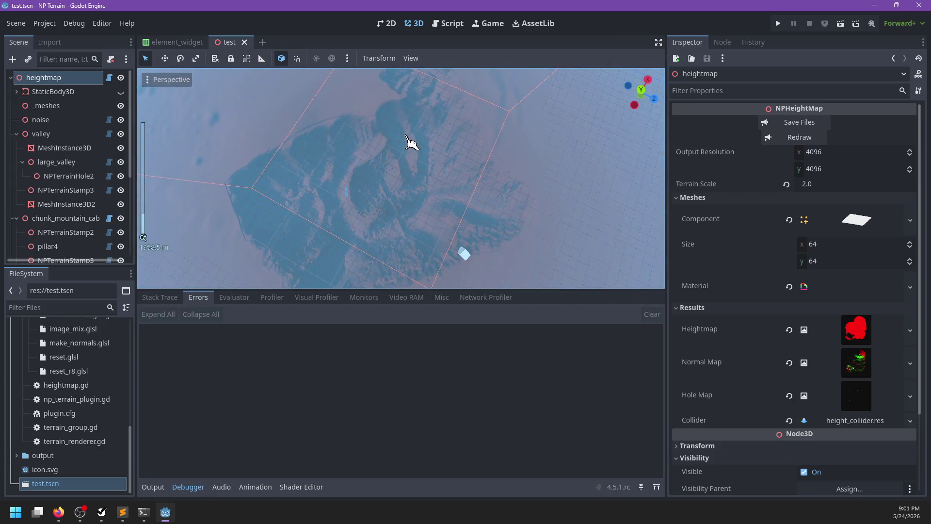
pyautogui.scroll(3, 426, 145)
pyautogui.scroll(3, 435, 206)
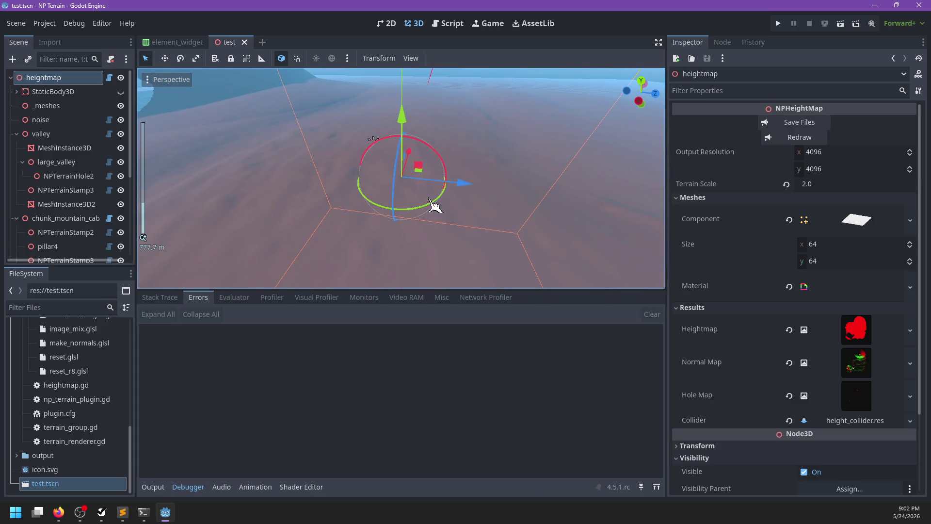
pyautogui.scroll(-5, 435, 205)
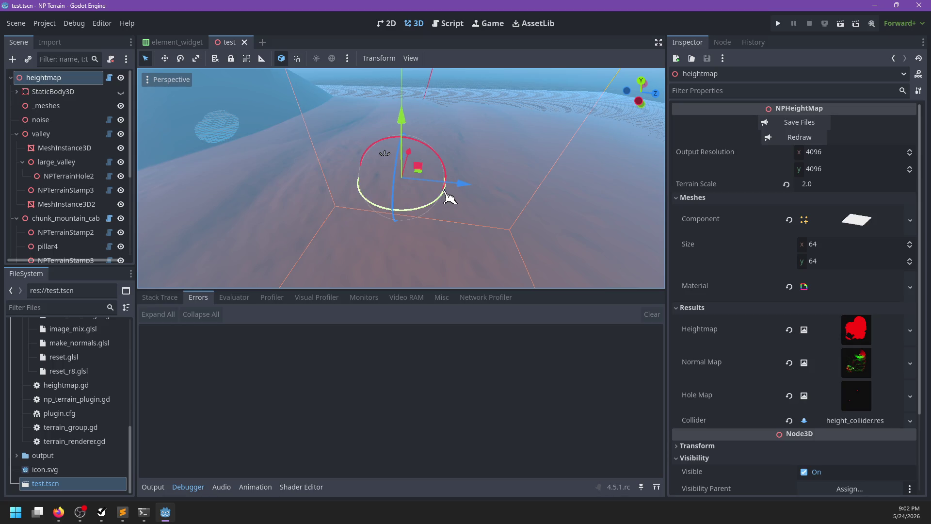
pyautogui.moveTo(453, 182)
pyautogui.mouseDown()
pyautogui.moveTo(493, 208)
pyautogui.moveTo(374, 218)
pyautogui.moveTo(370, 229)
pyautogui.moveTo(426, 222)
pyautogui.moveTo(441, 210)
pyautogui.moveTo(538, 206)
pyautogui.mouseUp()
pyautogui.scroll(2, 426, 223)
# - Collapse the valley and chunk_mountain_cabin groups in the Scene tree and select valley
pyautogui.click(17, 134)
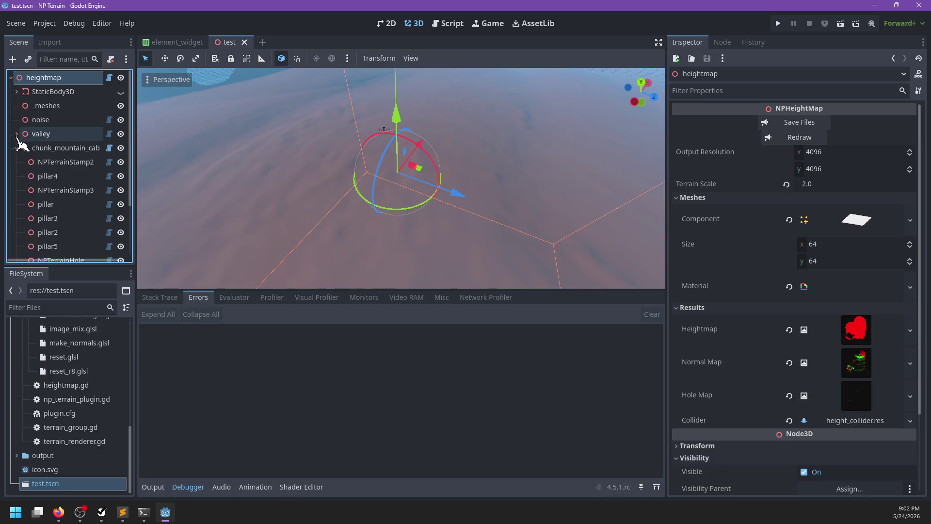
pyautogui.click(16, 148)
pyautogui.click(68, 148)
pyautogui.click(41, 134)
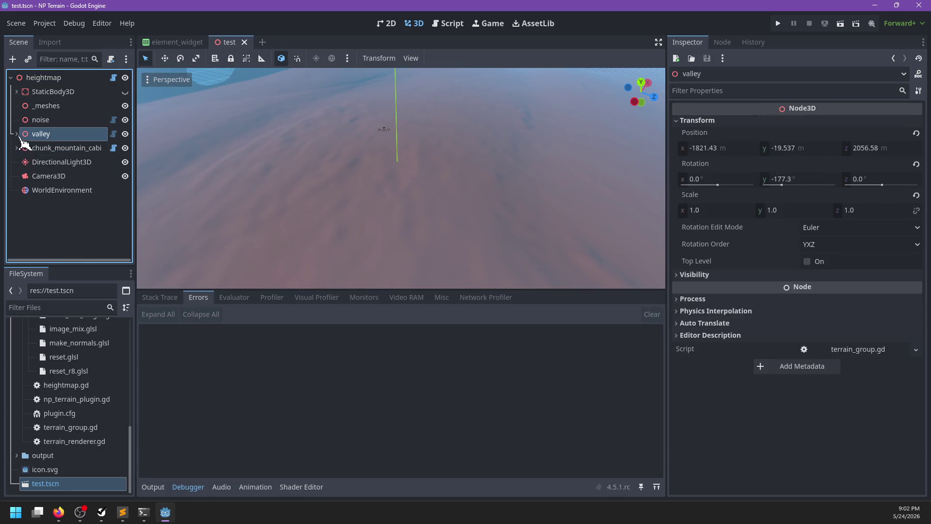
# - Expand the valley group, frame it, and select the large_valley stamp
pyautogui.click(16, 134)
pyautogui.press('f')
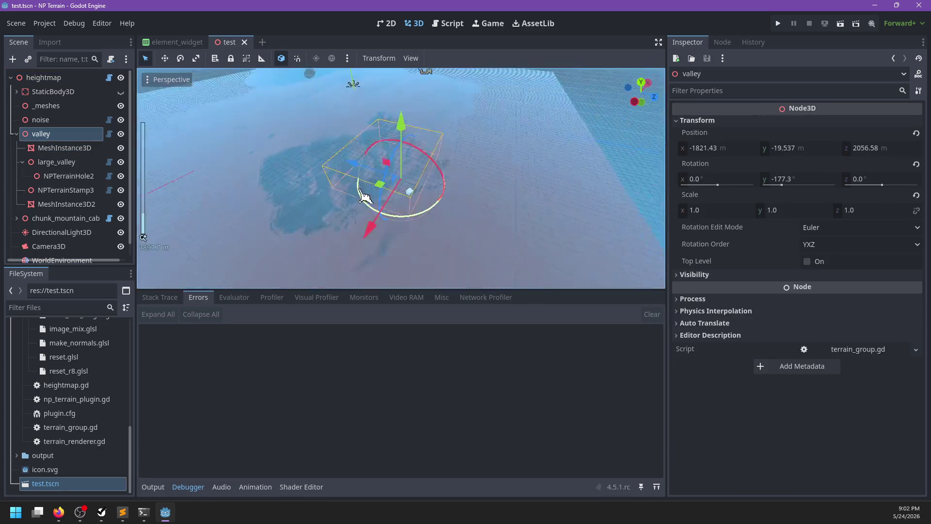
pyautogui.moveTo(365, 196)
pyautogui.mouseDown()
pyautogui.moveTo(285, 197)
pyautogui.moveTo(455, 251)
pyautogui.moveTo(433, 240)
pyautogui.mouseUp()
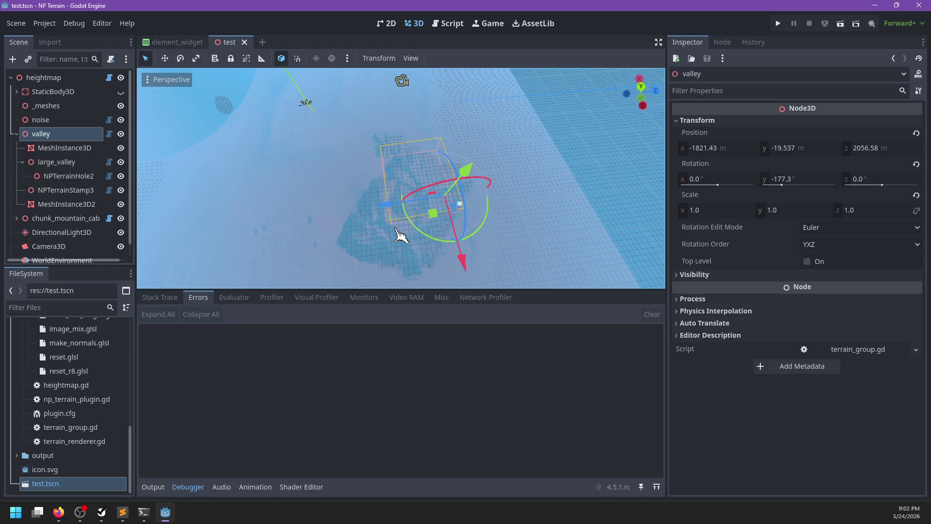
pyautogui.doubleClick(56, 162)
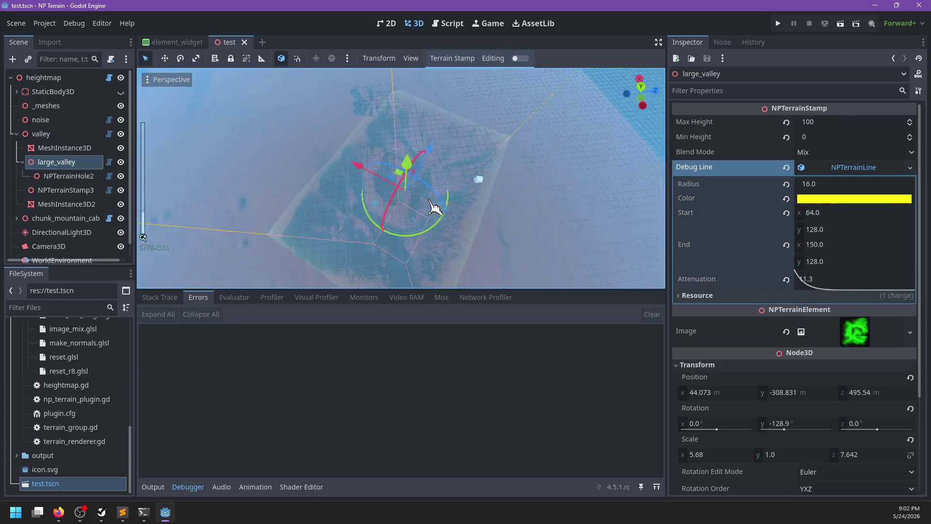
# - Try Terrain Stamp Editing on large_valley up close, switch it off, then bring up NP-ToDo
pyautogui.click(520, 58)
pyautogui.moveTo(301, 214)
pyautogui.mouseDown()
pyautogui.moveTo(422, 197)
pyautogui.moveTo(415, 201)
pyautogui.mouseUp()
pyautogui.scroll(3, 312, 207)
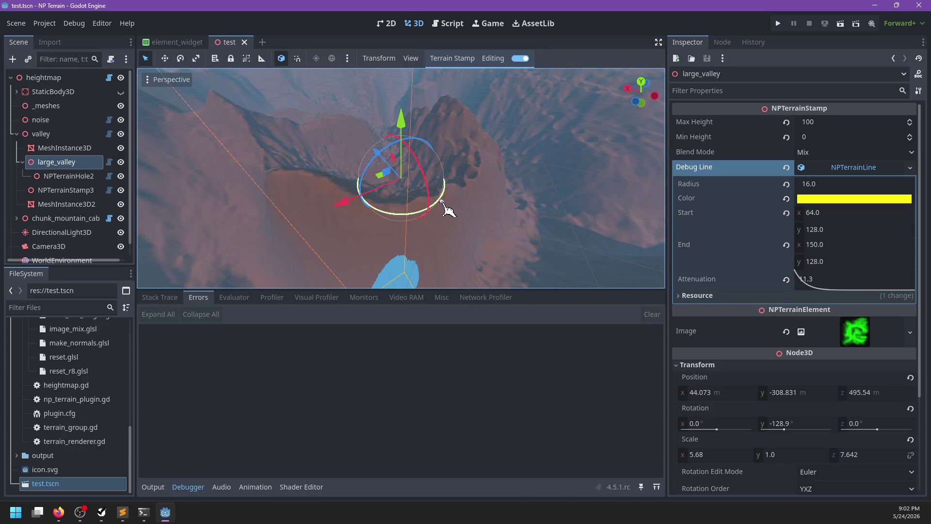
pyautogui.scroll(-2, 483, 200)
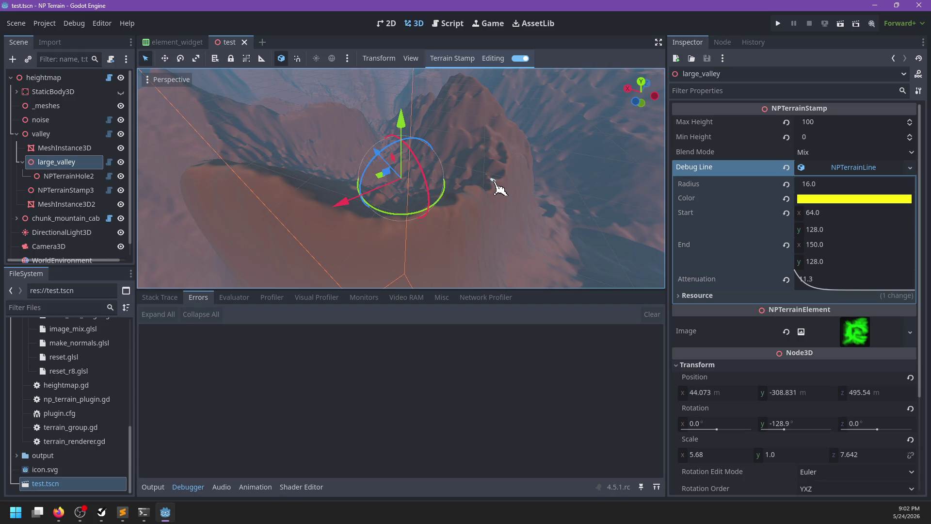
pyautogui.click(520, 58)
pyautogui.scroll(2, 505, 212)
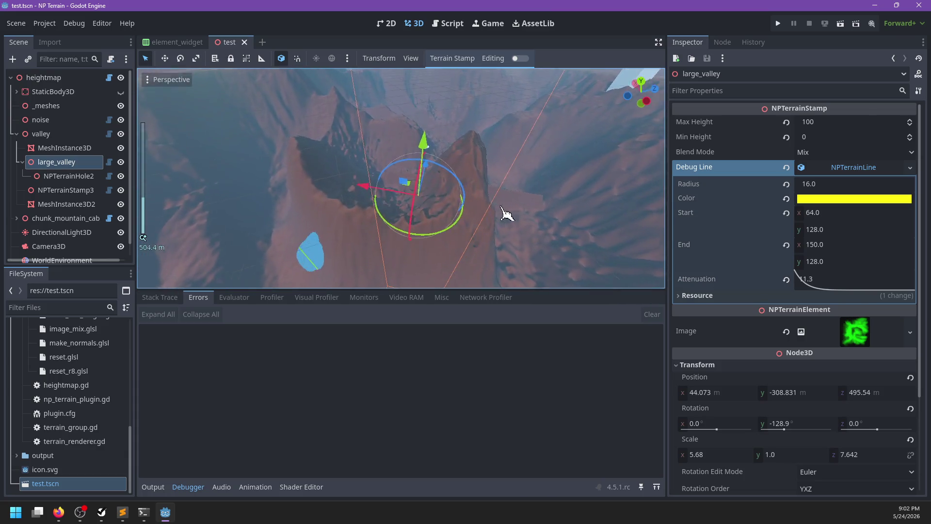
pyautogui.scroll(2, 504, 213)
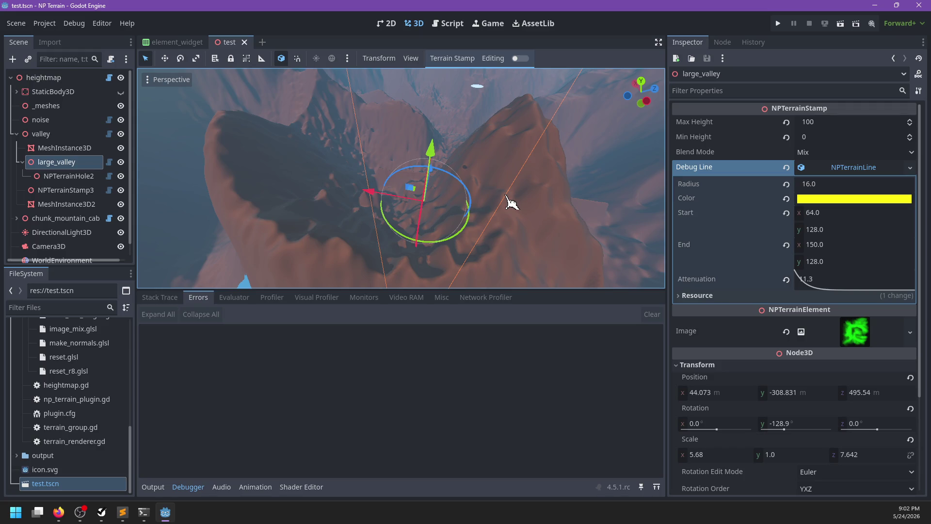
pyautogui.click(101, 512)
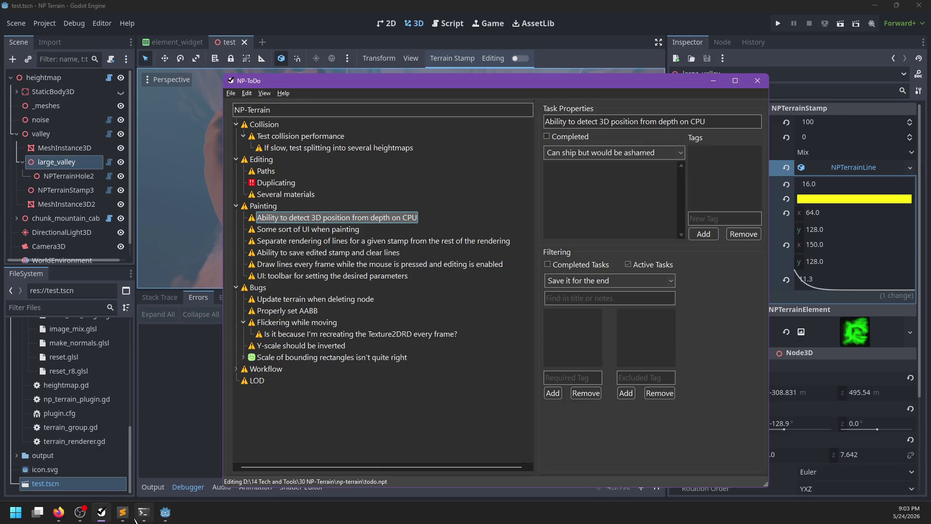
# - In PowerShell, check git status and stage all changed files with git add
pyautogui.click(143, 513)
pyautogui.write('git s')
pyautogui.press('Return')
pyautogui.write('git add .')
pyautogui.press('Return')
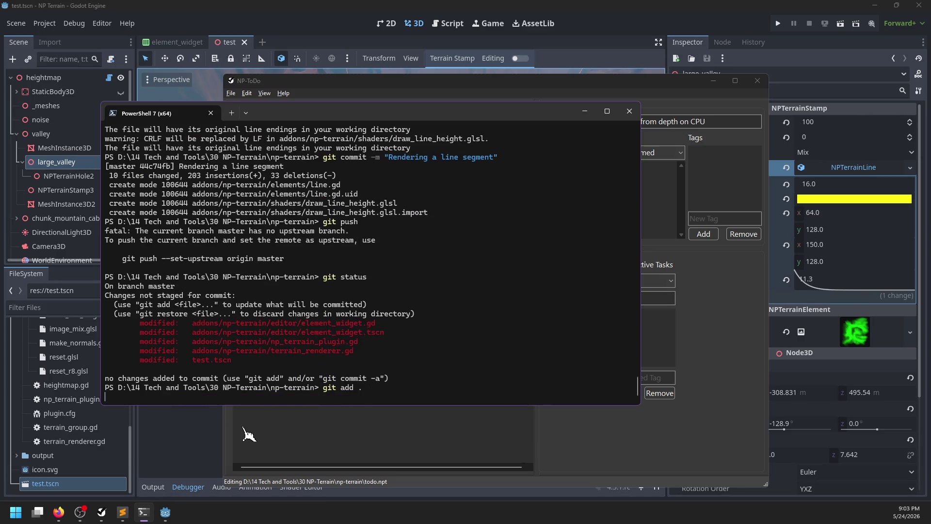
# - Commit the staged files with the message "There is a sphere that exists" and return to Godot
pyautogui.write('git commit -m "')
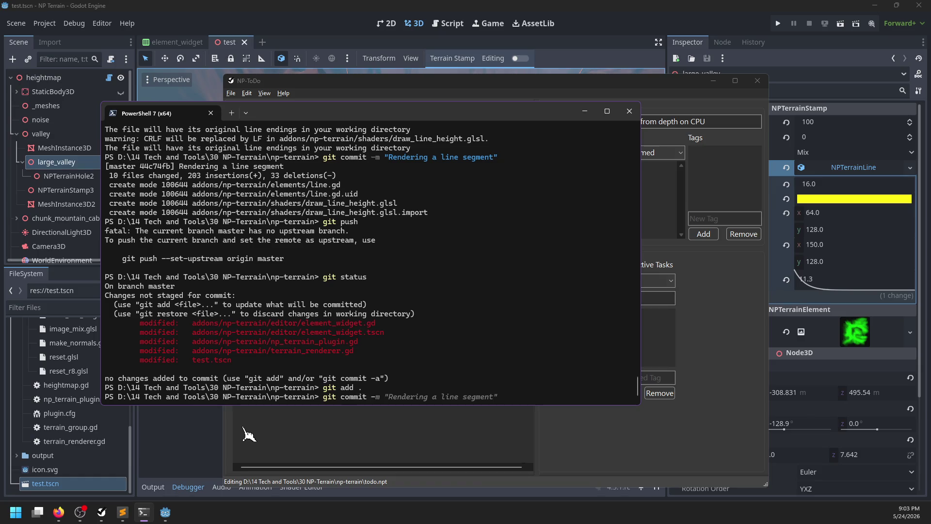
pyautogui.write('Prev')
pyautogui.press('BackSpace')
pyautogui.press('BackSpace')
pyautogui.press('BackSpace')
pyautogui.write('There')
pyautogui.write('that exis')
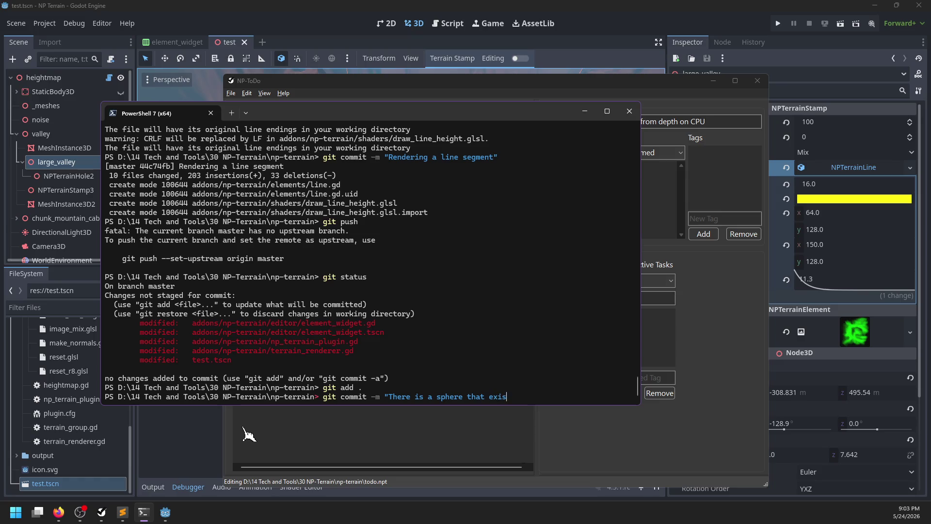
pyautogui.press('Return')
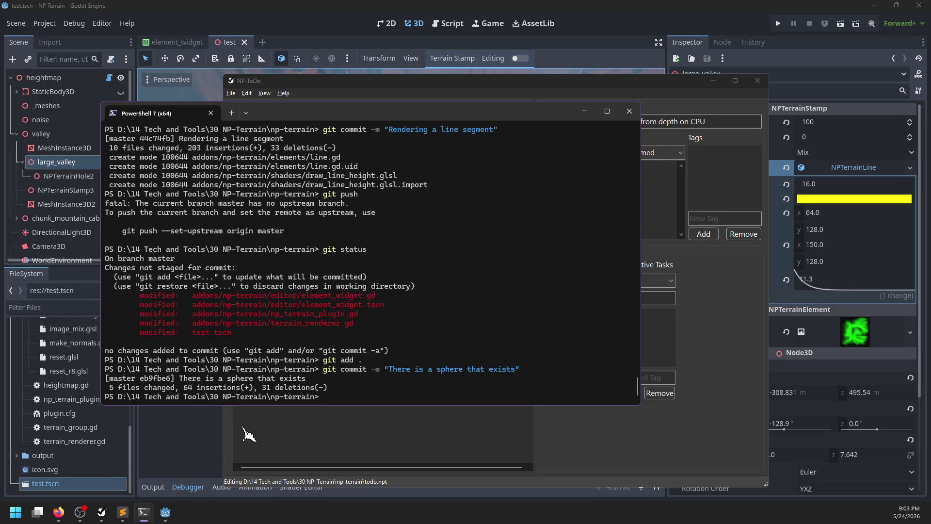
pyautogui.click(176, 447)
# - Orbit and zoom around the terrain, collapsing the Debugger panel to enlarge the 3D view
pyautogui.scroll(2, 376, 194)
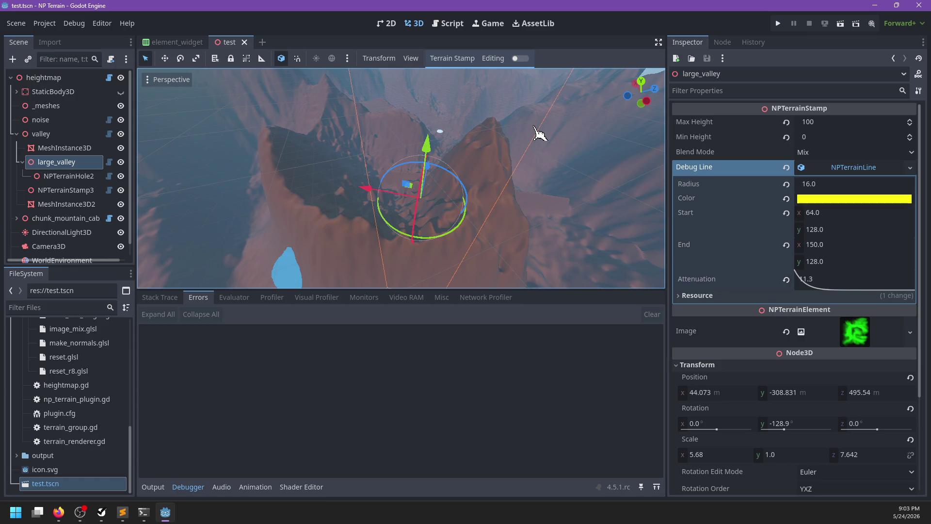
pyautogui.moveTo(517, 153)
pyautogui.mouseDown()
pyautogui.moveTo(360, 266)
pyautogui.moveTo(409, 202)
pyautogui.moveTo(430, 210)
pyautogui.moveTo(480, 203)
pyautogui.moveTo(539, 137)
pyautogui.moveTo(488, 201)
pyautogui.moveTo(481, 243)
pyautogui.moveTo(466, 191)
pyautogui.moveTo(425, 158)
pyautogui.moveTo(439, 181)
pyautogui.moveTo(311, 198)
pyautogui.moveTo(457, 232)
pyautogui.moveTo(425, 206)
pyautogui.mouseUp()
pyautogui.scroll(3, 416, 191)
pyautogui.scroll(-2, 425, 158)
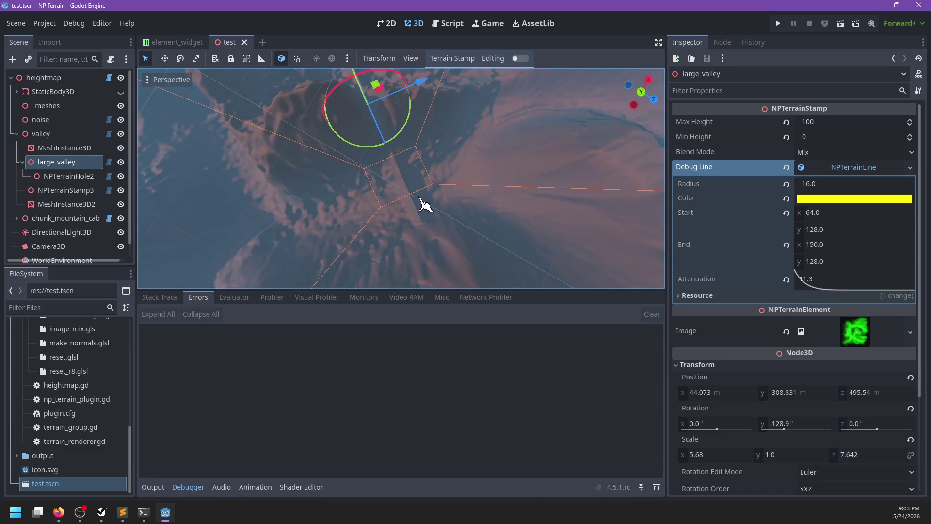
pyautogui.moveTo(336, 187)
pyautogui.mouseDown()
pyautogui.moveTo(432, 246)
pyautogui.moveTo(426, 231)
pyautogui.moveTo(409, 235)
pyautogui.moveTo(307, 174)
pyautogui.mouseUp()
pyautogui.scroll(-3, 425, 230)
pyautogui.scroll(-3, 405, 235)
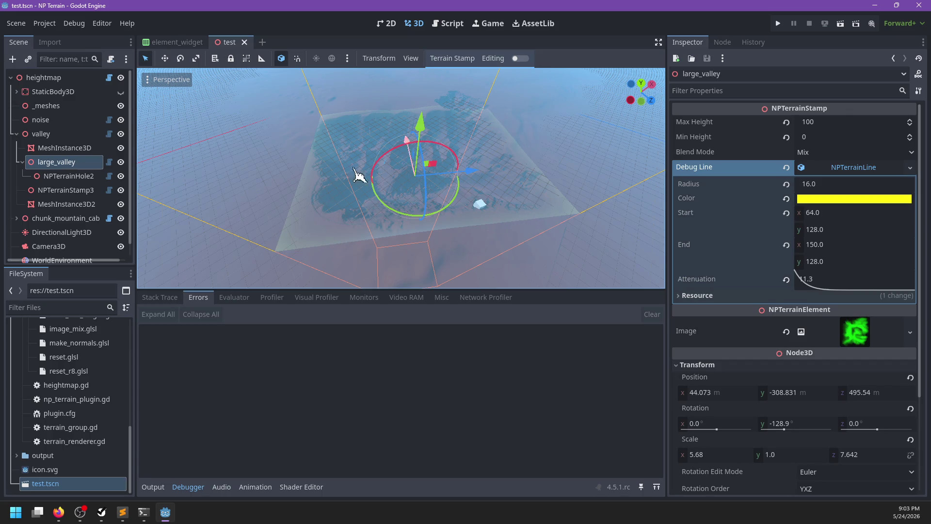
pyautogui.scroll(5, 420, 240)
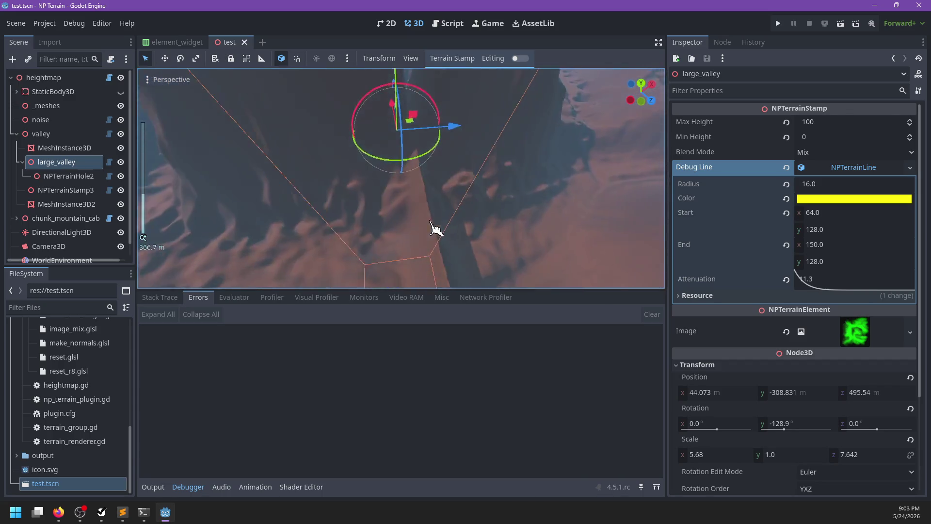
pyautogui.scroll(-2, 303, 197)
pyautogui.moveTo(281, 165)
pyautogui.mouseDown()
pyautogui.moveTo(312, 199)
pyautogui.moveTo(305, 204)
pyautogui.moveTo(383, 196)
pyautogui.moveTo(304, 212)
pyautogui.moveTo(416, 208)
pyautogui.moveTo(447, 223)
pyautogui.moveTo(422, 210)
pyautogui.moveTo(450, 173)
pyautogui.moveTo(443, 201)
pyautogui.mouseUp()
pyautogui.scroll(-2, 442, 202)
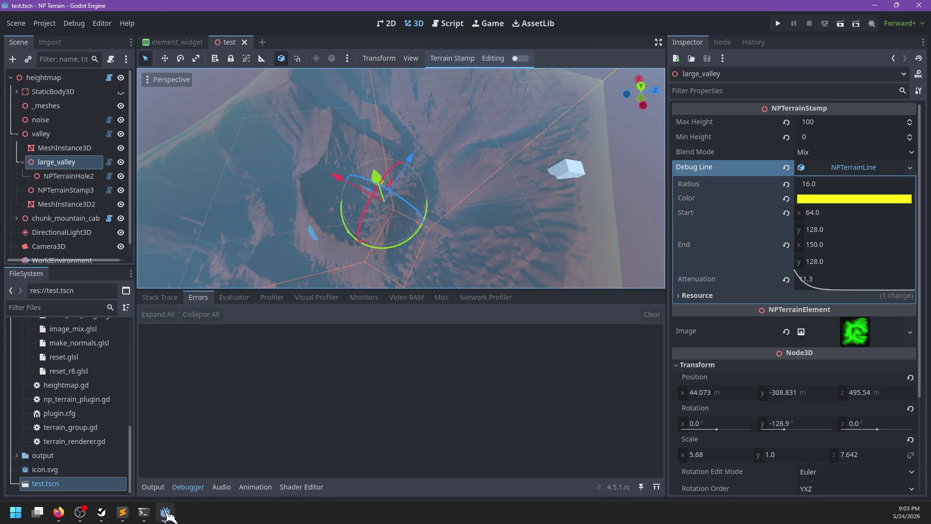
pyautogui.click(188, 486)
pyautogui.scroll(1, 414, 308)
pyautogui.moveTo(414, 308)
pyautogui.mouseDown()
pyautogui.moveTo(478, 266)
pyautogui.moveTo(470, 271)
pyautogui.moveTo(547, 262)
pyautogui.moveTo(482, 291)
pyautogui.moveTo(551, 281)
pyautogui.moveTo(547, 293)
pyautogui.moveTo(417, 329)
pyautogui.mouseUp()
pyautogui.scroll(-1, 485, 292)
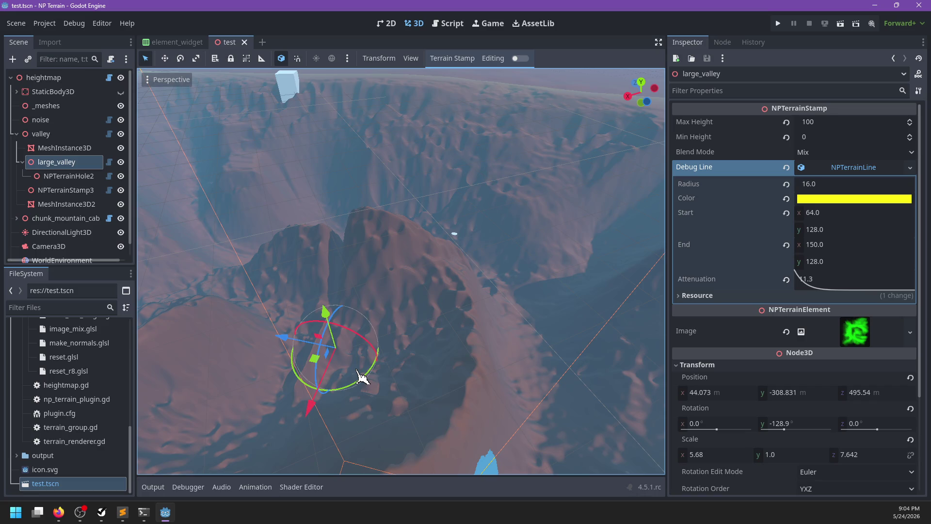
# - Switch to np_terrain_plugin.gd in Sublime Text, scroll to its top, then bring up the browser
pyautogui.click(127, 515)
pyautogui.moveTo(122, 513)
pyautogui.click(184, 456)
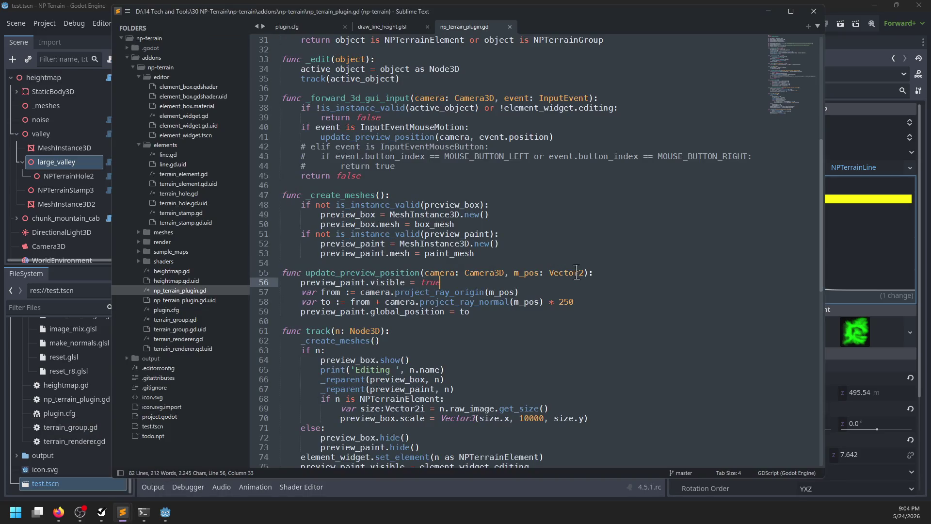
pyautogui.scroll(10, 566, 255)
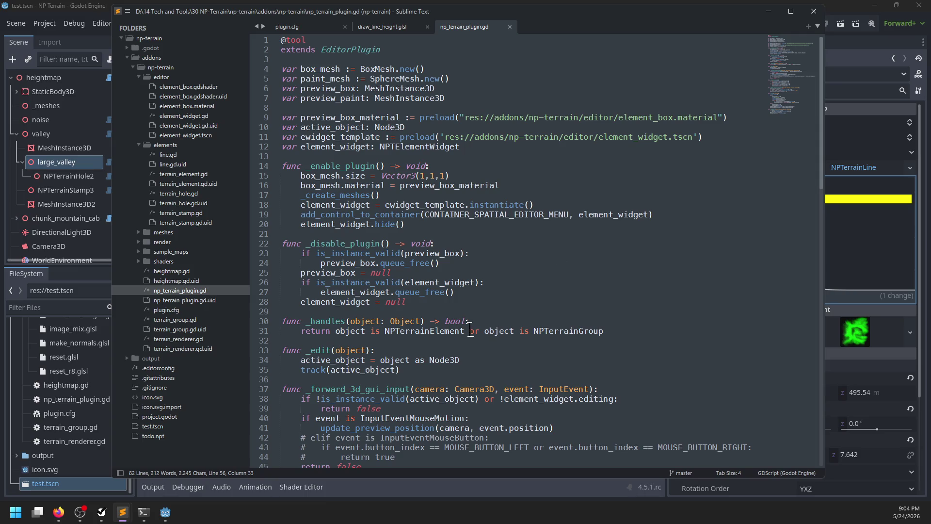
pyautogui.moveTo(57, 518)
pyautogui.click(172, 463)
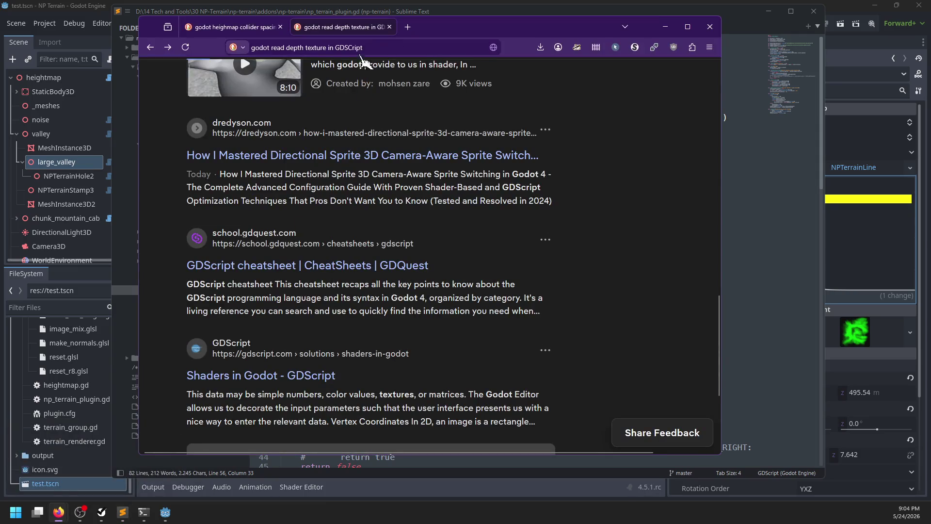
# - Search the web for 'compute shader to CPU'
pyautogui.hotkey('ctrl', 'l')
pyautogui.write('compute shader to')
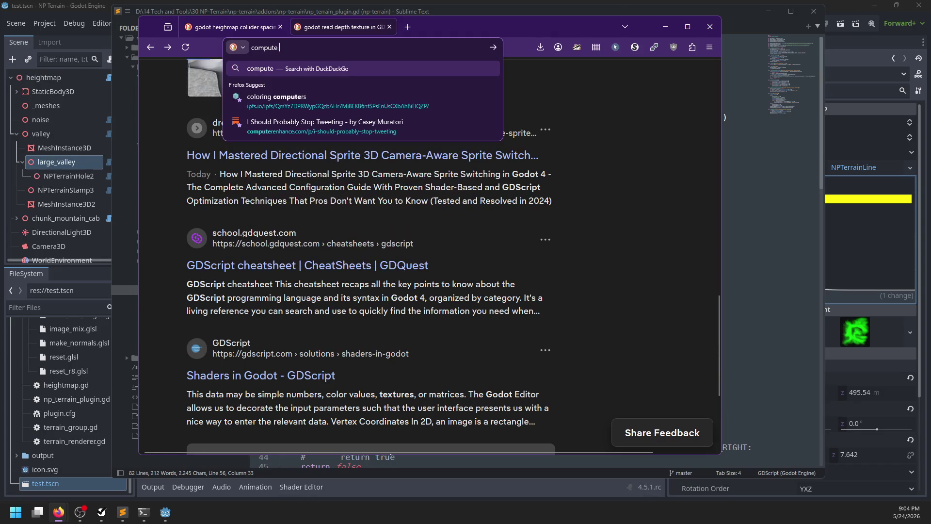
pyautogui.write(' CPU')
pyautogui.press('Return')
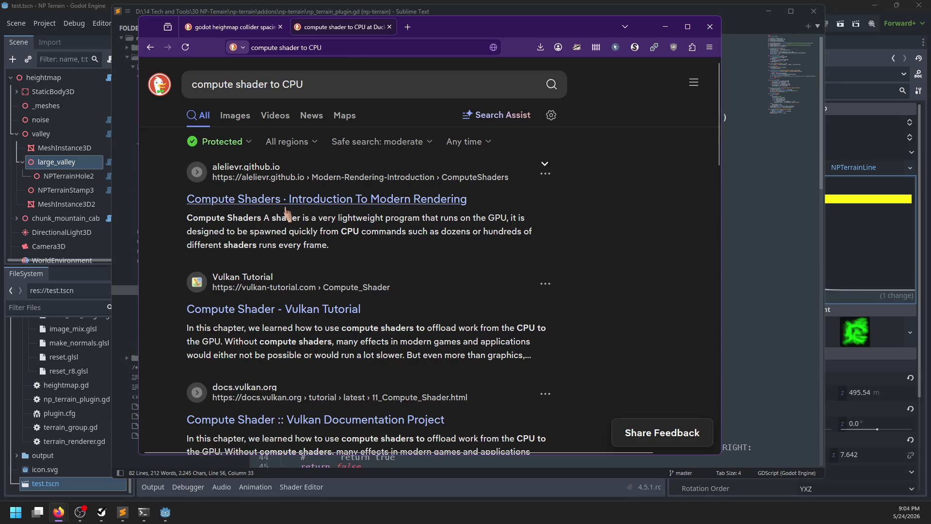
# - Search 'godot RenderingDevice read pixels' and open the RenderingDevice docs in a background tab
pyautogui.click(351, 85)
pyautogui.write('godot RenderingDevice')
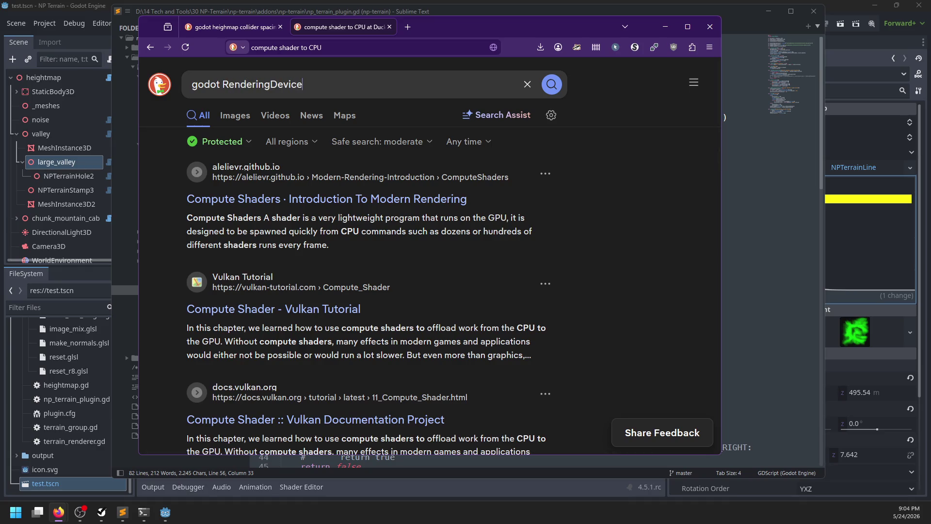
pyautogui.write(' read pi')
pyautogui.write('xels')
pyautogui.press('Return')
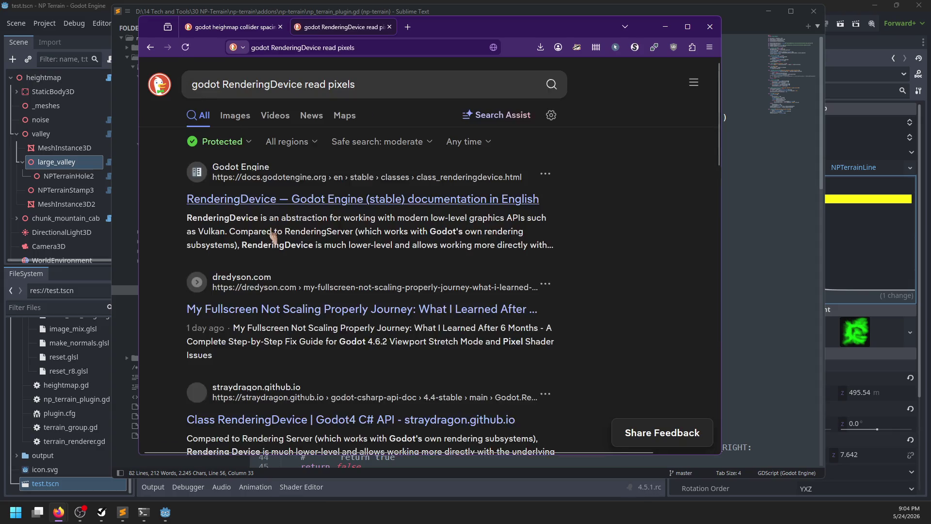
pyautogui.click(232, 194)
pyautogui.scroll(-2, 232, 190)
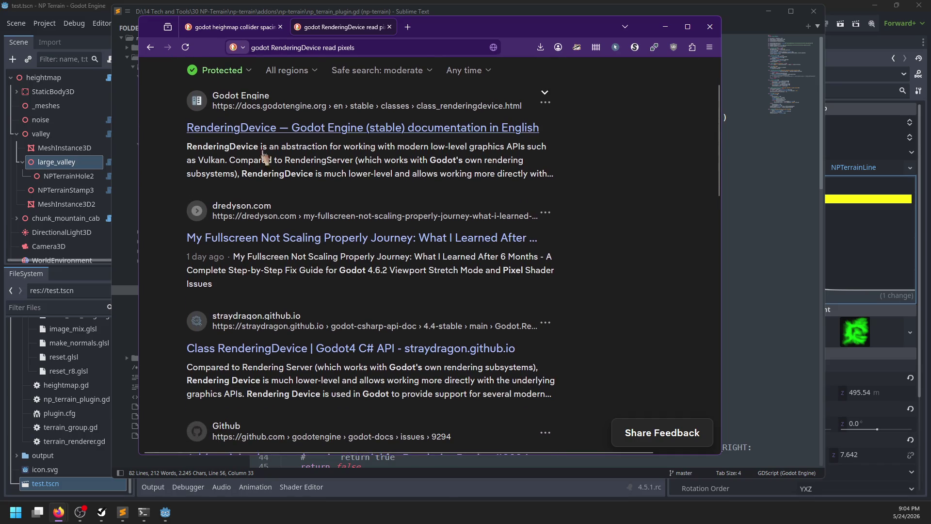
pyautogui.middleClick(340, 129)
pyautogui.scroll(-4, 223, 214)
pyautogui.scroll(6, 340, 145)
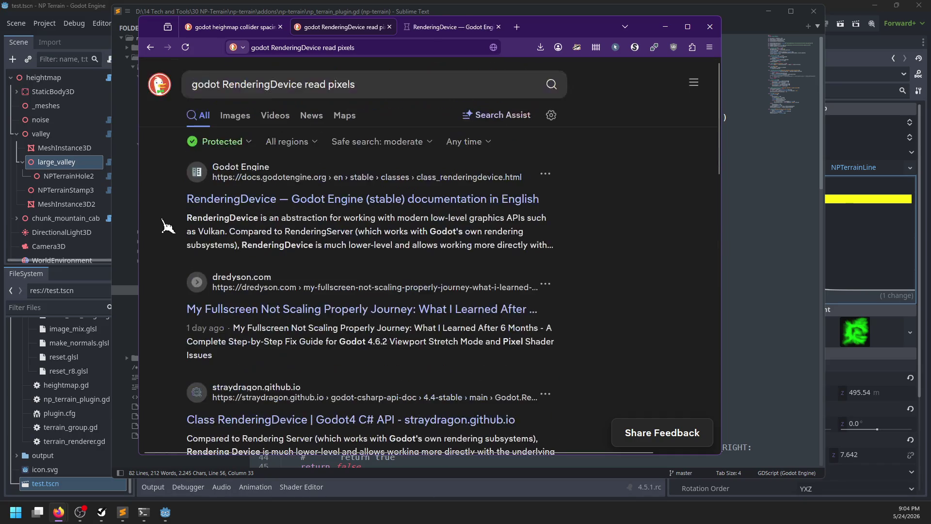
# - Search 'vulkan read pixels from buffer' and open the Khronos Forums readPixels thread
pyautogui.tripleClick(369, 85)
pyautogui.write('vulkan r')
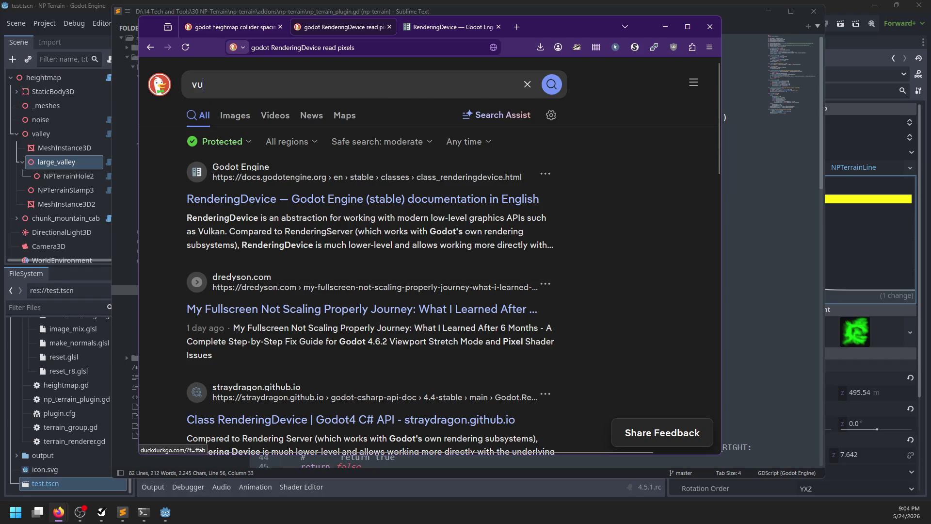
pyautogui.write('ead pixels from buffer')
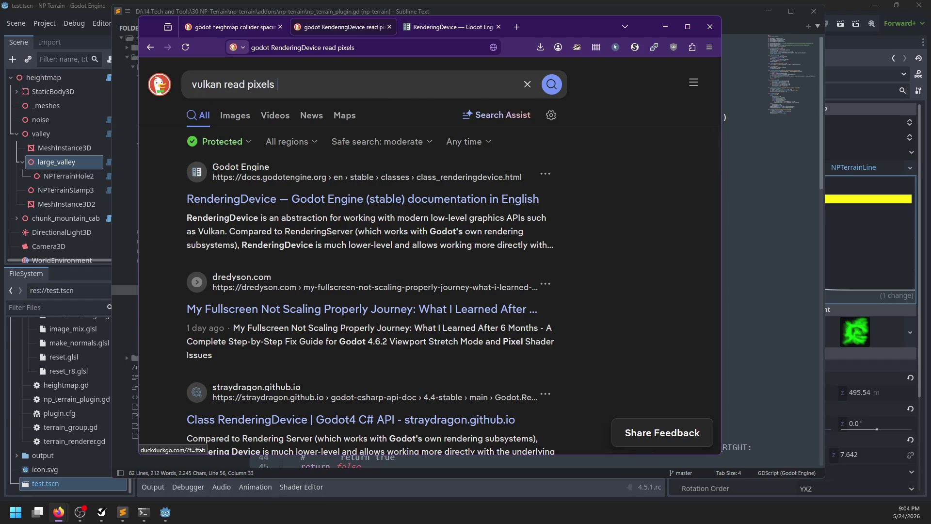
pyautogui.press('Return')
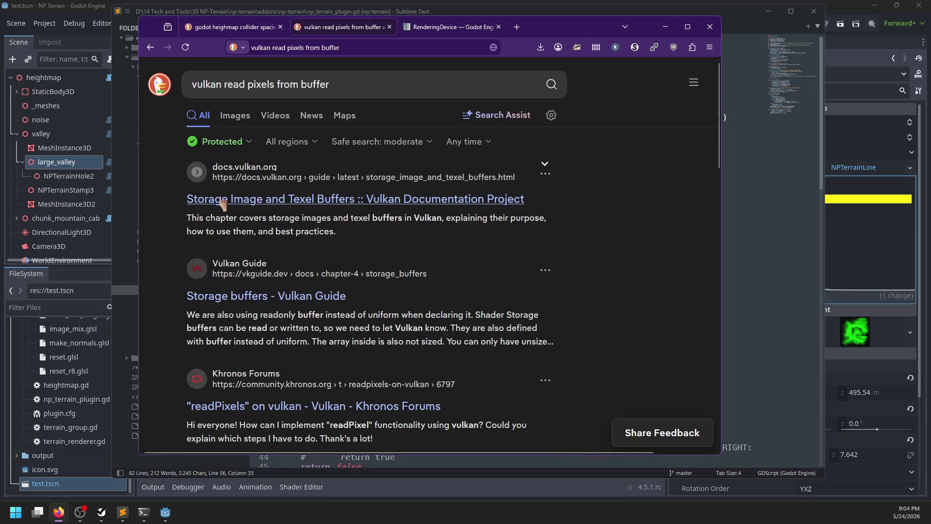
pyautogui.scroll(-3, 184, 225)
pyautogui.scroll(-2, 184, 225)
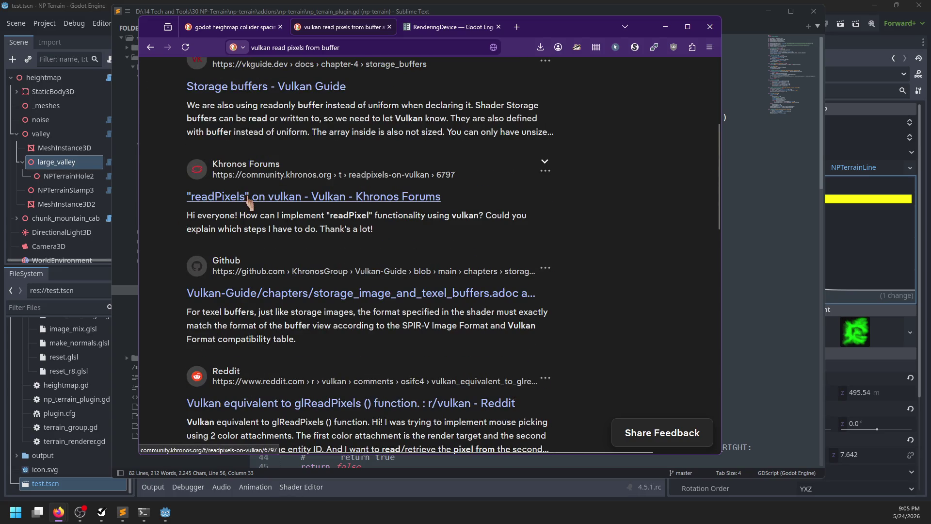
pyautogui.click(248, 197)
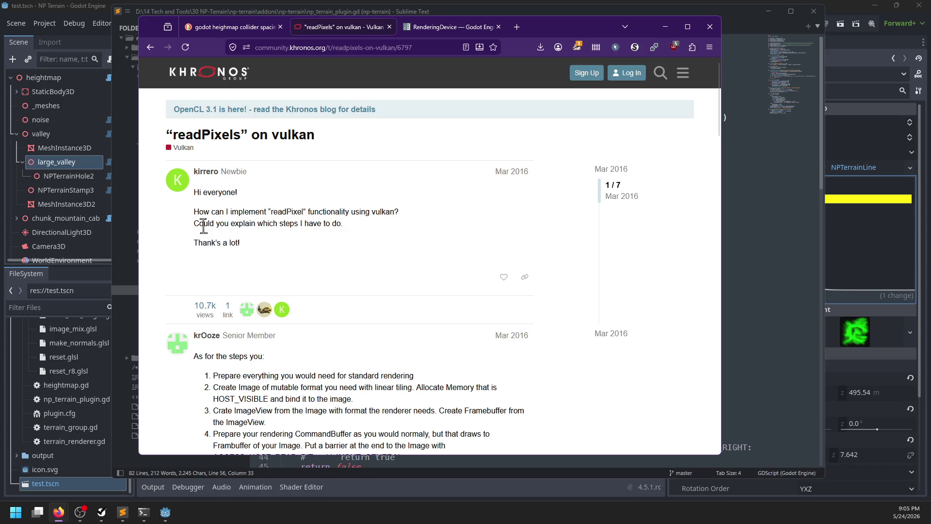
# - Scroll the Khronos readPixels thread down to its code snippet, then return to Sublime Text
pyautogui.scroll(-2, 202, 225)
pyautogui.scroll(-1, 180, 283)
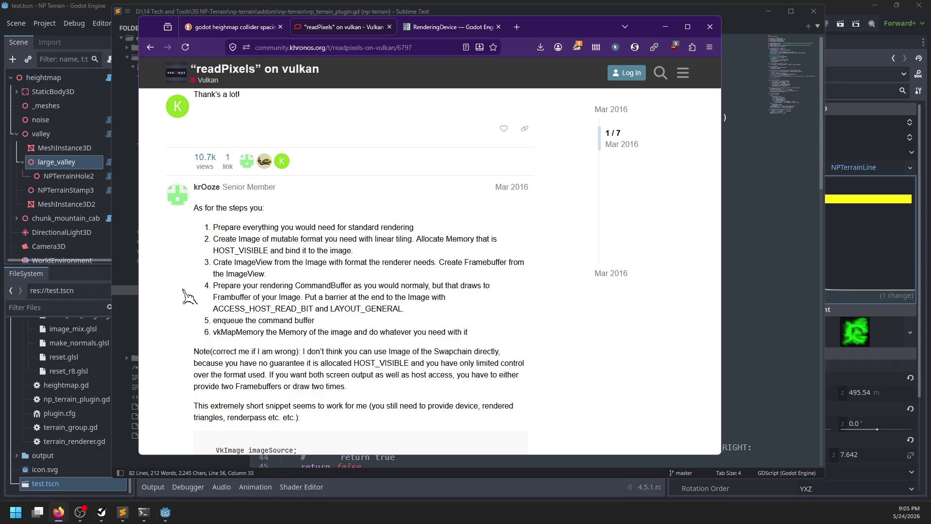
pyautogui.scroll(-2, 187, 298)
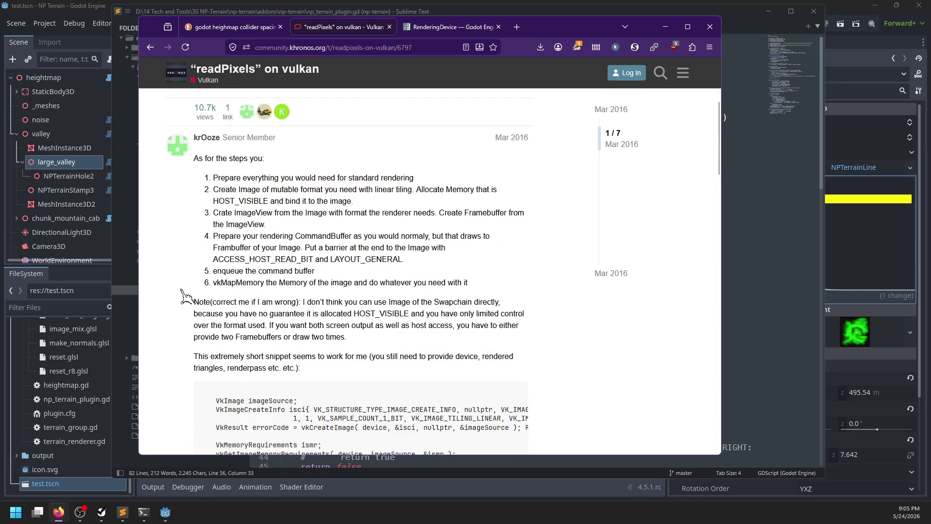
pyautogui.scroll(-2, 179, 301)
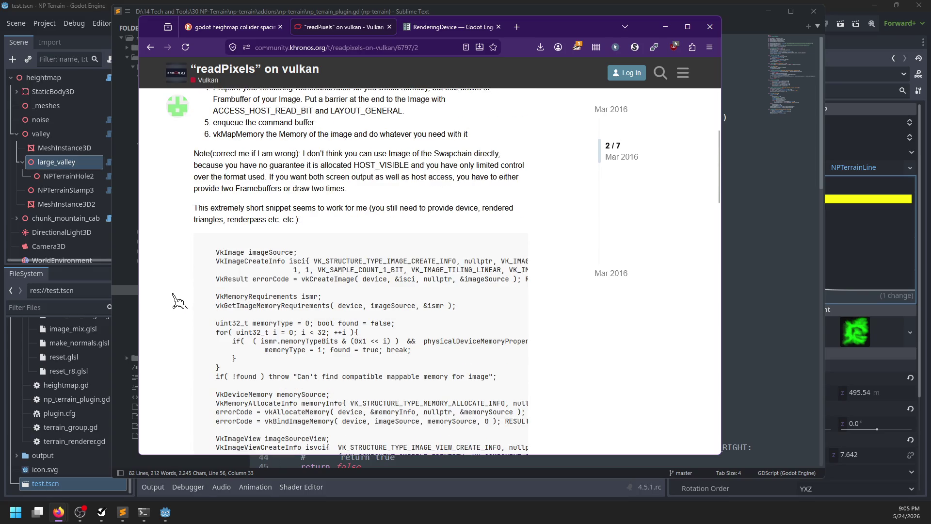
pyautogui.scroll(-3, 173, 295)
pyautogui.hotkey('alt', 'Tab')
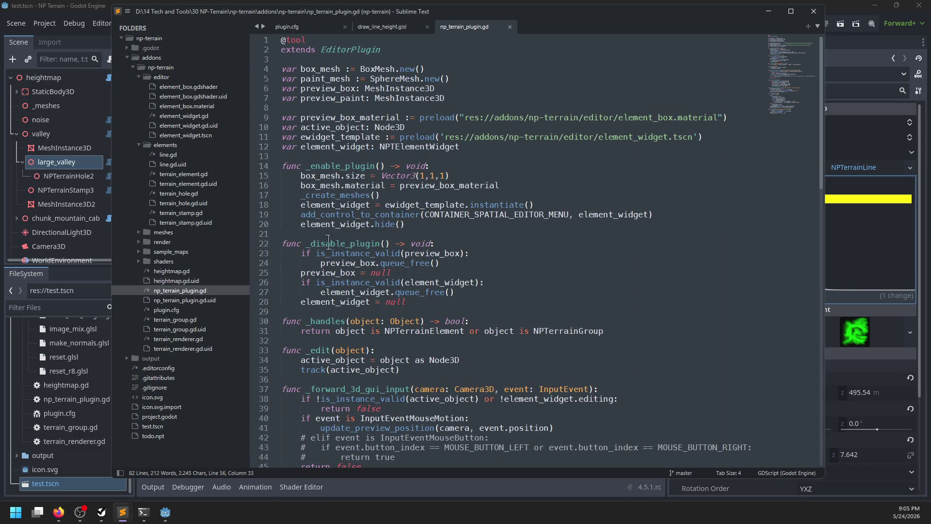
# - Create a new file starting with the #[compute] marker and a #version 460 line
pyautogui.click(388, 29)
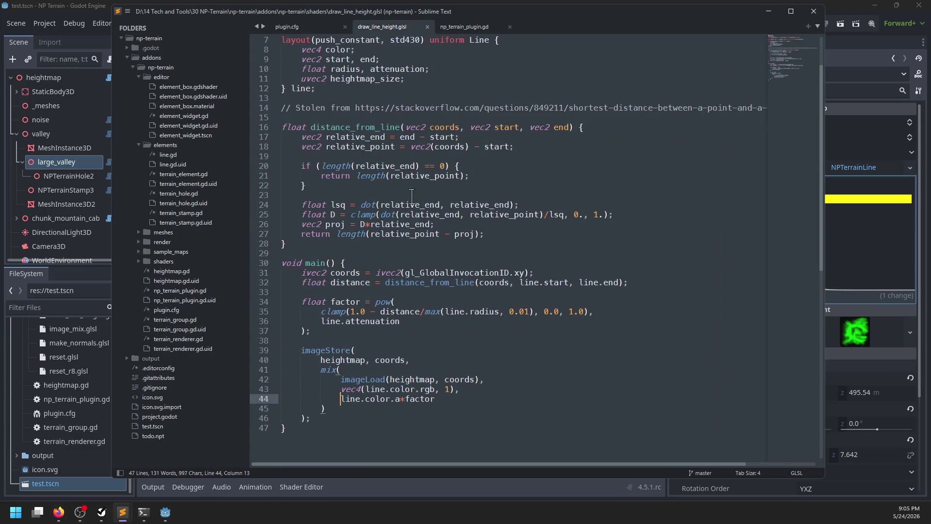
pyautogui.click(411, 195)
pyautogui.scroll(2, 410, 194)
pyautogui.hotkey('ctrl', 'n')
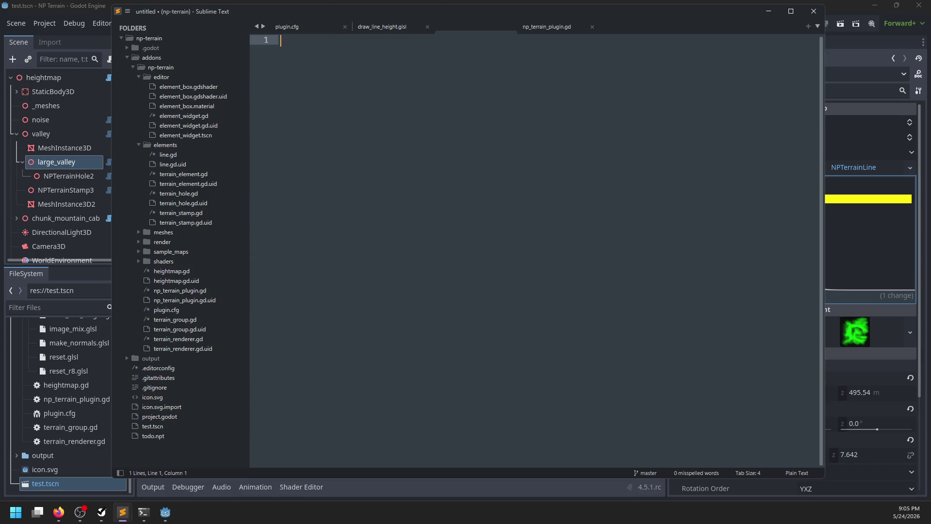
pyautogui.write('#[compute]')
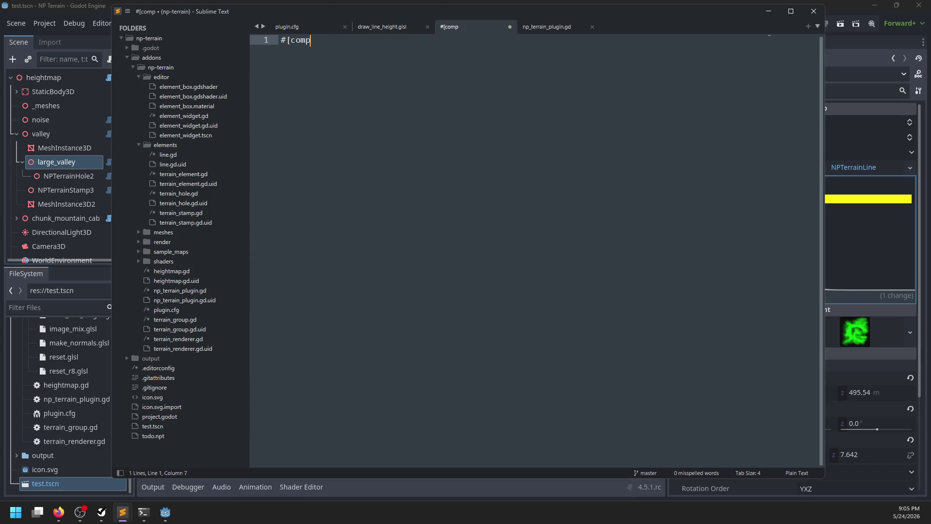
pyautogui.press('Return')
pyautogui.click(390, 28)
pyautogui.click(468, 27)
pyautogui.write('#version 460')
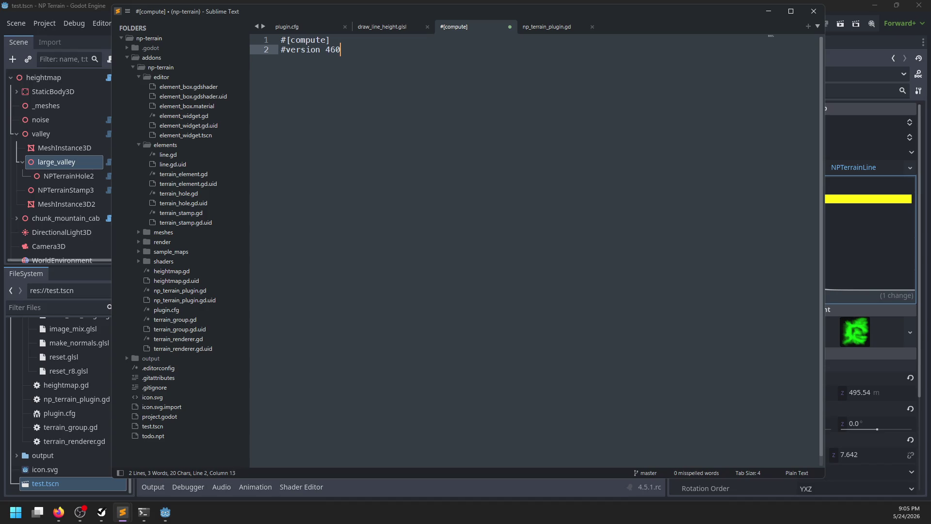
# - Copy the layout line from draw_line_height.glsl into the new shader and set its local sizes to 1×1×1
pyautogui.click(381, 27)
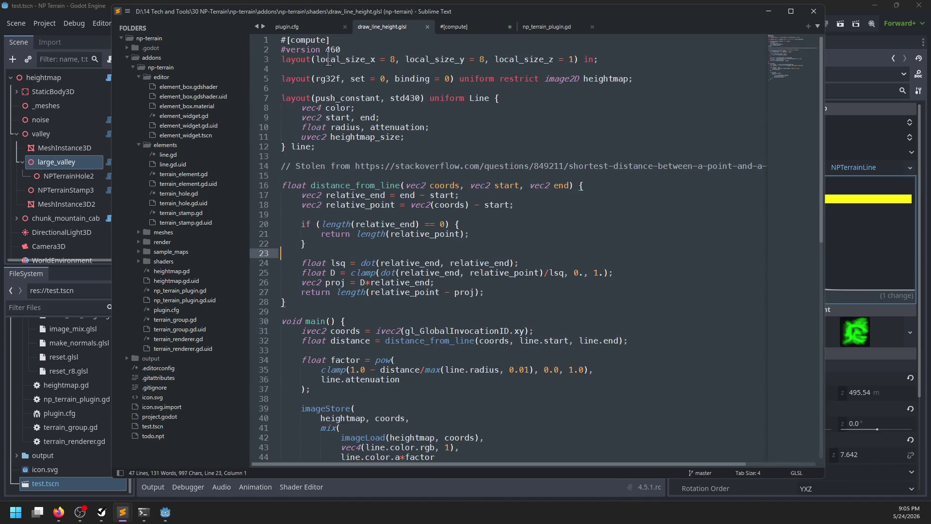
pyautogui.tripleClick(624, 60)
pyautogui.hotkey('ctrl', 'c')
pyautogui.click(451, 27)
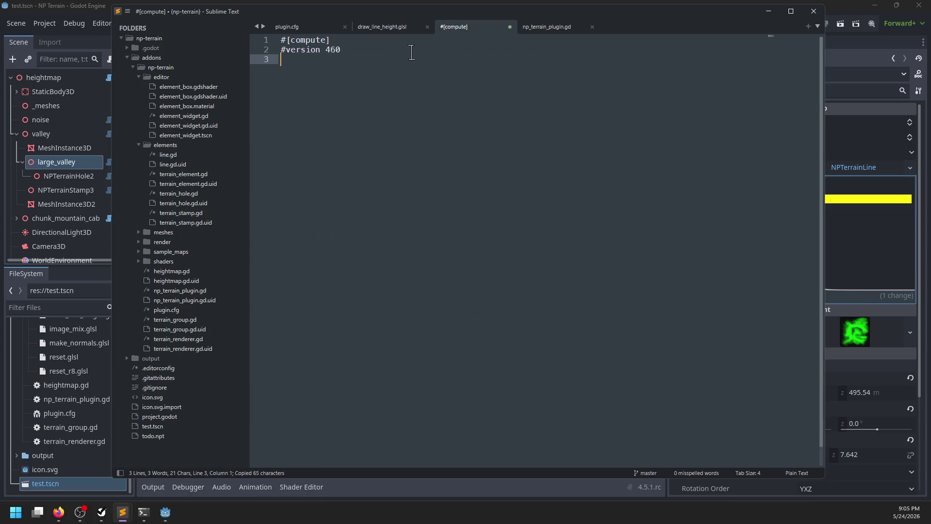
pyautogui.press('Return')
pyautogui.hotkey('ctrl', 'v')
pyautogui.doubleClick(393, 68)
pyautogui.write('1')
pyautogui.doubleClick(485, 69)
pyautogui.write('1')
pyautogui.click(474, 59)
pyautogui.press('BackSpace')
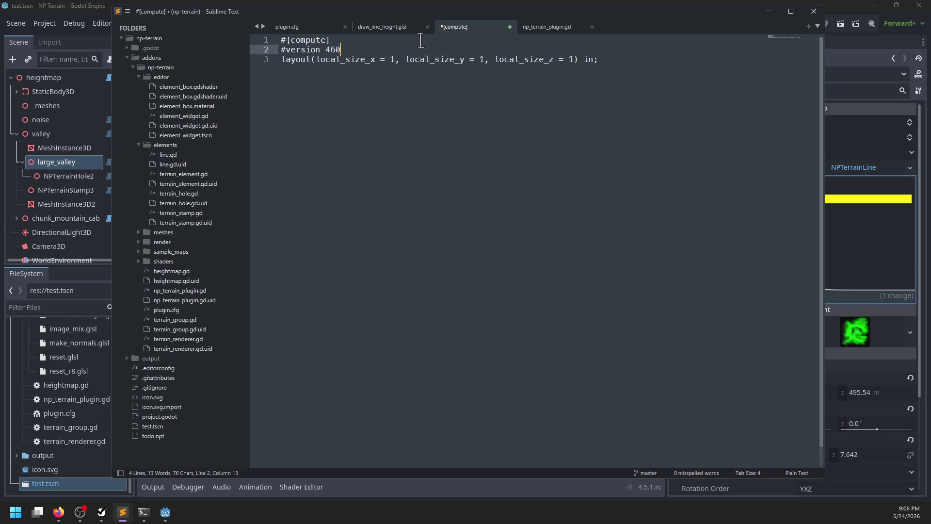
# - Compare the new shader with draw_line_height.glsl, then return to Firefox for a new search
pyautogui.click(382, 27)
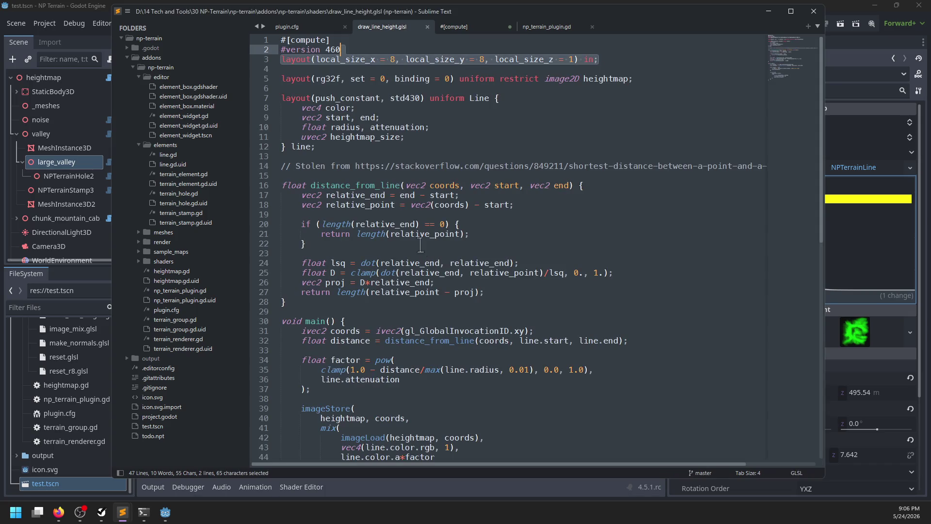
pyautogui.click(431, 155)
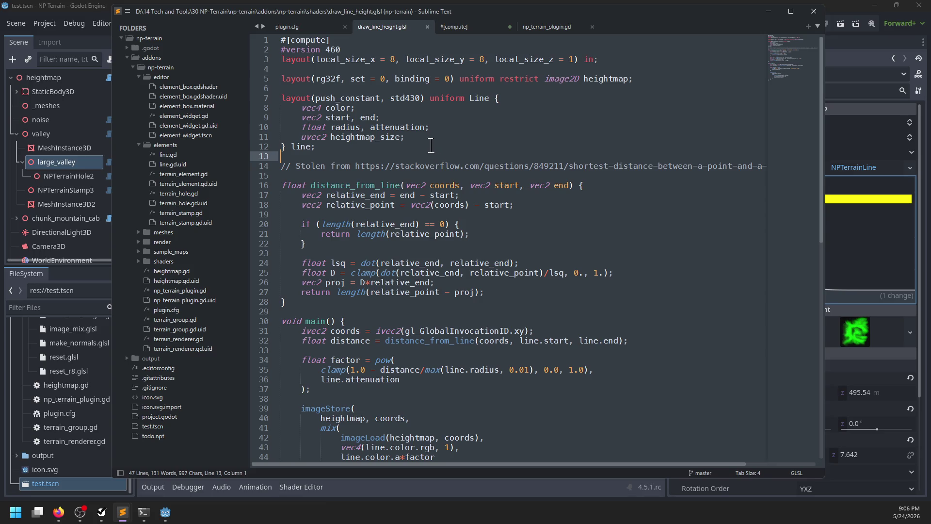
pyautogui.scroll(-4, 431, 145)
pyautogui.scroll(5, 432, 146)
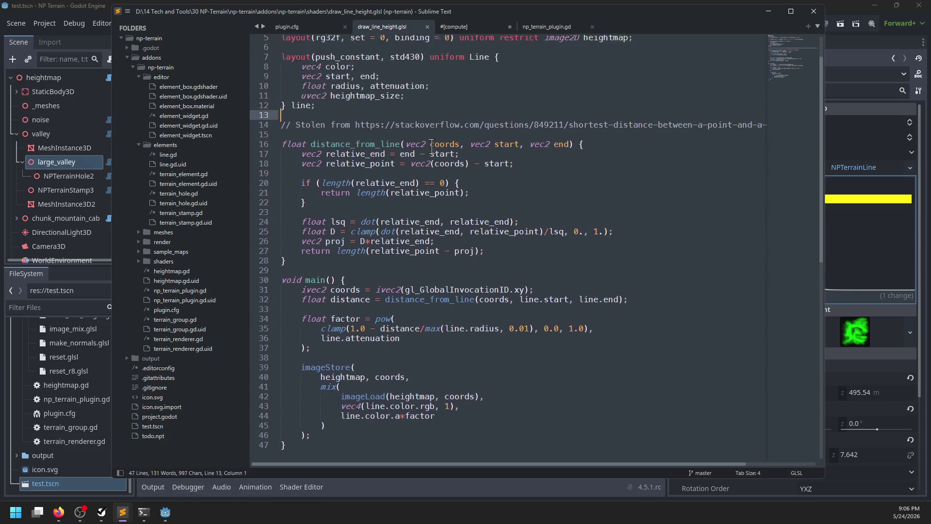
pyautogui.click(458, 27)
pyautogui.moveTo(58, 512)
pyautogui.click(174, 456)
pyautogui.click(362, 47)
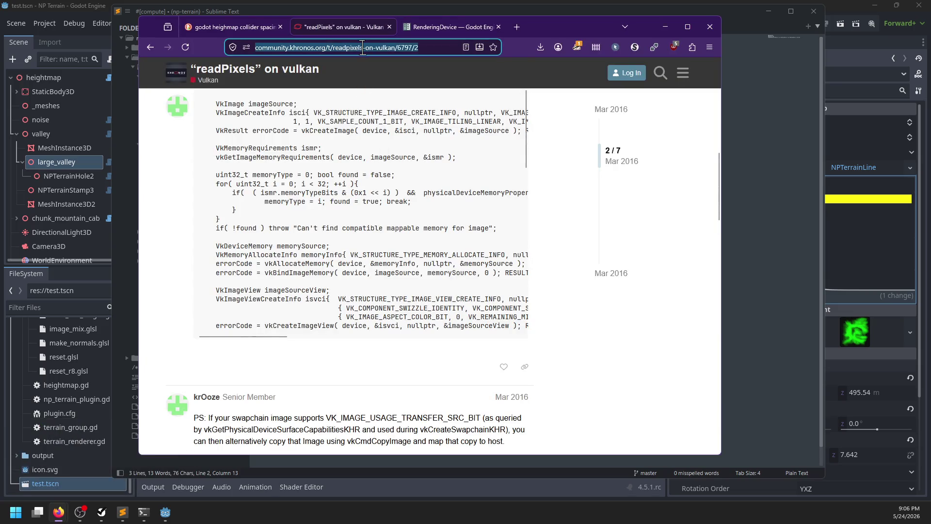
# - Search for 'read compute shader result on CPU' and open the Unity Discussions thread on compute shader output
pyautogui.write('compute sha')
pyautogui.write('der vul')
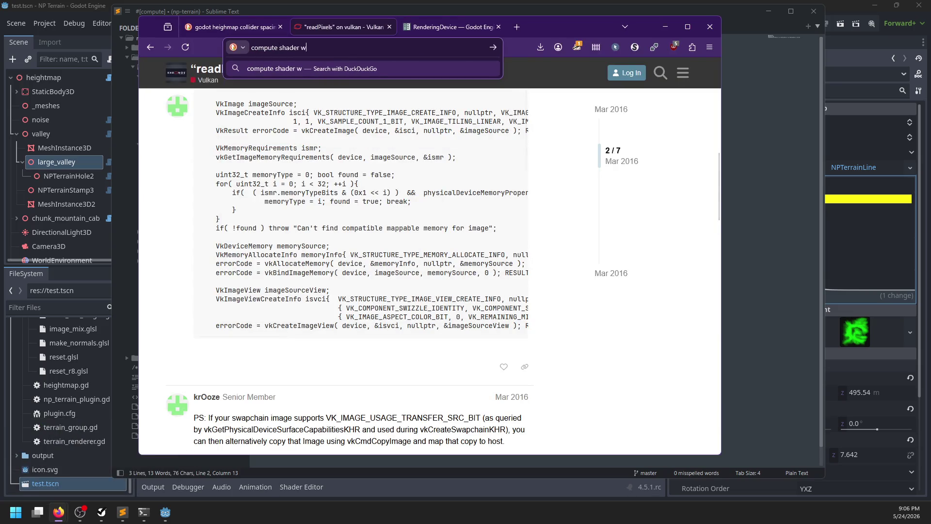
pyautogui.hotkey('ctrl', 'BackSpace')
pyautogui.hotkey('ctrl', 'BackSpace')
pyautogui.hotkey('ctrl', 'BackSpace')
pyautogui.write('read compute shader re')
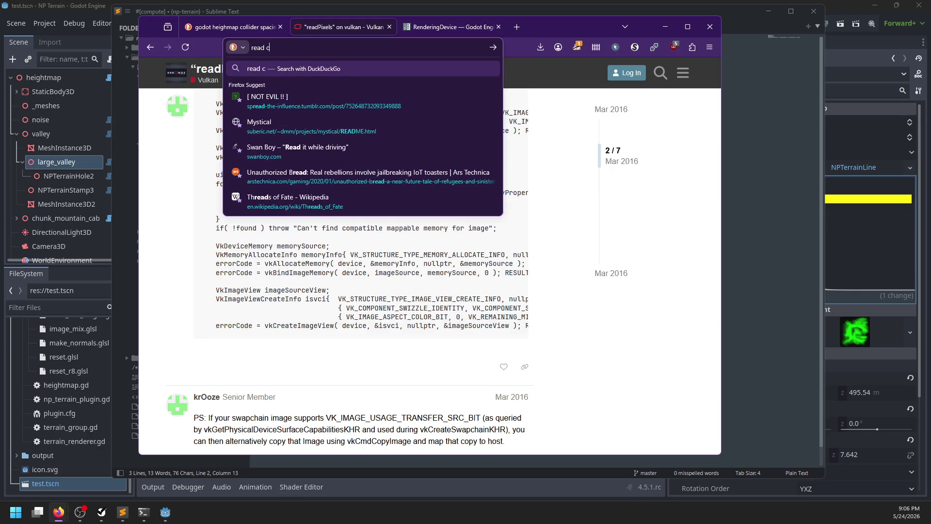
pyautogui.write('sult on CPU')
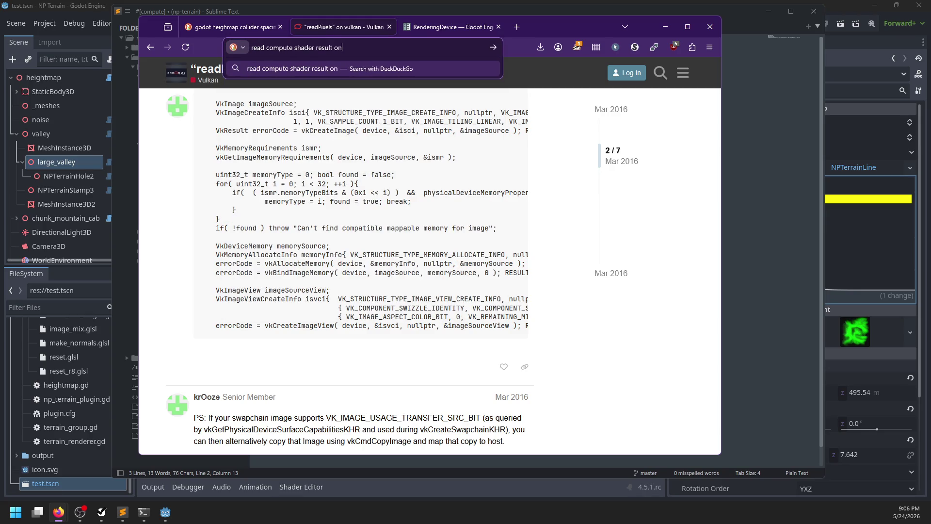
pyautogui.press('Return')
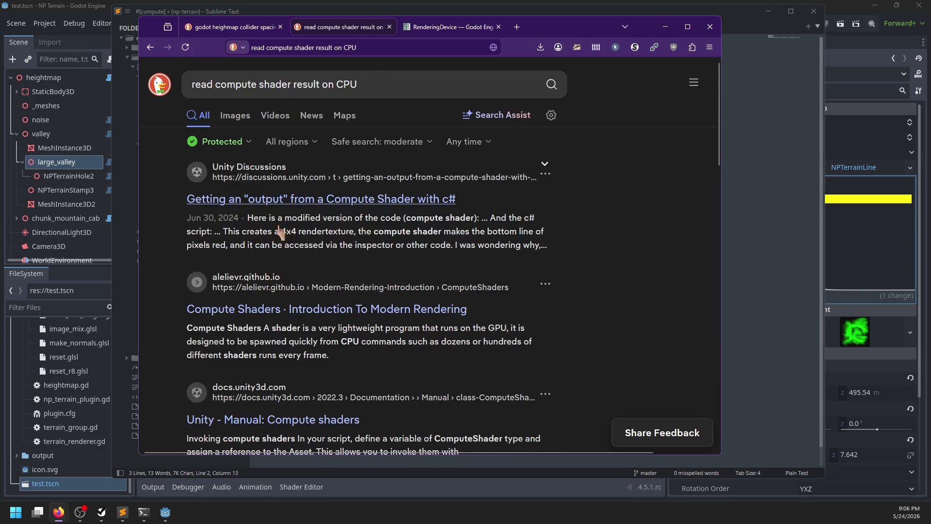
pyautogui.click(258, 203)
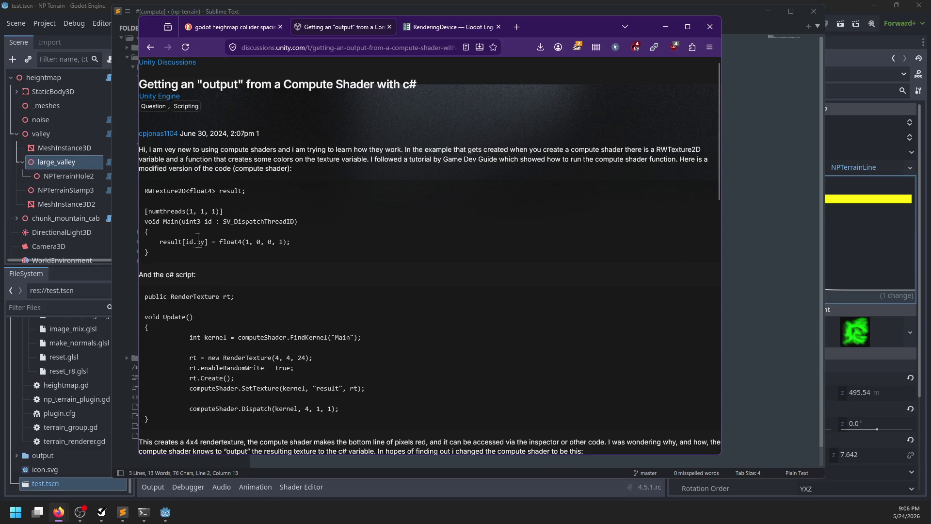
# - Read down the Unity thread to the answer on copying data back from the GPU, then go back to the results
pyautogui.scroll(-1, 324, 234)
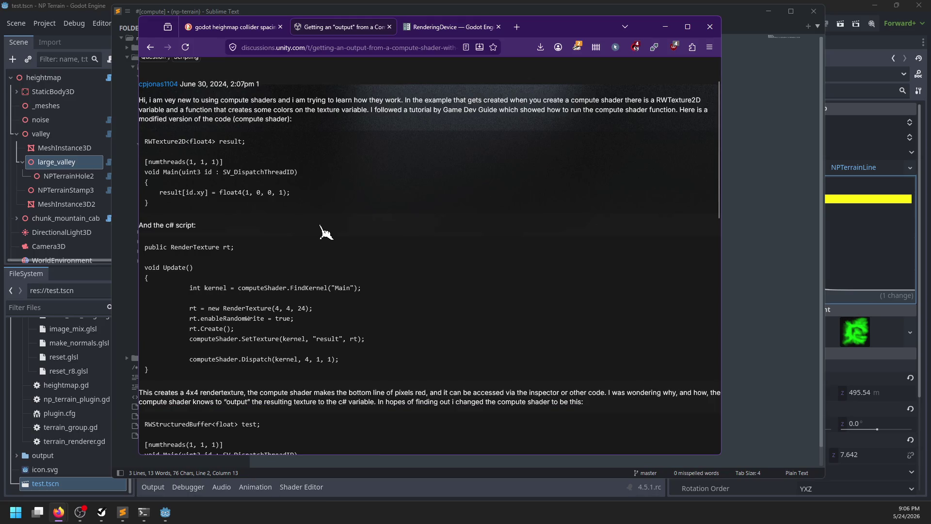
pyautogui.scroll(-5, 324, 234)
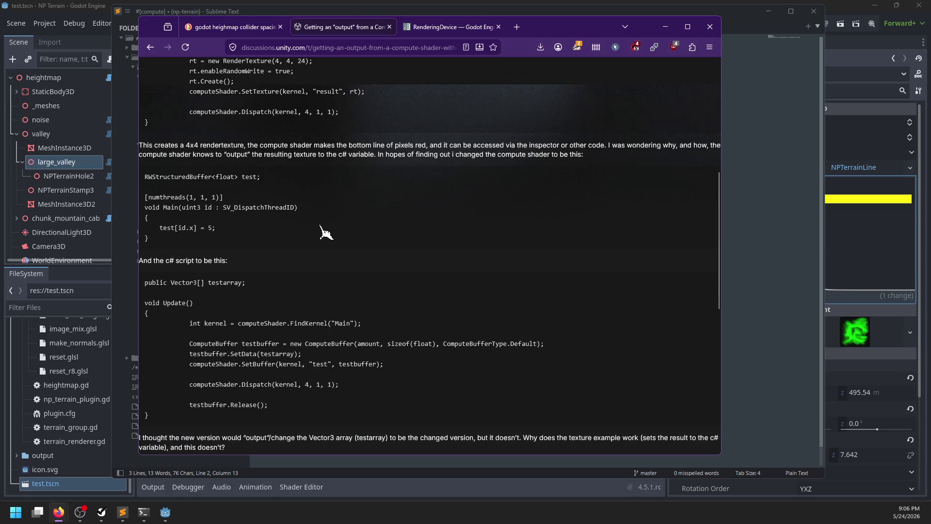
pyautogui.scroll(-5, 324, 234)
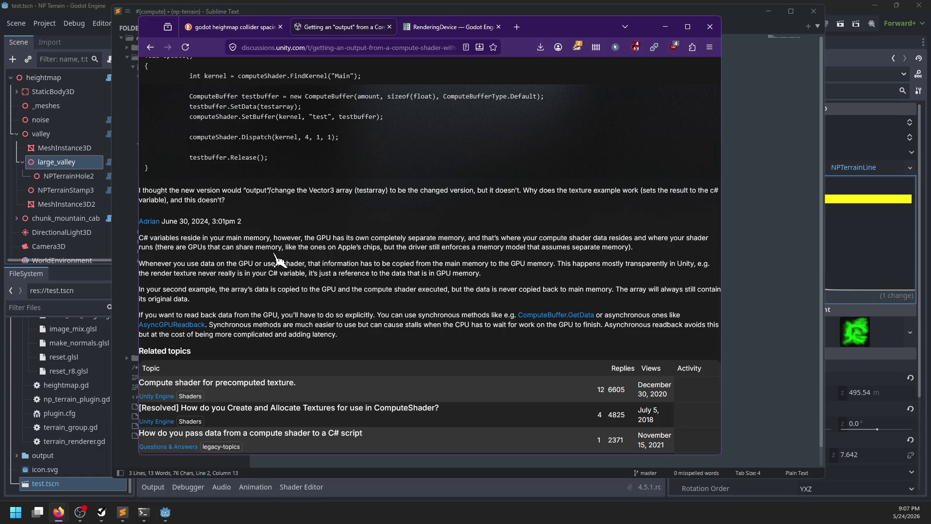
pyautogui.scroll(-2, 280, 261)
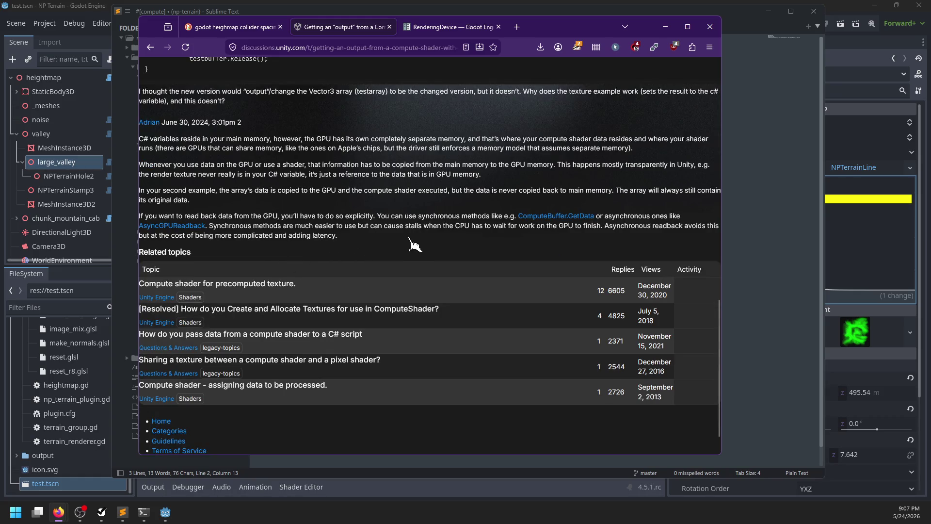
pyautogui.click(151, 47)
# - Scroll through the remaining DuckDuckGo results to More Results, then switch to the Godot editor
pyautogui.scroll(-5, 172, 315)
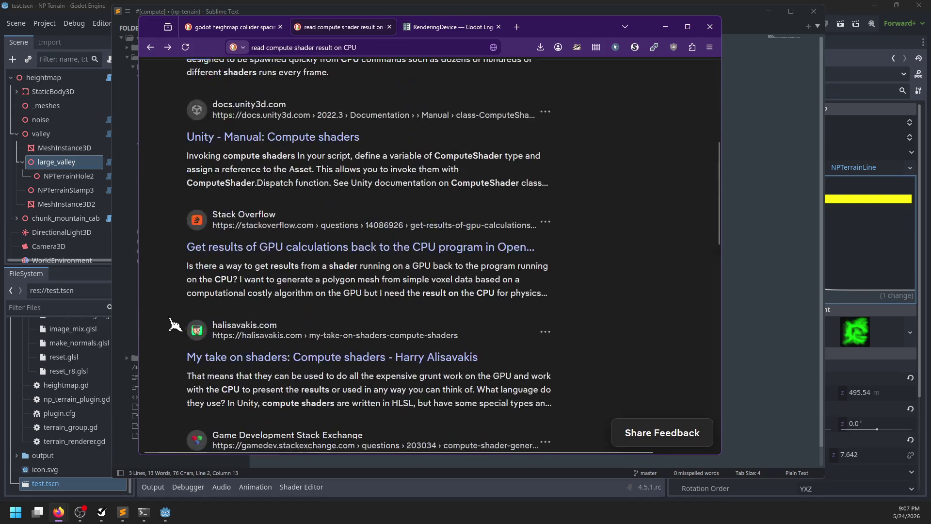
pyautogui.scroll(-3, 171, 318)
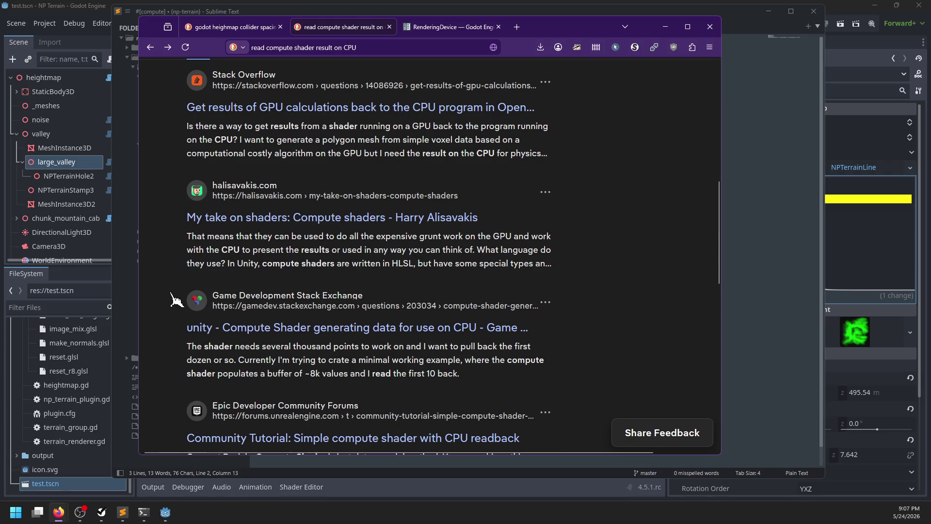
pyautogui.scroll(-4, 171, 281)
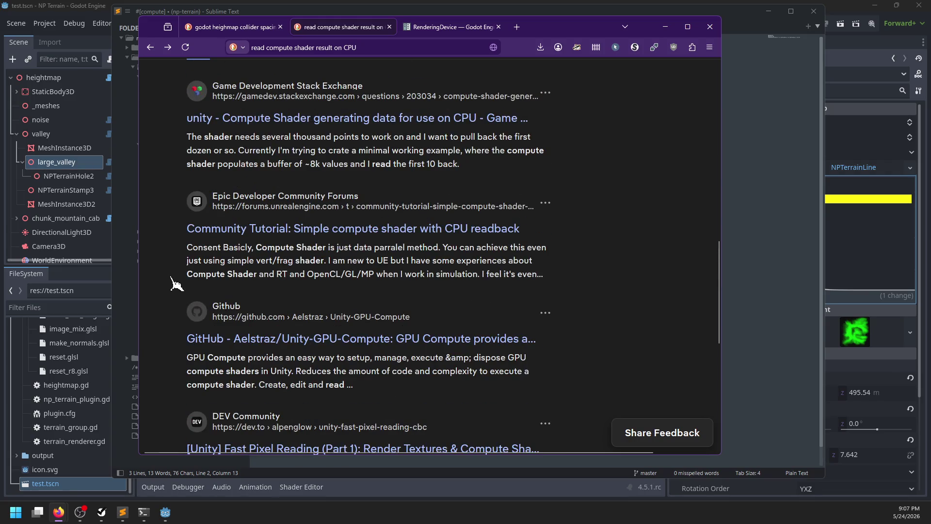
pyautogui.scroll(-3, 171, 276)
pyautogui.scroll(-3, 173, 282)
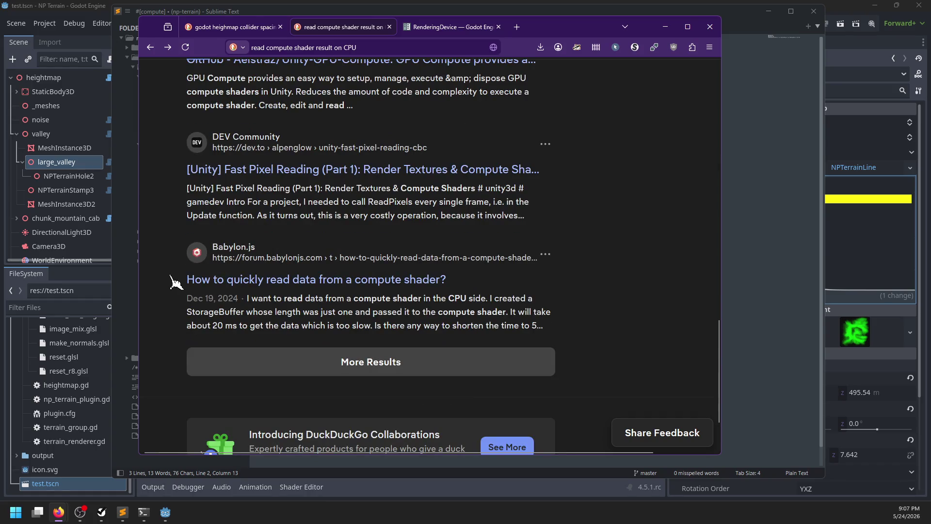
pyautogui.click(85, 20)
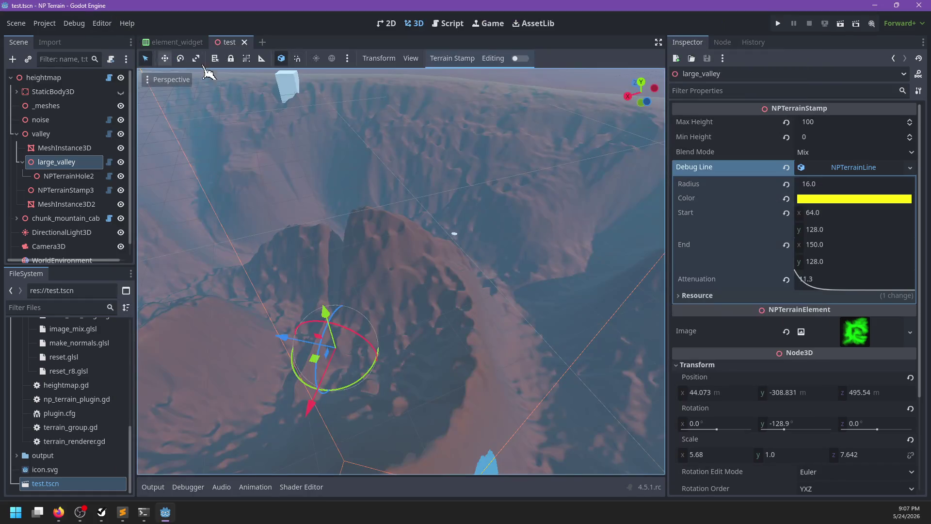
# - Look through terrain_renderer.gd and element_widget.gd, then place the caret in np_terrain_plugin.gd after the element_widget declaration
pyautogui.click(447, 25)
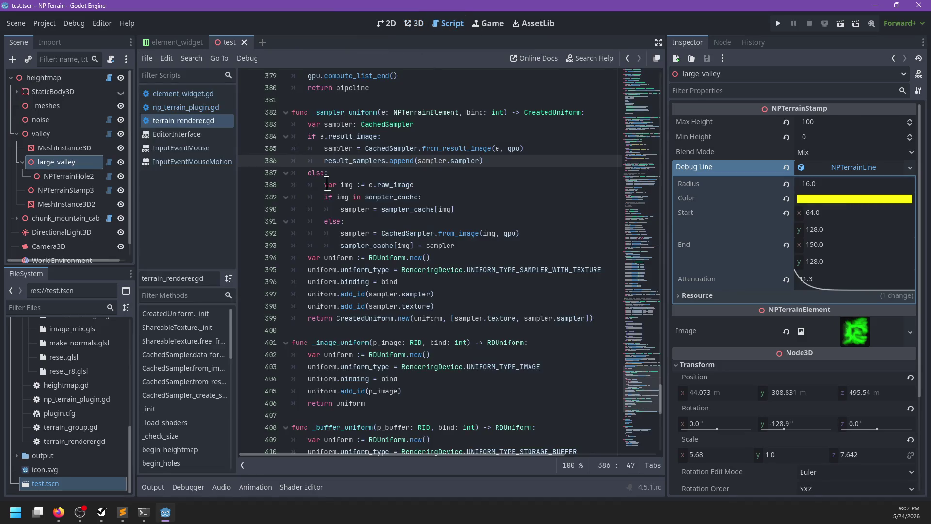
pyautogui.scroll(20, 335, 181)
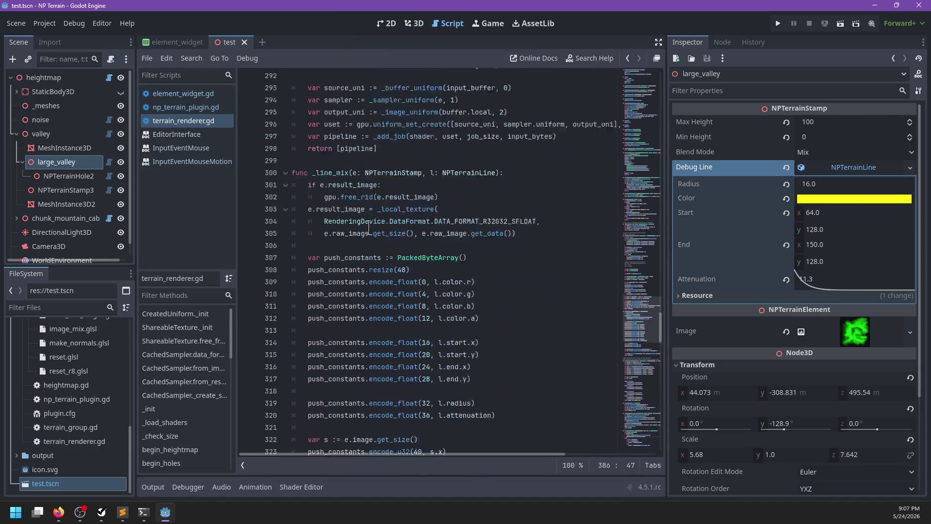
pyautogui.scroll(20, 369, 229)
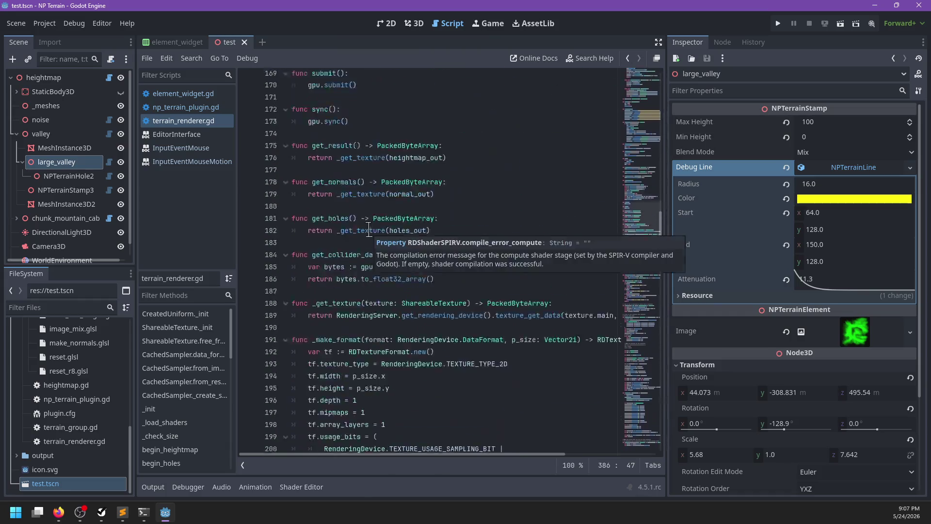
pyautogui.scroll(20, 368, 233)
pyautogui.click(201, 107)
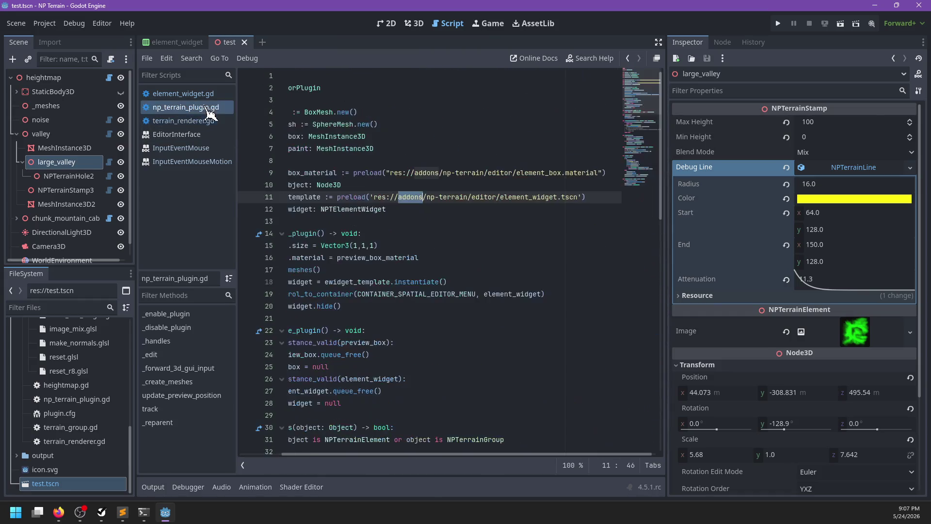
pyautogui.click(194, 121)
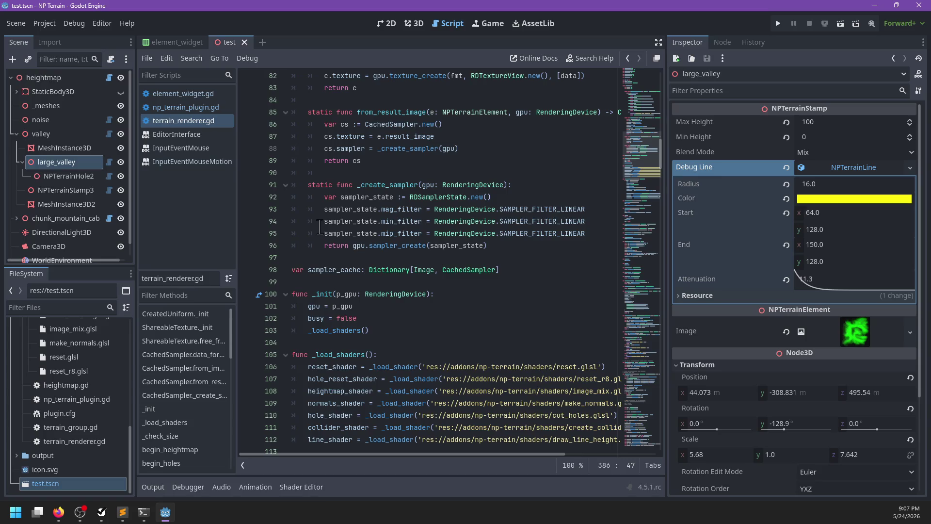
pyautogui.scroll(-2, 345, 250)
pyautogui.click(198, 93)
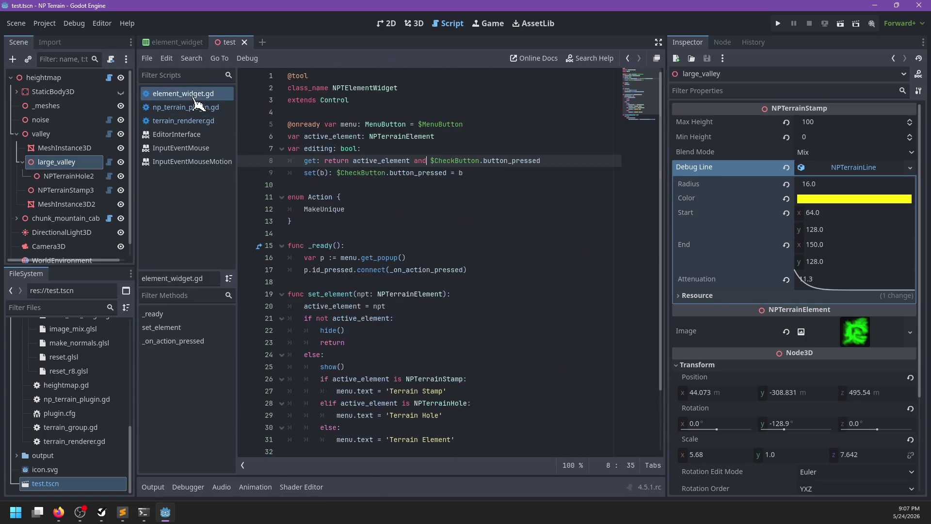
pyautogui.click(360, 217)
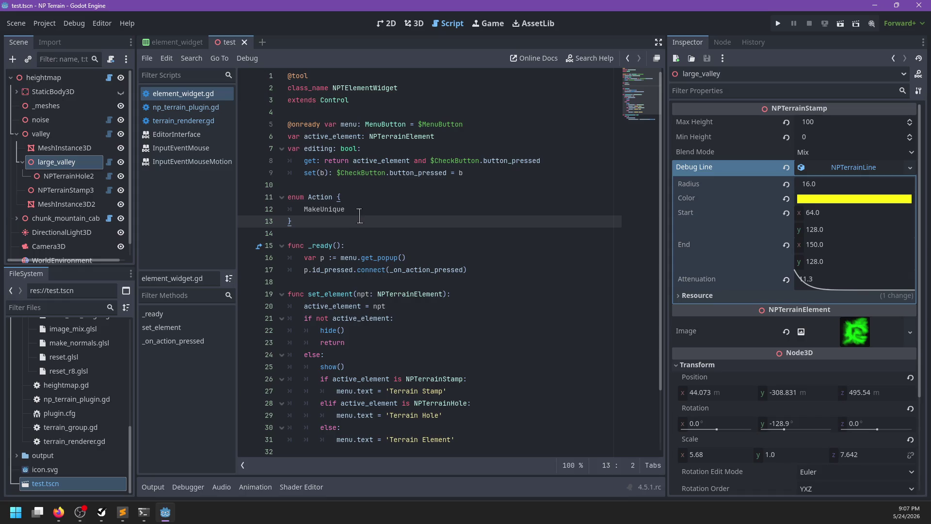
pyautogui.click(208, 111)
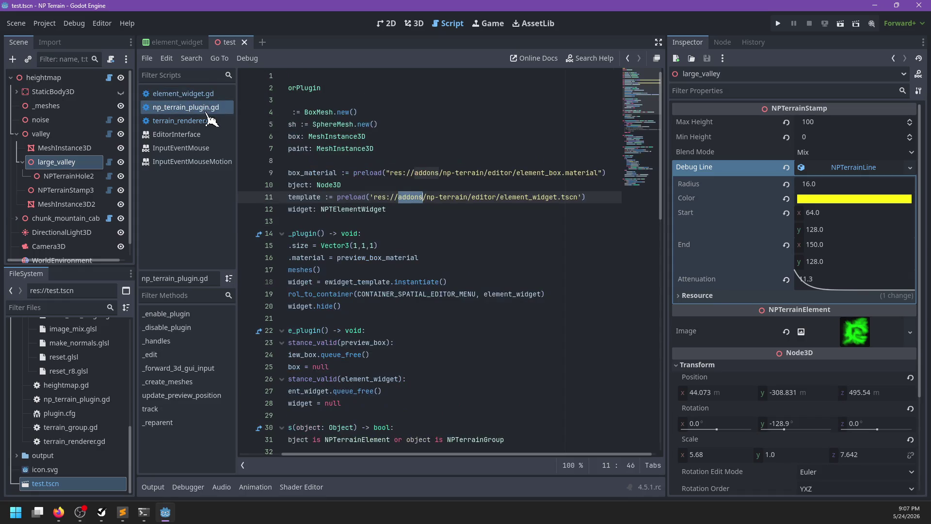
pyautogui.click(475, 210)
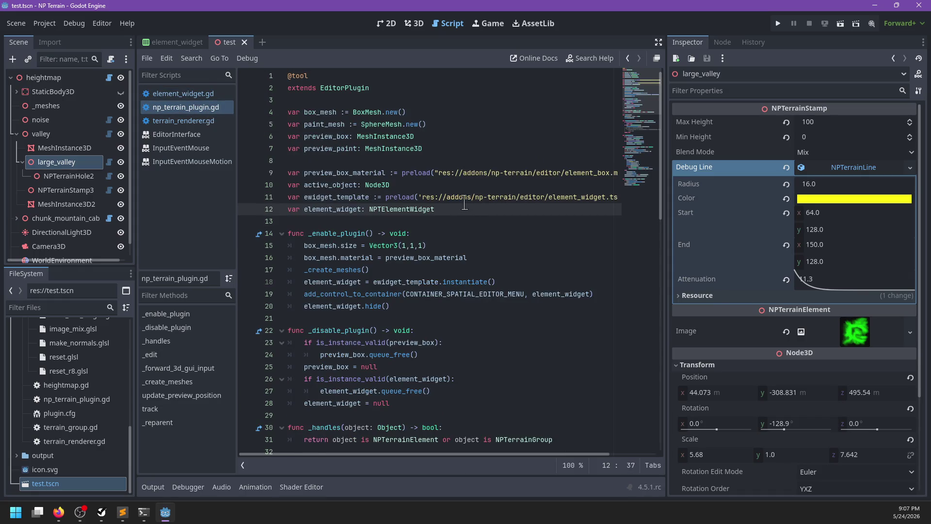
# - Declare an rd member variable typed RenderingDevice below the existing member variables
pyautogui.press('Return')
pyautogui.press('Return')
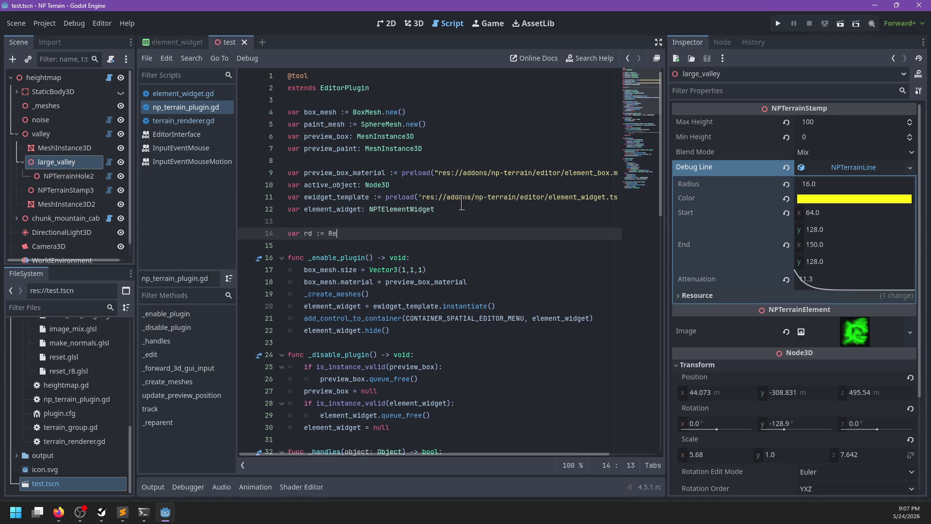
pyautogui.press('BackSpace')
pyautogui.press('BackSpace')
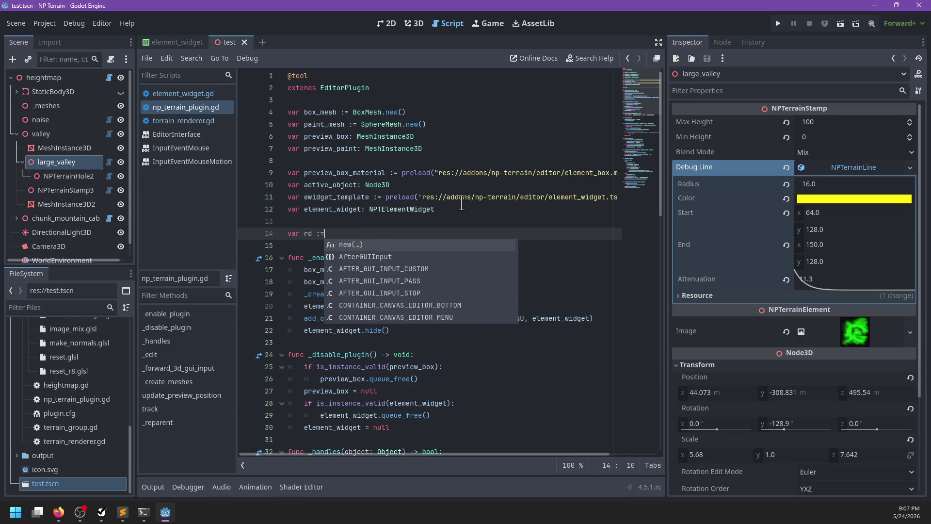
pyautogui.write('ingDev')
pyautogui.press('Return')
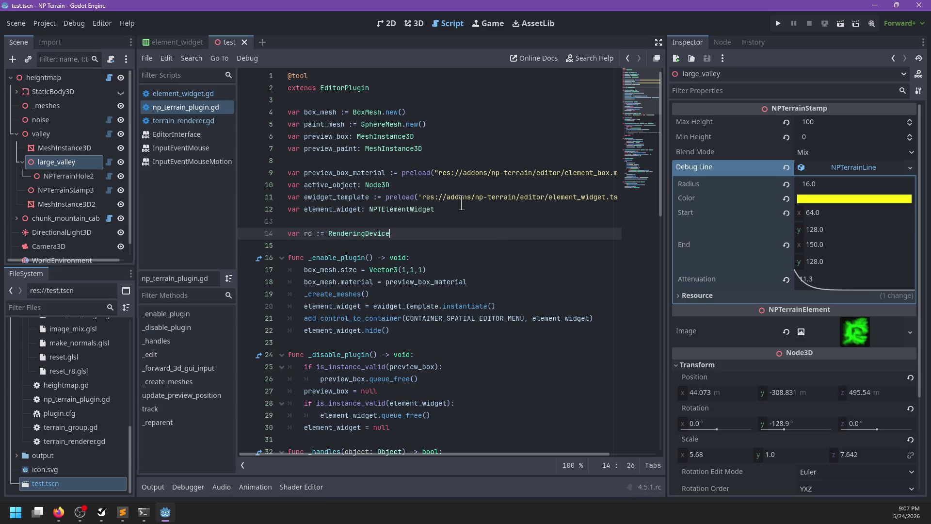
pyautogui.press('BackSpace')
pyautogui.press('BackSpace')
pyautogui.press('BackSpace')
pyautogui.write(':')
# - Add rd = RenderingServer.get_rendering_device() inside _enable_plugin
pyautogui.click(419, 330)
pyautogui.press('Return')
pyautogui.write('rd = ')
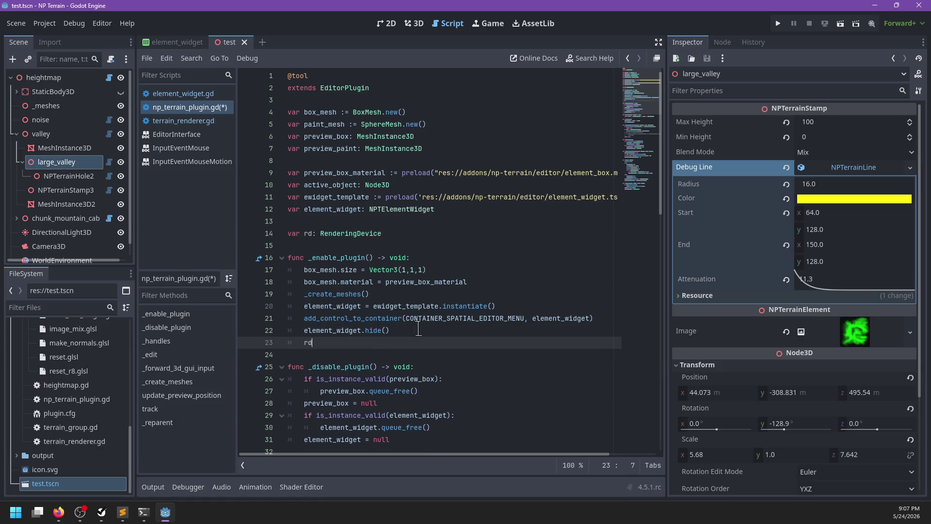
pyautogui.write('RenderingSe')
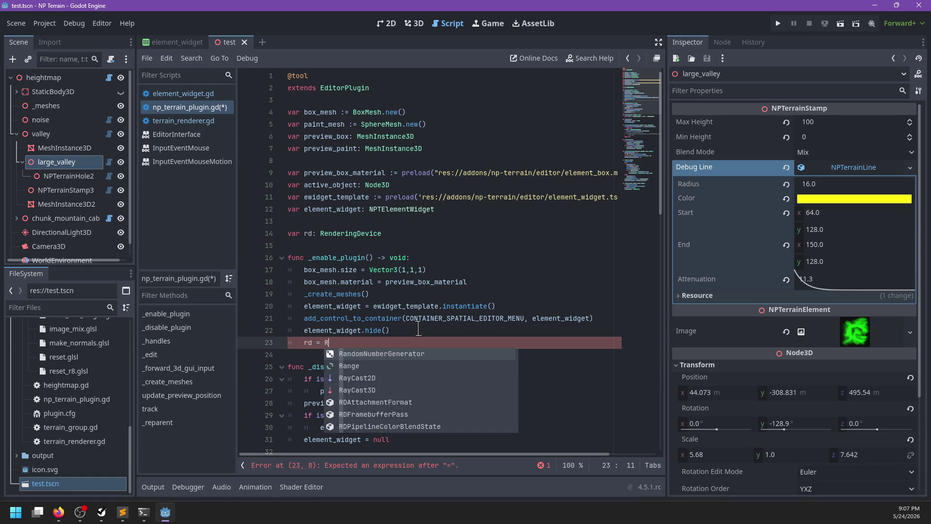
pyautogui.write('rver.get_render')
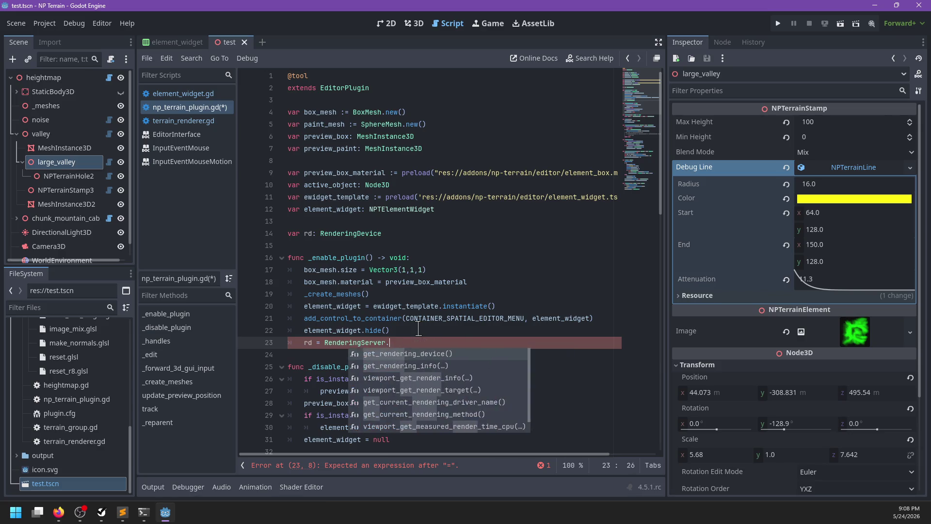
pyautogui.press('Return')
pyautogui.click(350, 342)
pyautogui.write('ingServer.')
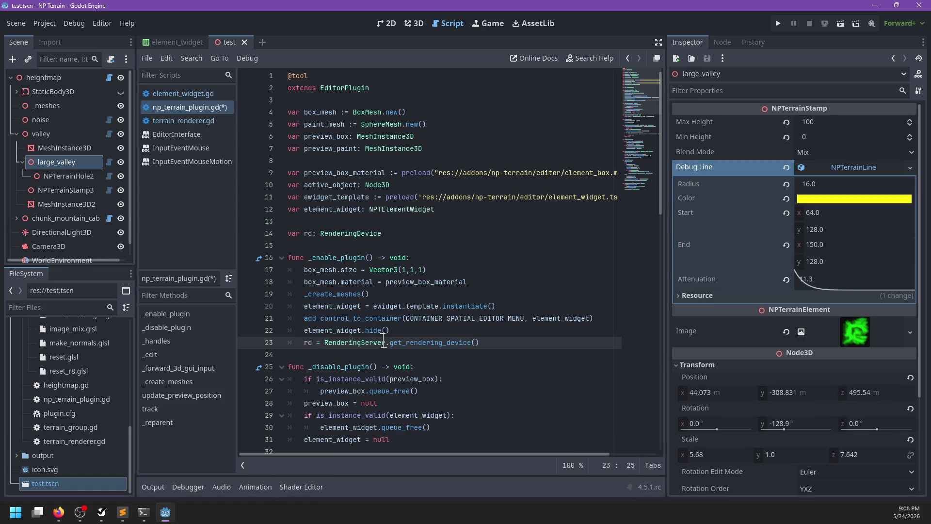
pyautogui.scroll(-5, 383, 342)
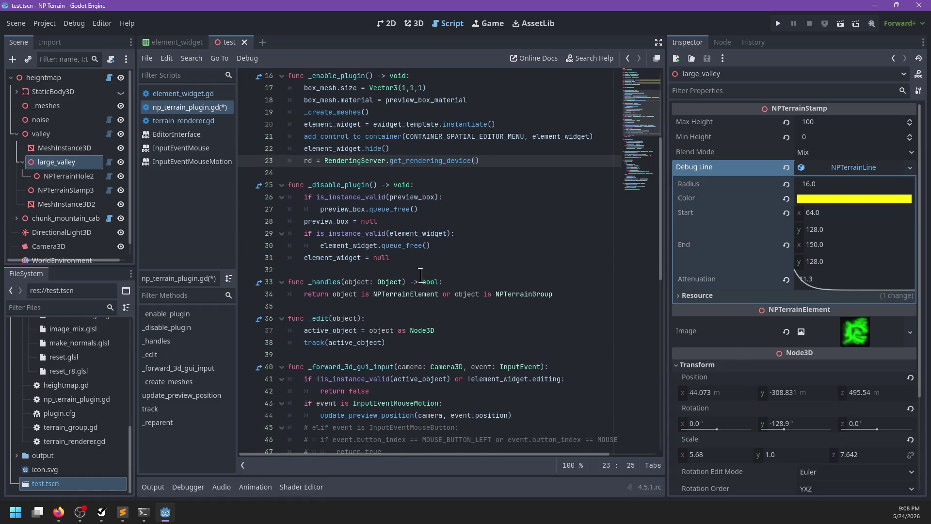
pyautogui.moveTo(421, 275)
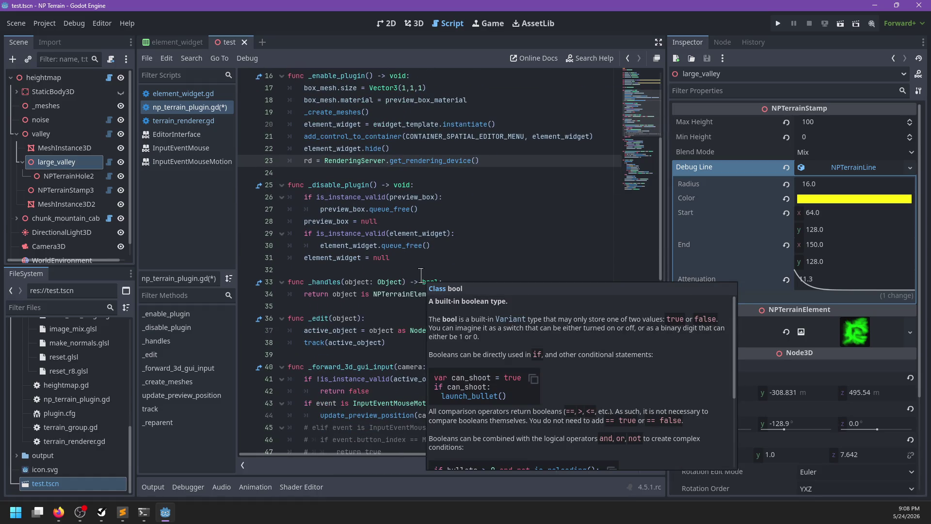
pyautogui.scroll(3, 383, 226)
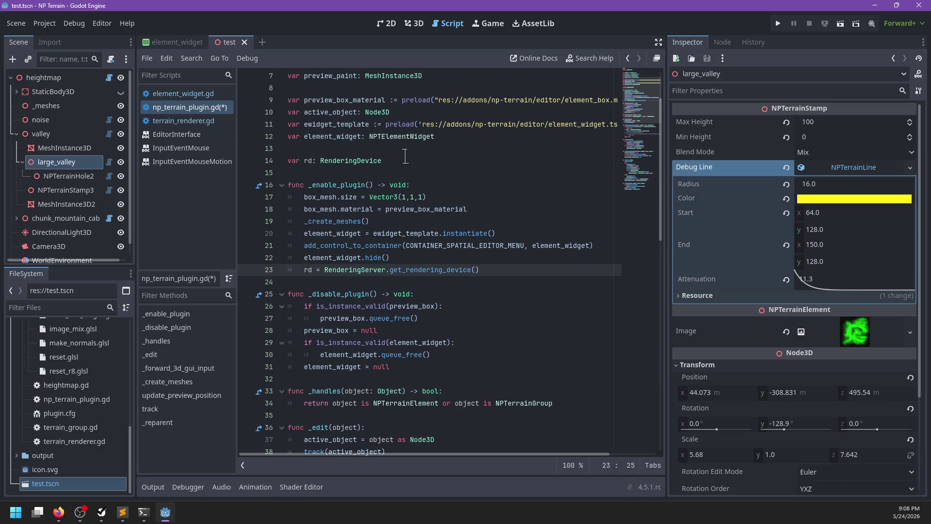
# - Declare the depth, depth_shader and current_depth RID variables below rd
pyautogui.click(405, 156)
pyautogui.press('Return')
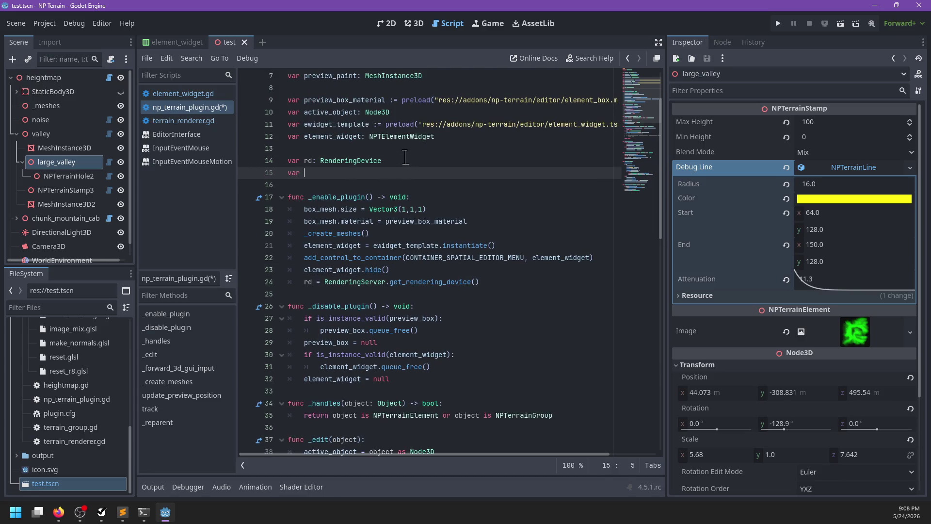
pyautogui.write('th: RID')
pyautogui.press('Return')
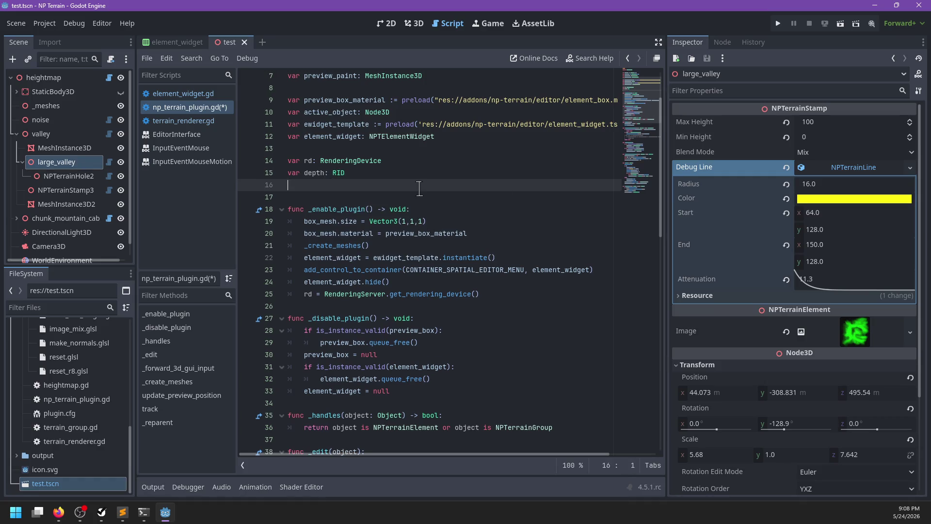
pyautogui.write('_shader: RID')
pyautogui.press('Return')
pyautogui.write('var current_deptui')
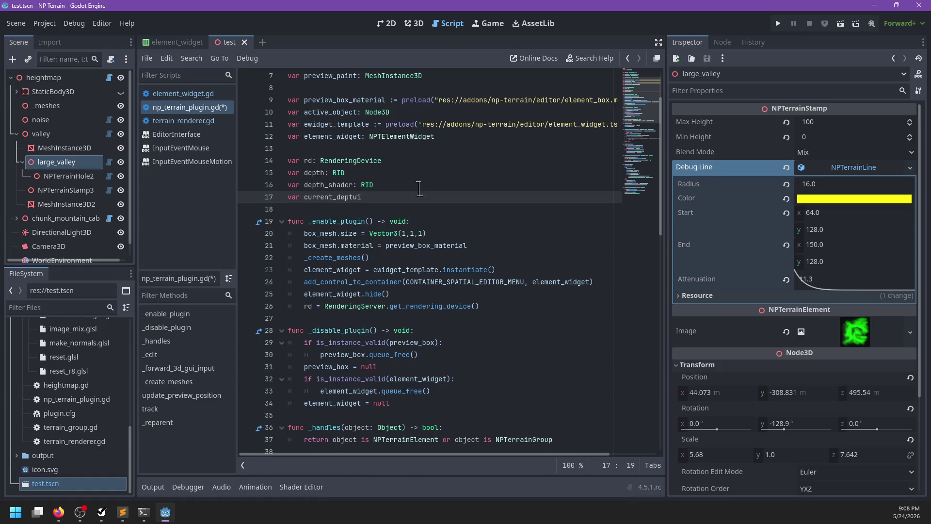
pyautogui.write('ID')
pyautogui.press('Escape')
# - Switch over to the compute shader draft in Sublime Text
pyautogui.click(494, 302)
pyautogui.hotkey('alt', 'Tab')
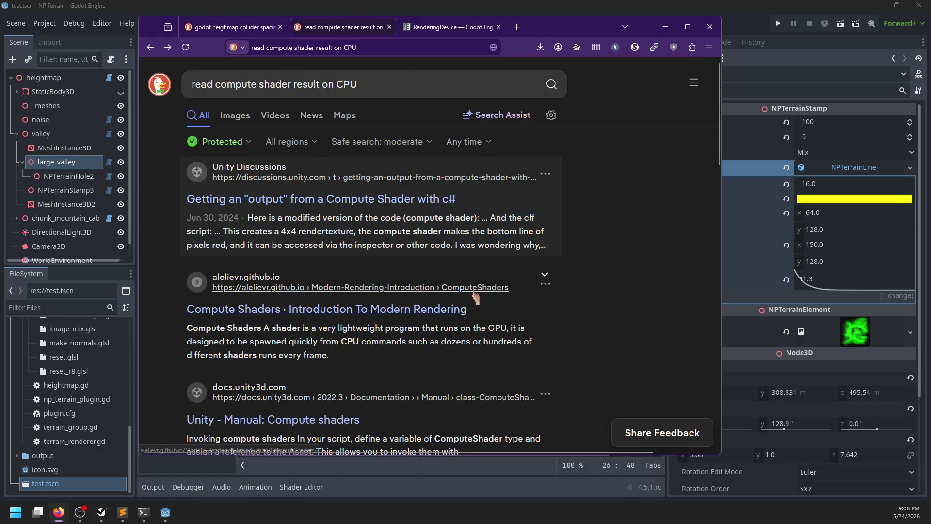
pyautogui.hotkey('alt', 'Tab')
pyautogui.moveTo(123, 512)
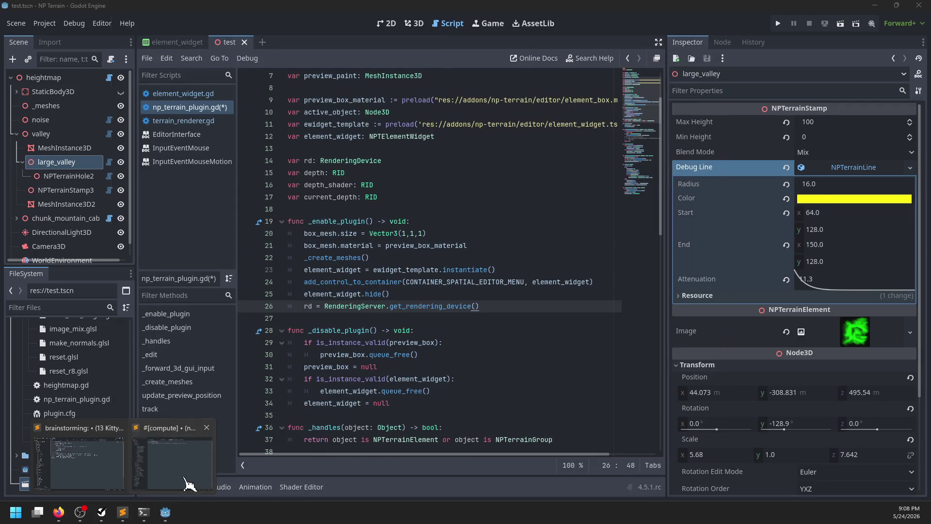
pyautogui.click(191, 482)
# - Copy the heightmap image binding line from draw_line_height.glsl into the new shader below the layout
pyautogui.press('Return')
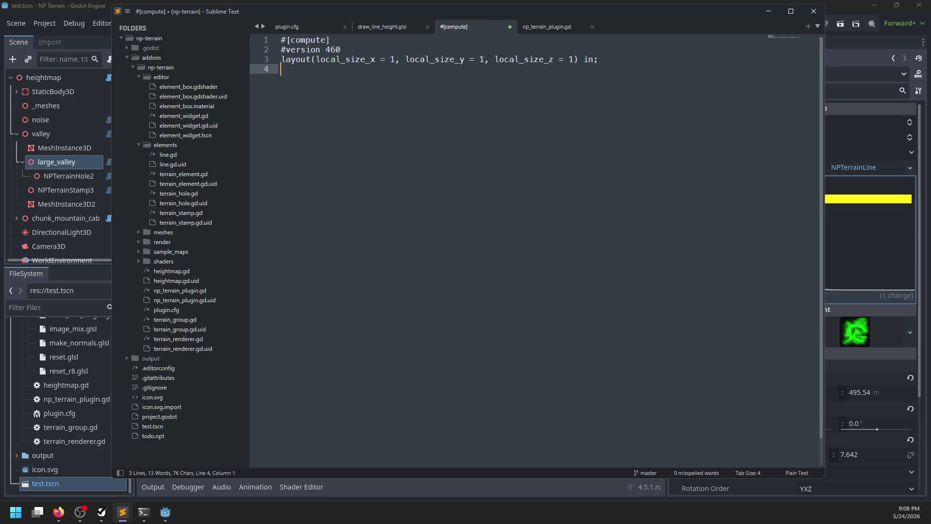
pyautogui.click(394, 27)
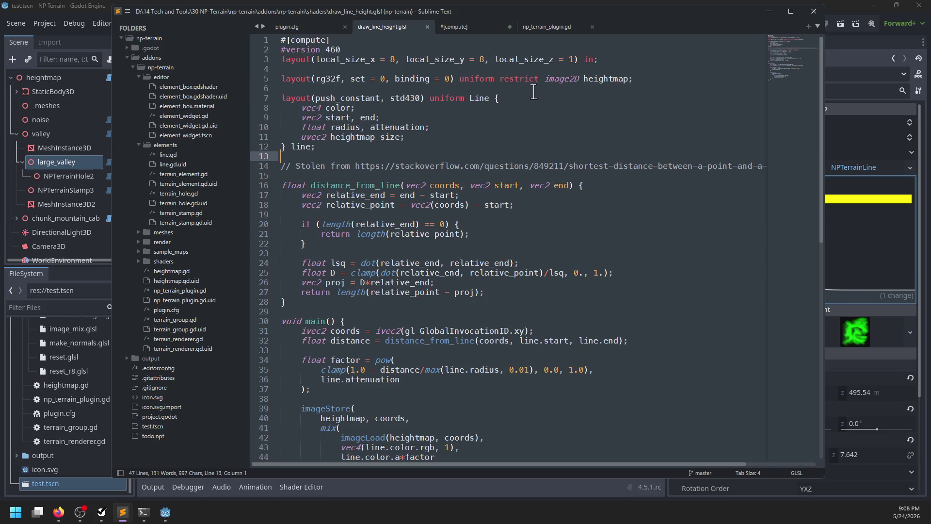
pyautogui.moveTo(658, 78); pyautogui.dragTo(658, 70)
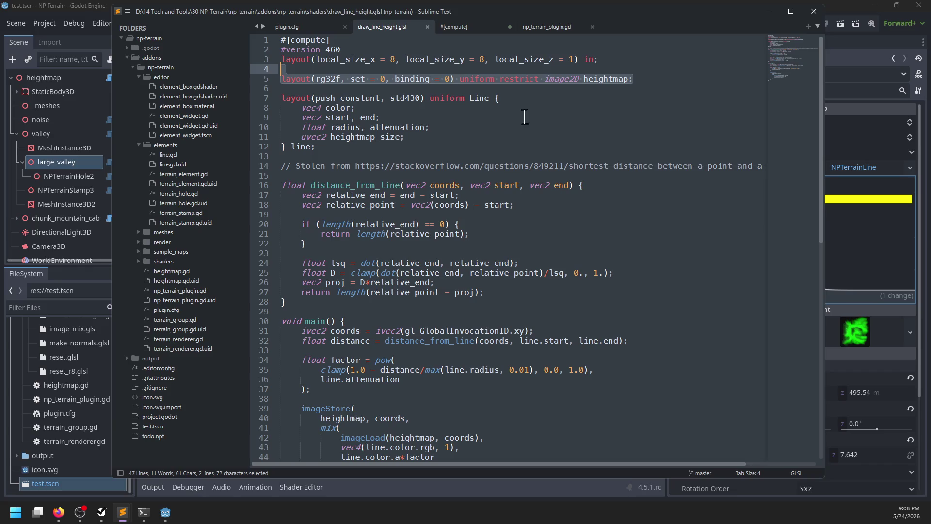
pyautogui.hotkey('ctrl', 'c')
pyautogui.click(474, 28)
pyautogui.hotkey('ctrl', 'v')
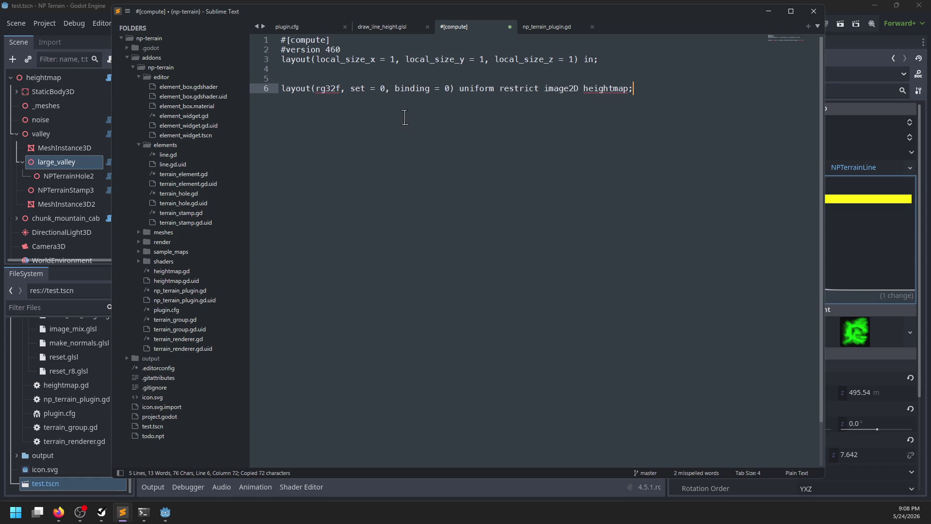
# - Edit the pasted binding into an r32f writeonly image named depth
pyautogui.doubleClick(559, 88)
pyautogui.write('writable')
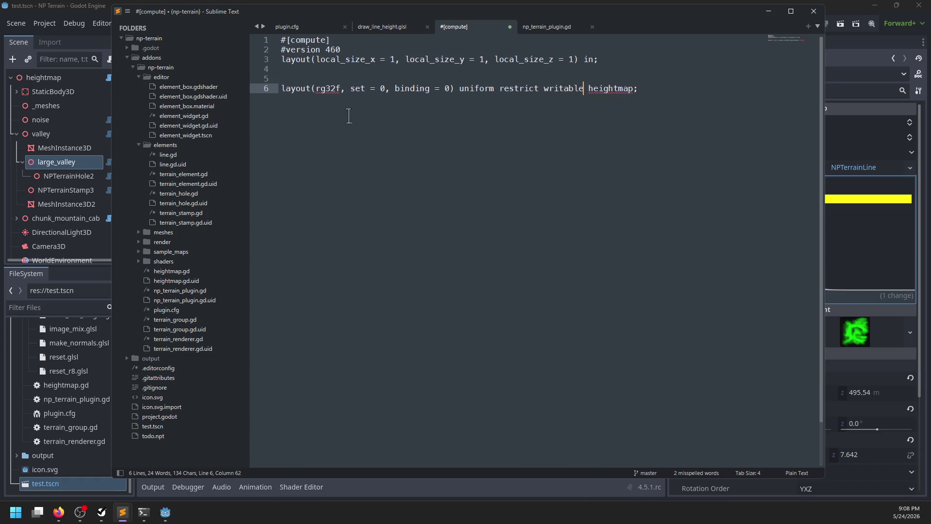
pyautogui.click(326, 88)
pyautogui.press('BackSpace')
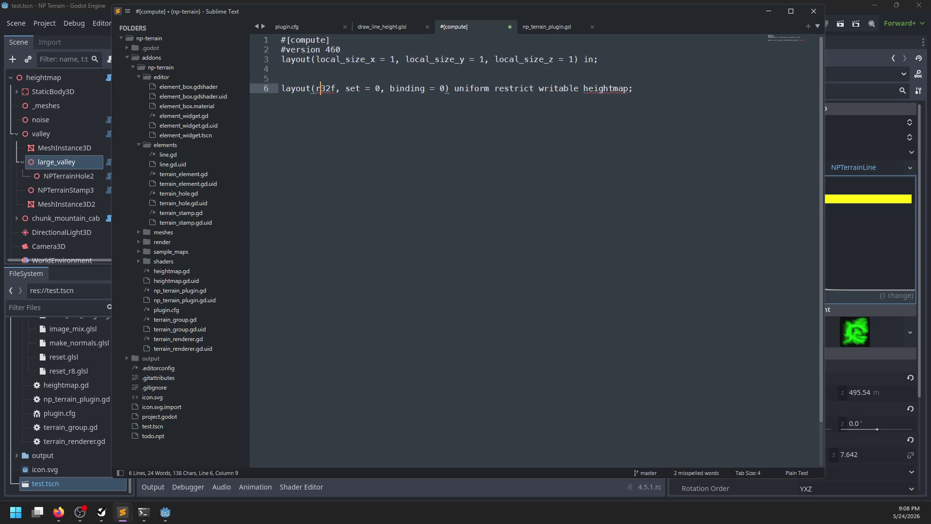
pyautogui.doubleClick(610, 88)
pyautogui.write('deo')
pyautogui.press('BackSpace')
pyautogui.press('BackSpace')
pyautogui.press('BackSpace')
pyautogui.write('depth')
pyautogui.press('BackSpace')
pyautogui.press('BackSpace')
pyautogui.press('BackSpace')
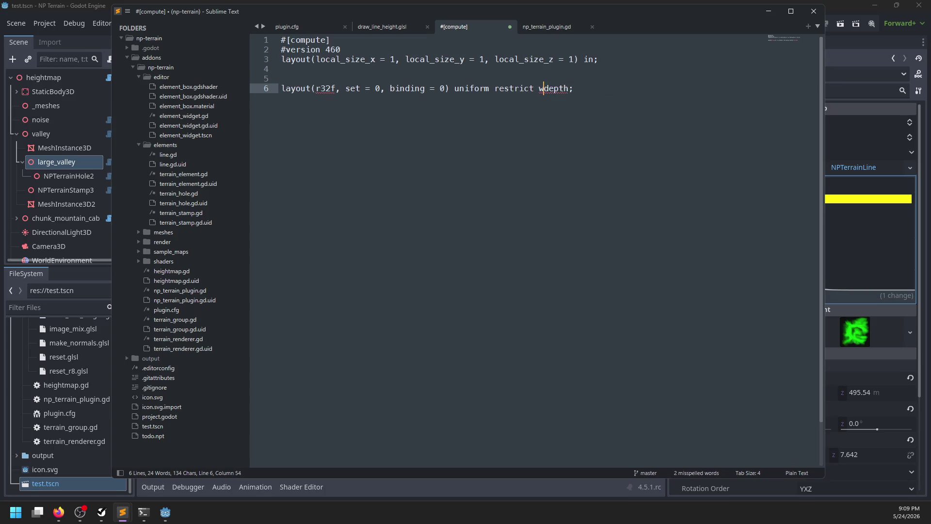
pyautogui.write('eonly')
# - Save the shader as read_screen_depth.glsl in the shaders folder
pyautogui.hotkey('ctrl', 's')
pyautogui.write('dea')
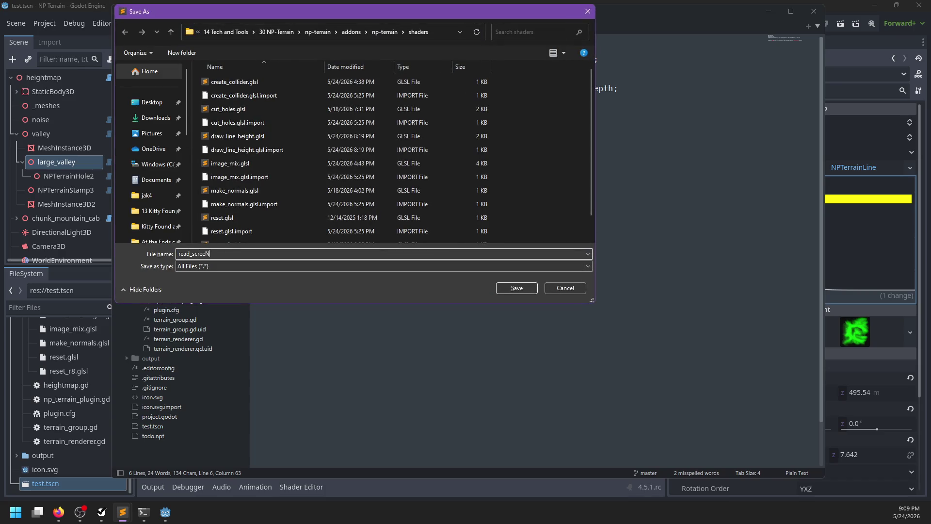
pyautogui.press('BackSpace')
pyautogui.press('BackSpace')
pyautogui.press('BackSpace')
pyautogui.write('n')
pyautogui.write('l')
pyautogui.press('Return')
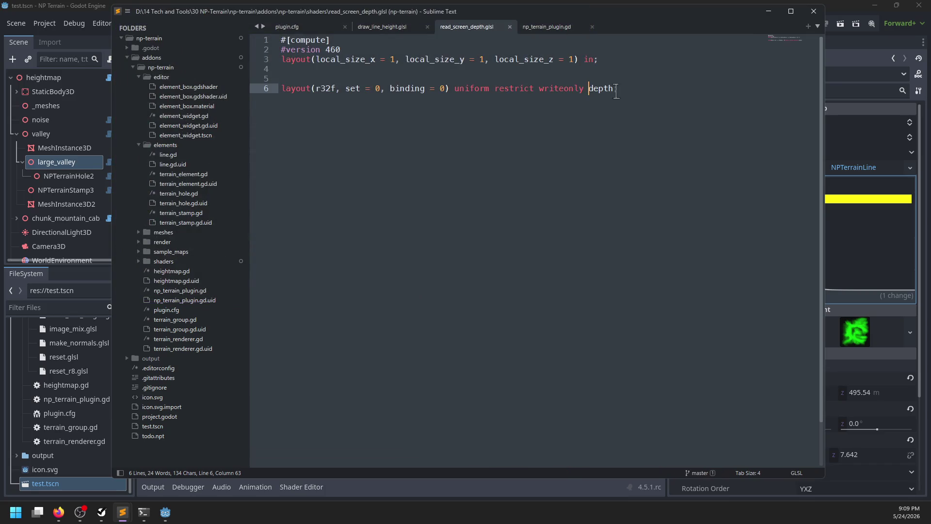
# - Add an empty void main() function to the shader
pyautogui.press('Return')
pyautogui.press('Return')
pyautogui.write('id mai')
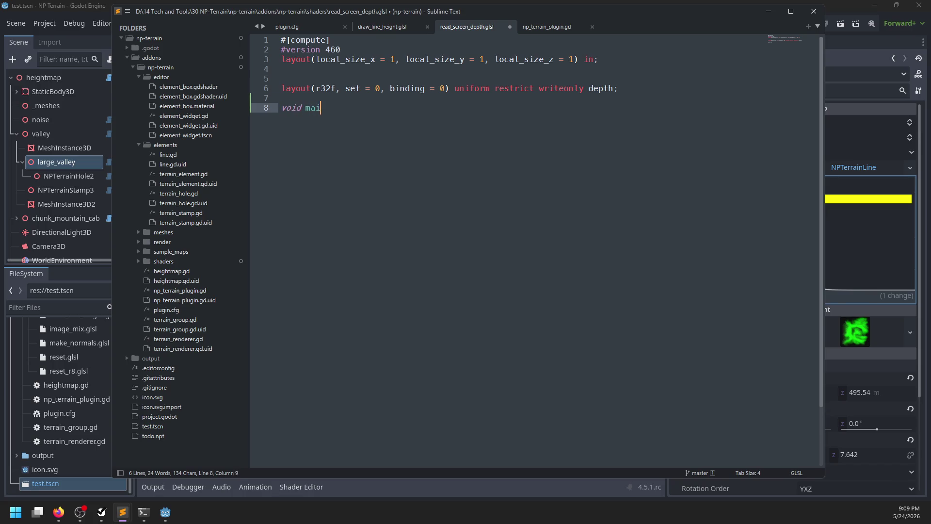
pyautogui.press('Return')
pyautogui.press('Return')
pyautogui.write('}')
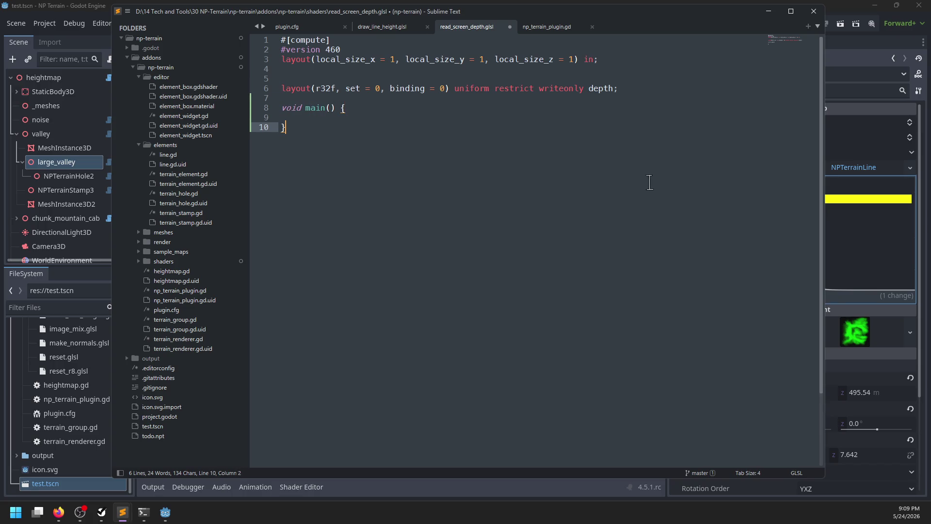
# - Paste draw_line_height.glsl's push-constant block header below the binding and rename it Input
pyautogui.click(394, 29)
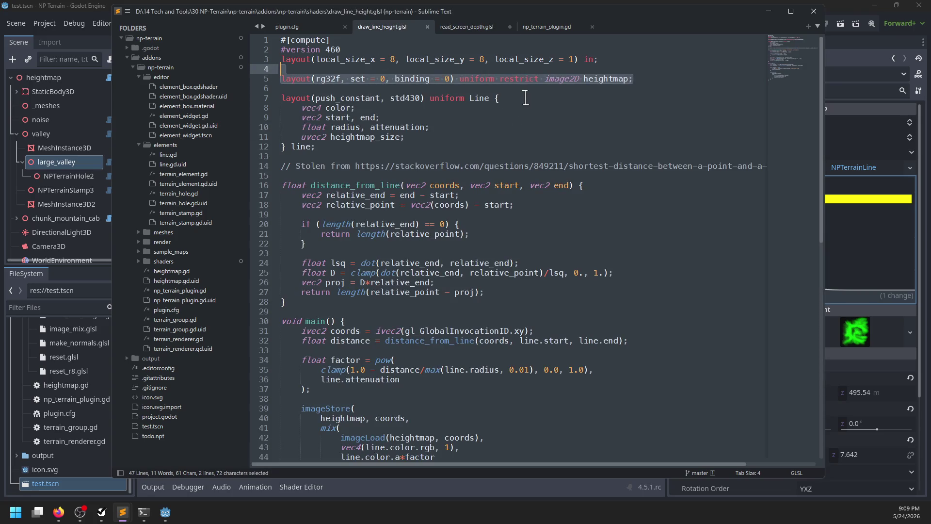
pyautogui.tripleClick(525, 97)
pyautogui.hotkey('ctrl', 'c')
pyautogui.click(479, 29)
pyautogui.click(665, 93)
pyautogui.press('Return')
pyautogui.press('Return')
pyautogui.hotkey('ctrl', 'v')
pyautogui.hotkey('ctrl', 'BackSpace')
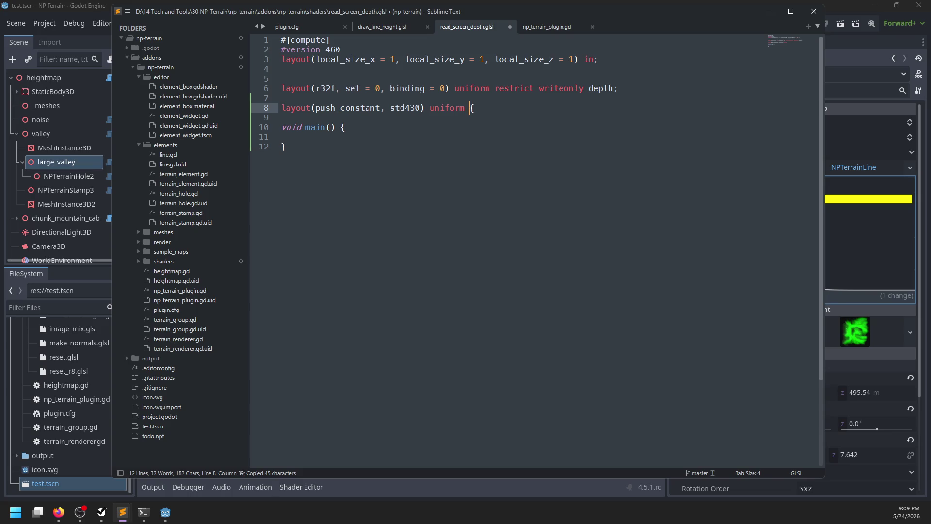
pyautogui.write('Input')
# - Close the Input block as input and declare a vec2 screen_coordinates member inside it
pyautogui.press('End')
pyautogui.press('Return')
pyautogui.press('Return')
pyautogui.hotkey('ctrl', ']')
pyautogui.write('input;')
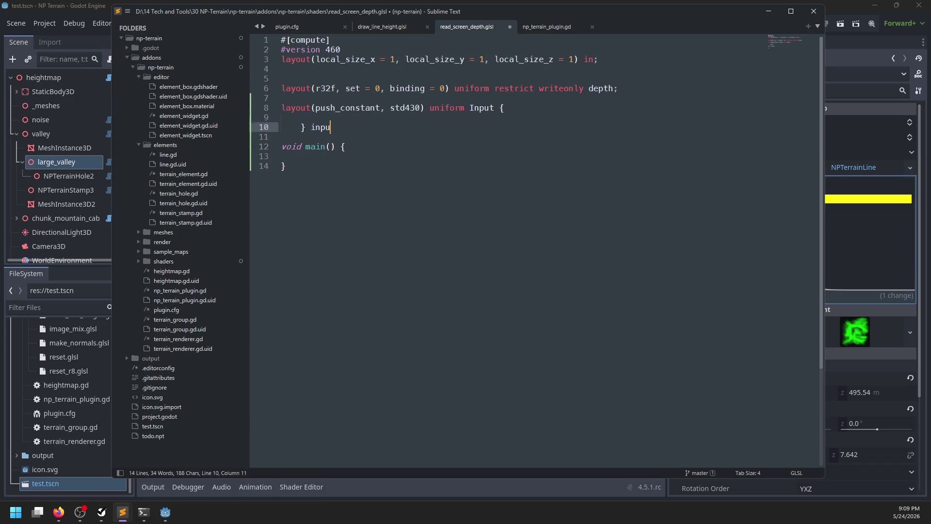
pyautogui.press('BackSpace')
pyautogui.press('BackSpace')
pyautogui.write('vars;')
pyautogui.click(301, 118)
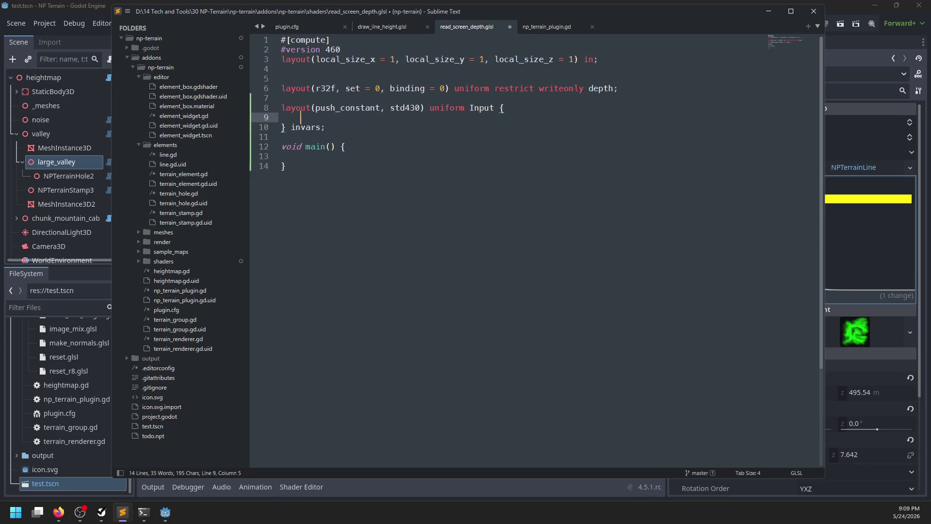
pyautogui.write('vec3')
pyautogui.write('screen_c')
pyautogui.write('oordinates;')
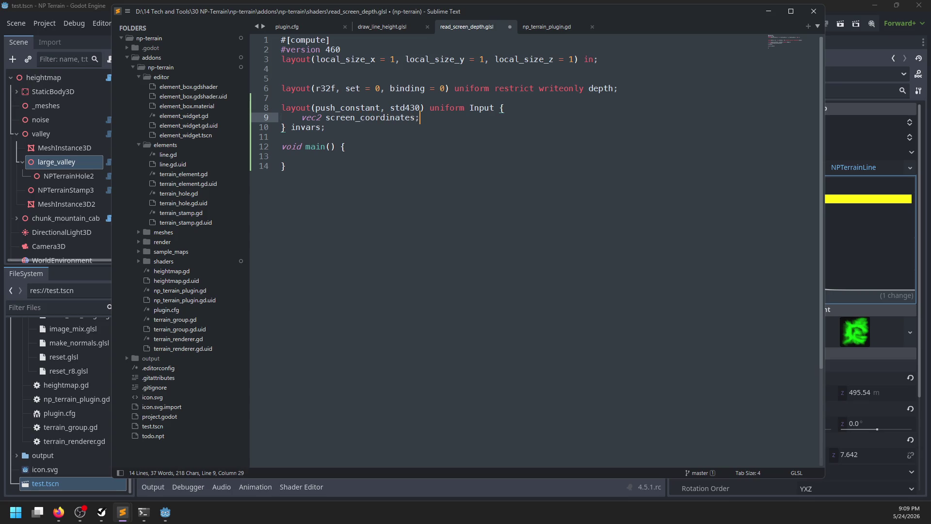
# - Change the image binding to a readonly depth_buffer, then bring Firefox back to the front
pyautogui.click(614, 88)
pyautogui.write('_buffer')
pyautogui.hotkey('ctrl', 'BackSpace')
pyautogui.write('readonly')
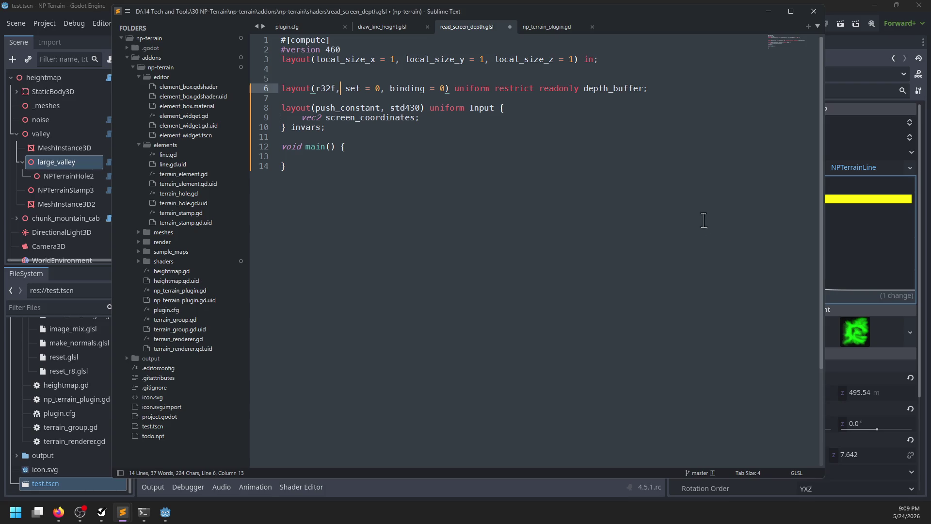
pyautogui.click(327, 88)
pyautogui.click(329, 85)
pyautogui.click(59, 512)
# - Search the web for 'godot depth_buffer precision' and open the Advanced post-processing docs
pyautogui.click(150, 476)
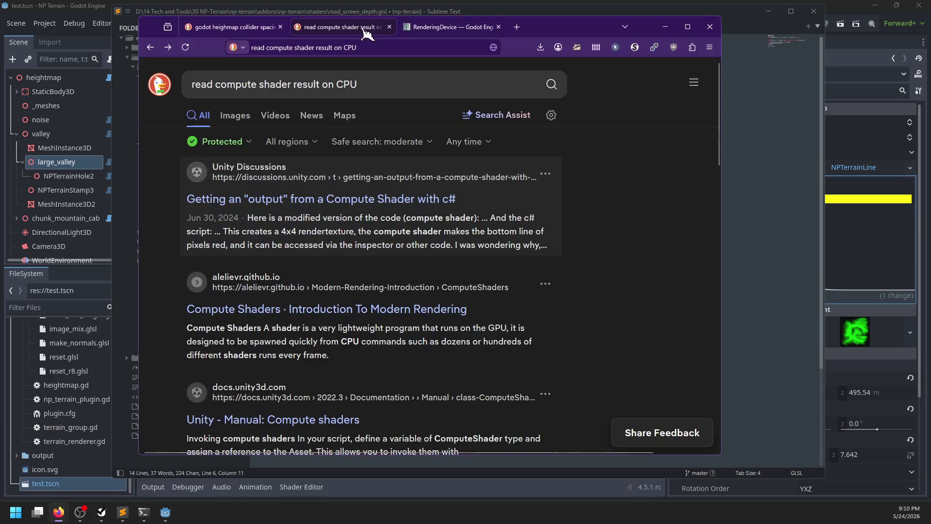
pyautogui.click(451, 27)
pyautogui.click(435, 47)
pyautogui.write('godot depth_buff')
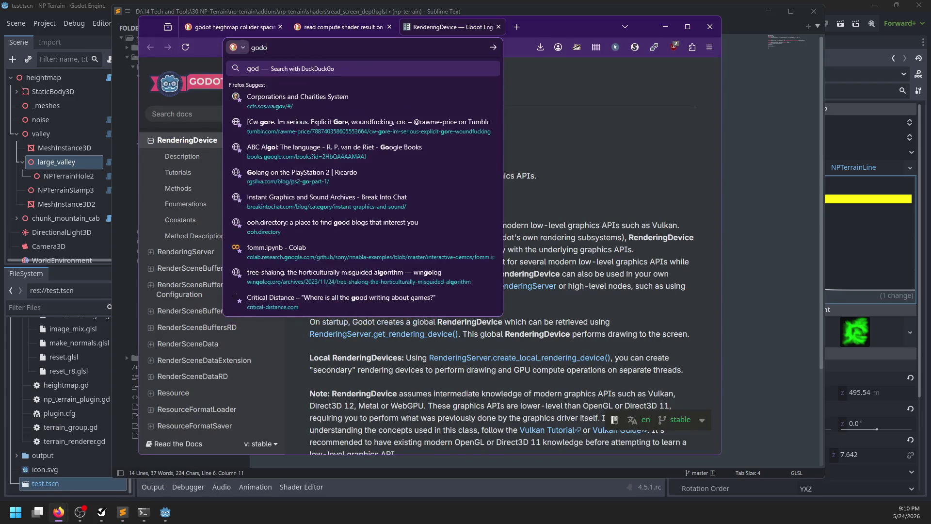
pyautogui.write('er precision')
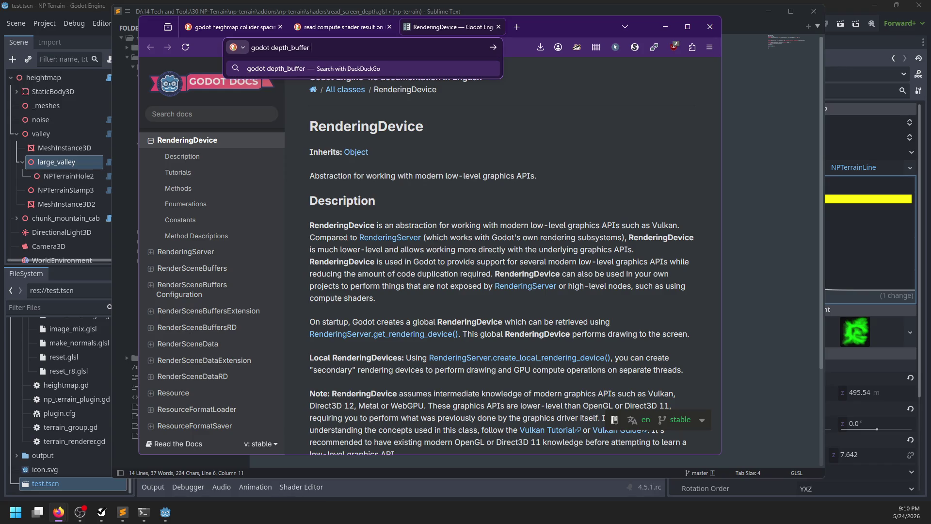
pyautogui.press('Return')
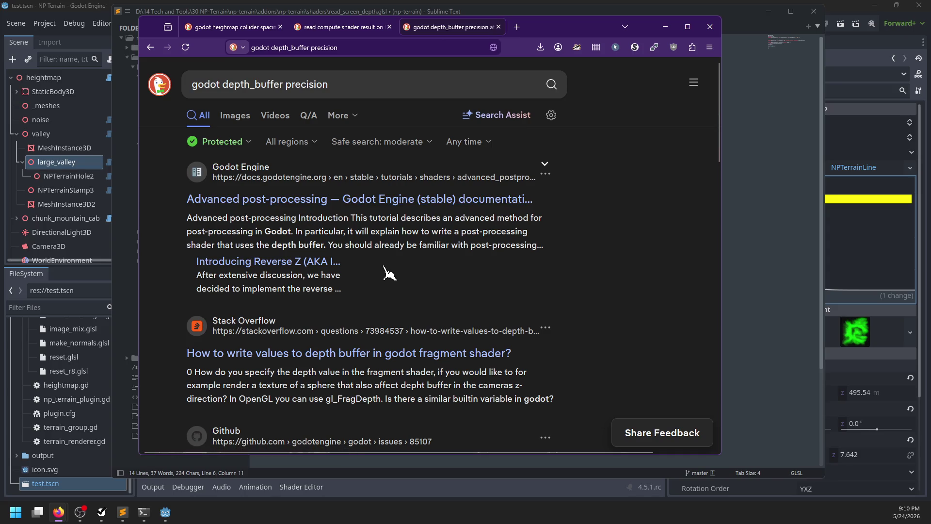
pyautogui.click(338, 201)
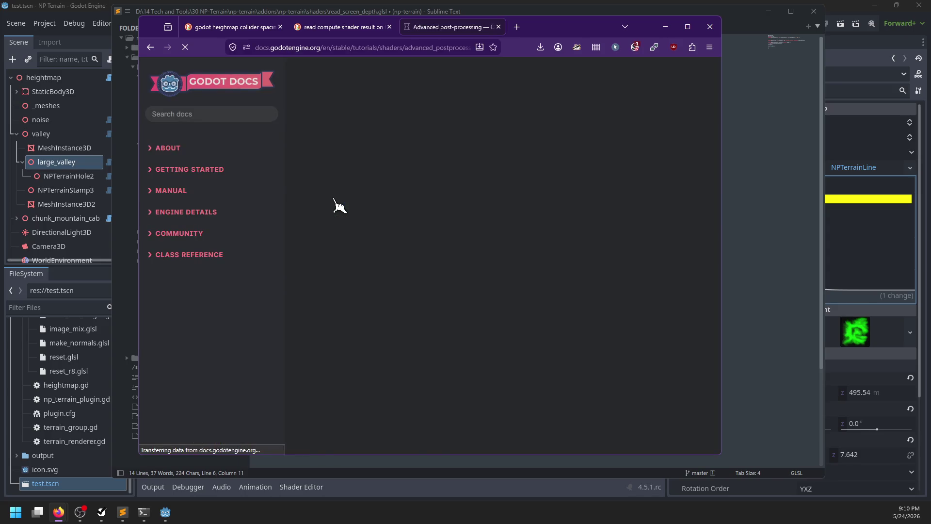
pyautogui.scroll(-4, 431, 208)
# - Find 'depth' on the page, read the Depth texture section, then minimize Firefox
pyautogui.hotkey('ctrl', 'f')
pyautogui.write('depth')
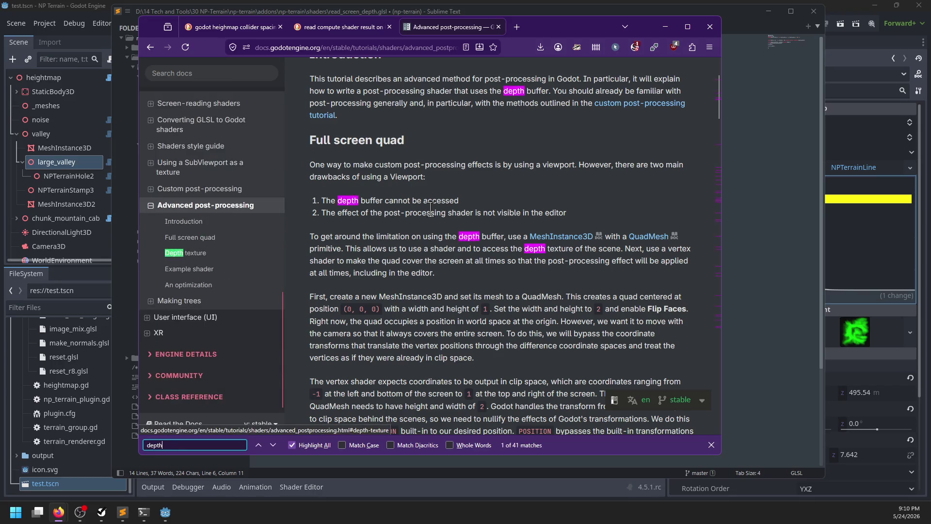
pyautogui.press('Return')
pyautogui.press('Return')
pyautogui.press('Return')
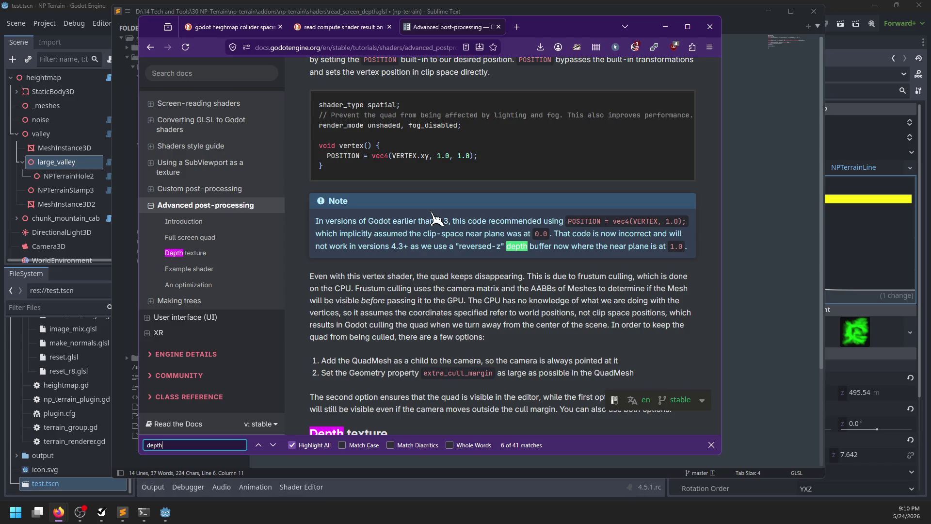
pyautogui.press('Return')
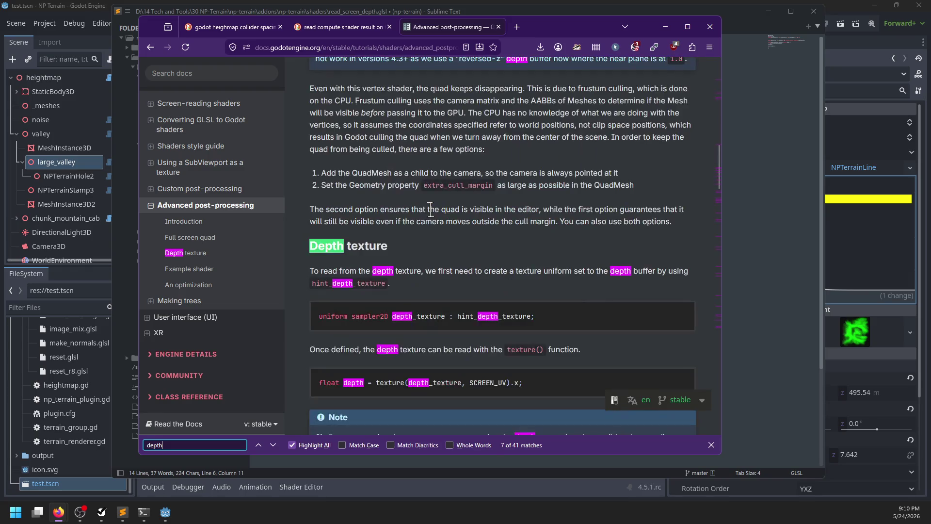
pyautogui.press('Return')
pyautogui.press('Return')
pyautogui.press('Return')
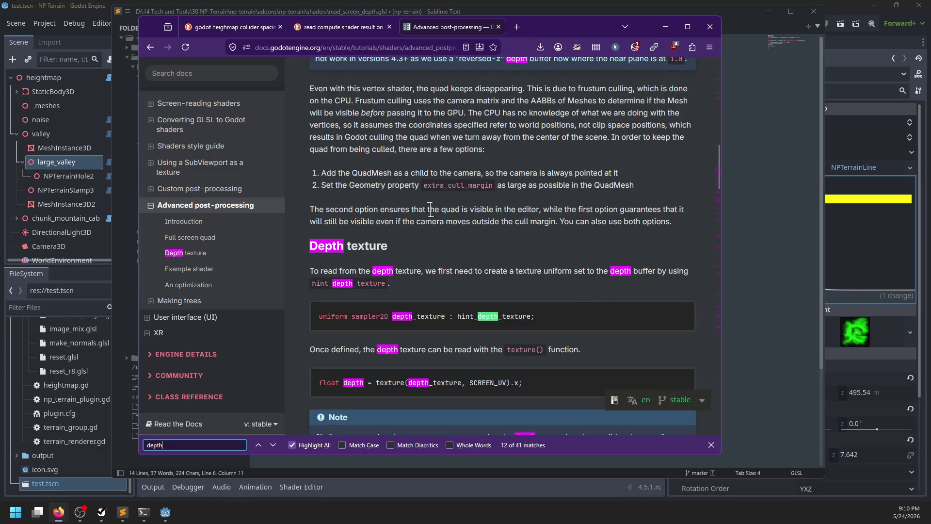
pyautogui.press('Escape')
pyautogui.scroll(-8, 430, 209)
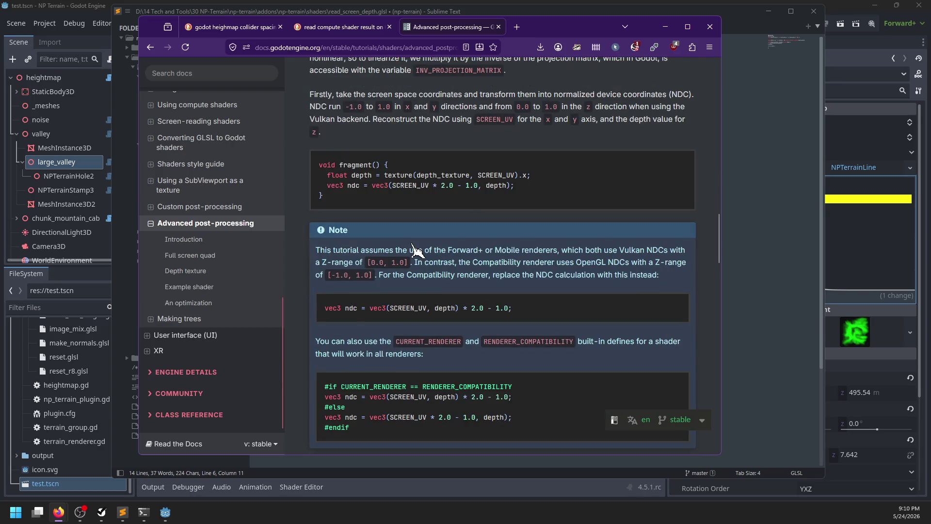
pyautogui.scroll(-4, 417, 250)
pyautogui.scroll(-5, 417, 251)
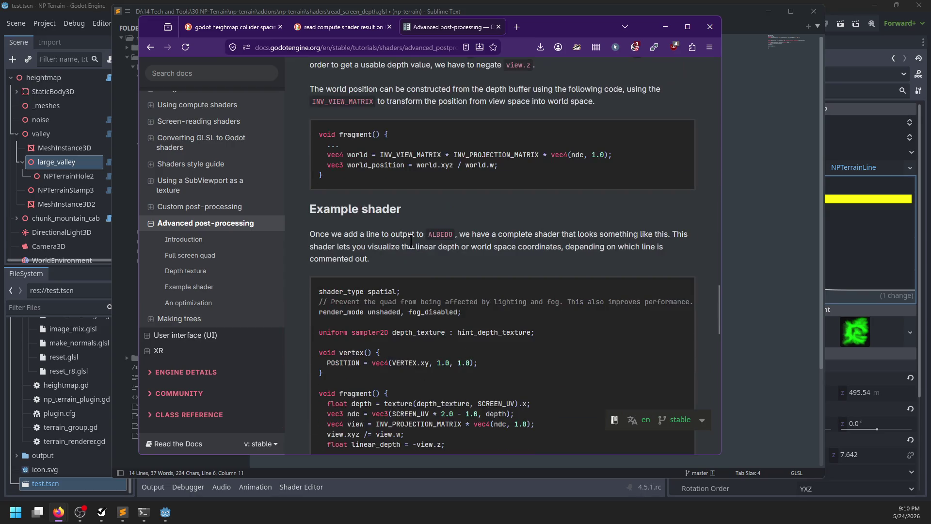
pyautogui.scroll(-15, 411, 241)
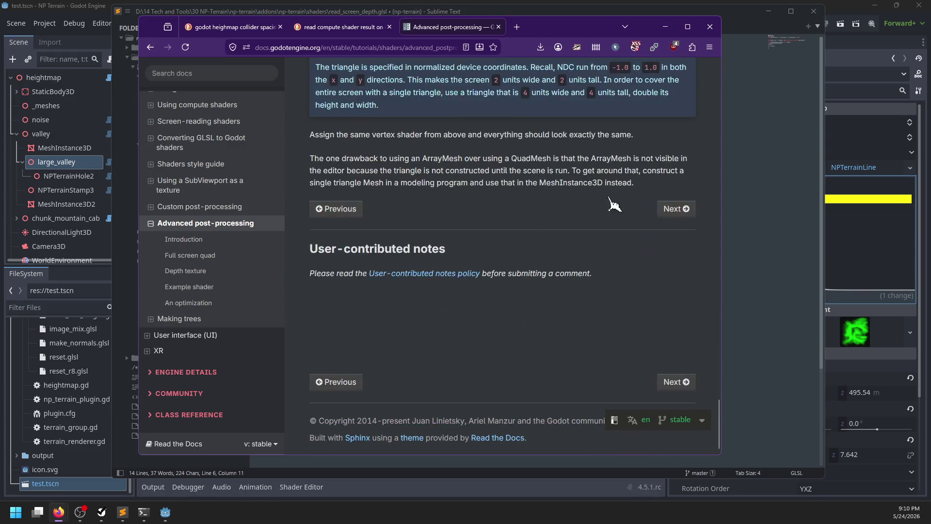
pyautogui.click(666, 26)
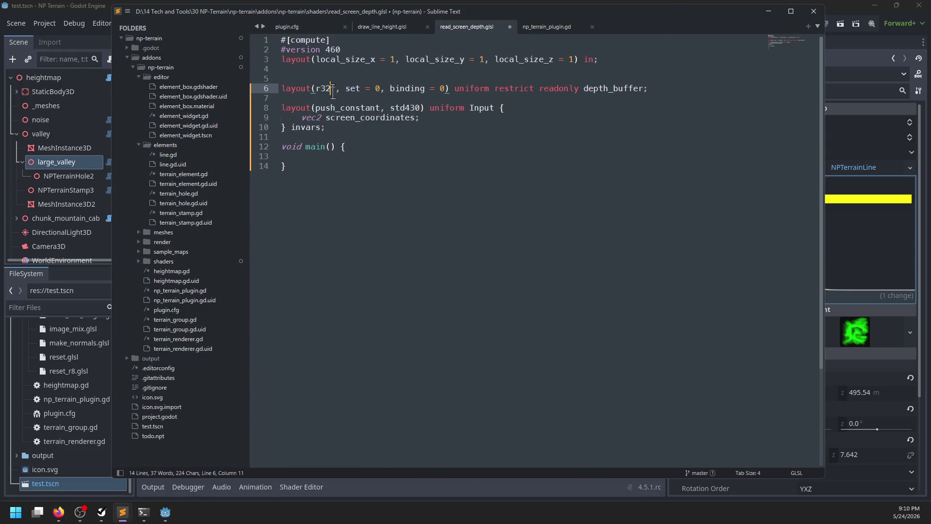
# - Change the depth_buffer image format from r32f to r16f and save
pyautogui.press('BackSpace')
pyautogui.press('BackSpace')
pyautogui.write('16')
pyautogui.hotkey('ctrl', 's')
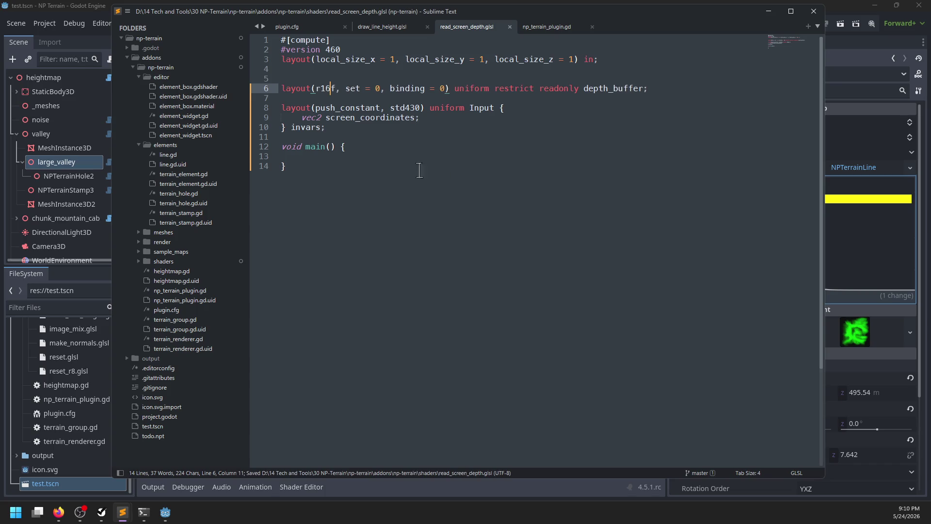
# - Declare a restrict writeonly r32f image uniform named depth_out at set 0, binding 0
pyautogui.click(382, 128)
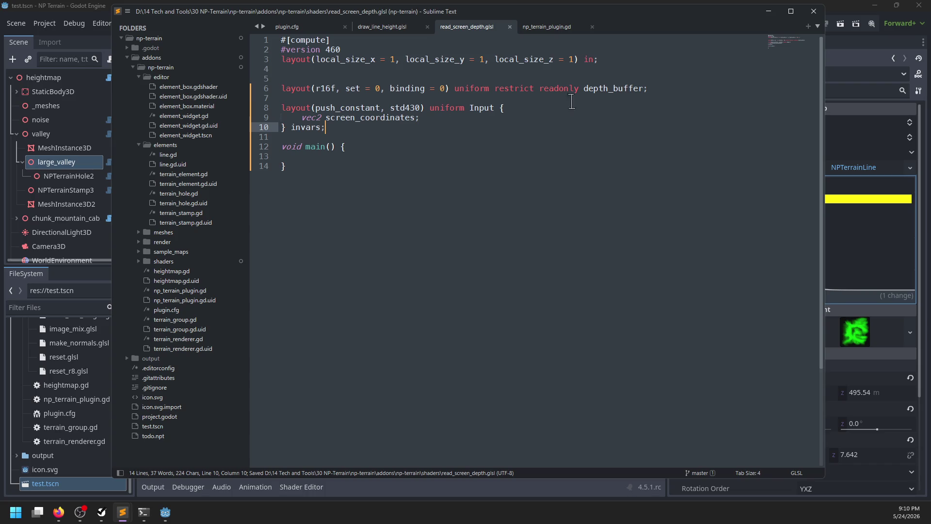
pyautogui.click(668, 91)
pyautogui.press('Return')
pyautogui.write('lay')
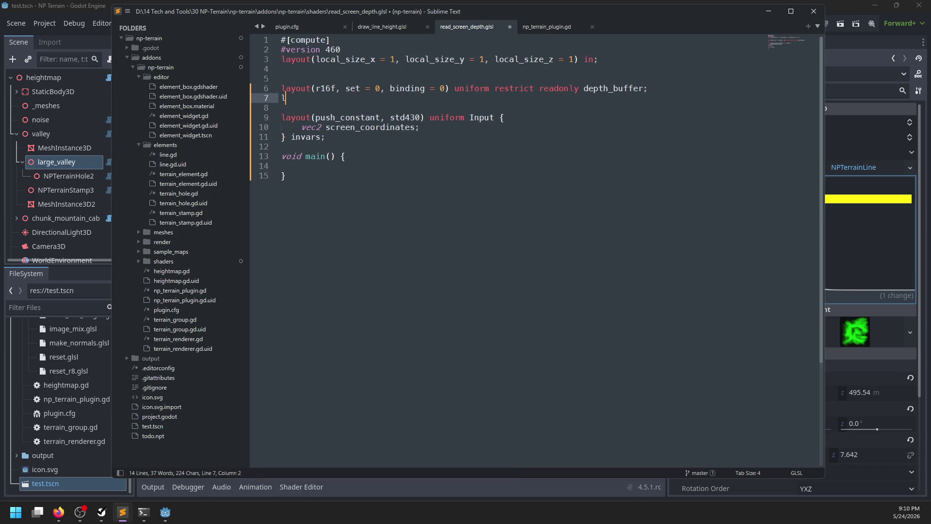
pyautogui.write('out(')
pyautogui.write('r32f, ')
pyautogui.write('set = 0')
pyautogui.write(', binding = 0')
pyautogui.write(') un')
pyautogui.write('iform res')
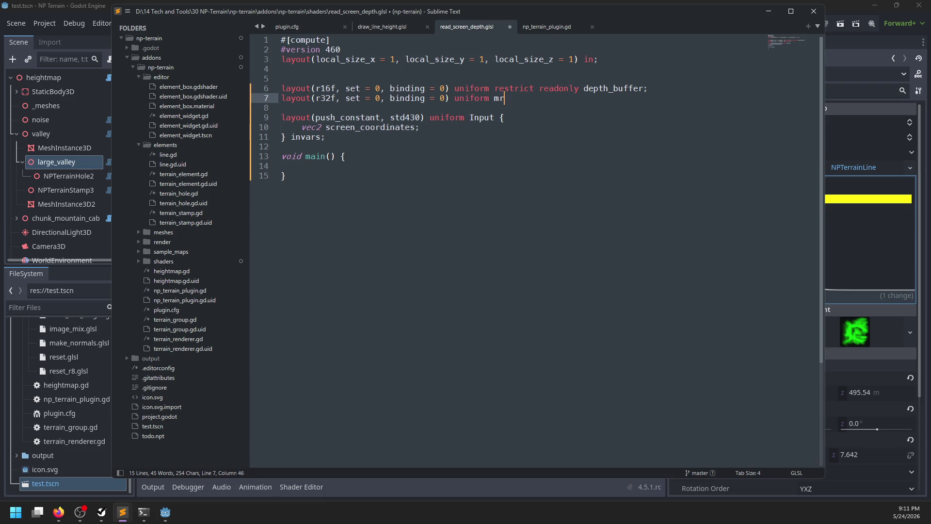
pyautogui.write('tric')
pyautogui.write('t writeonly ')
pyautogui.write('depth')
pyautogui.hotkey('ctrl', 'BackSpace')
pyautogui.write('depth_')
pyautogui.write('out;')
# - Draft depth_out[vec2(0,0)] inside main and cut out the vec2(0,0) coordinate
pyautogui.click(281, 166)
pyautogui.write('depth_outn')
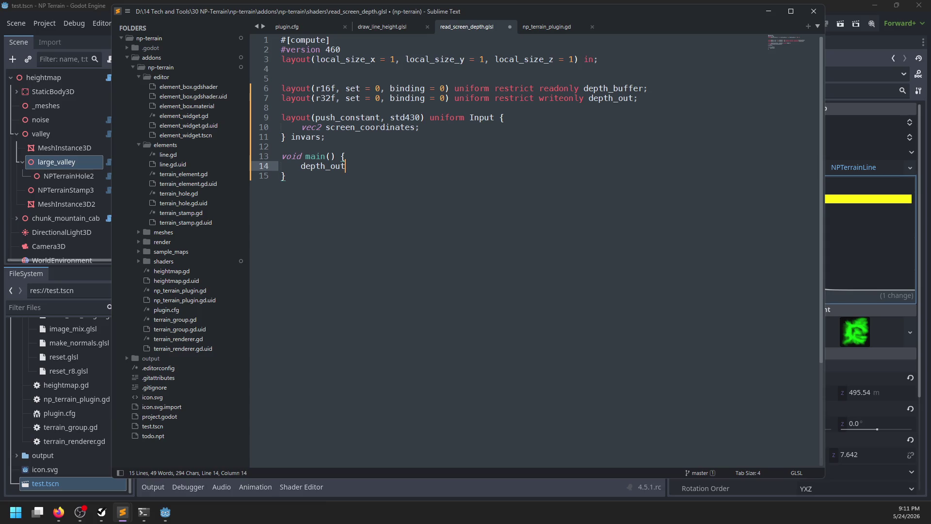
pyautogui.press('BackSpace')
pyautogui.write('[vec2(')
pyautogui.write('0,0)]')
pyautogui.hotkey('ctrl', 'shift', 'Left')
pyautogui.hotkey('ctrl', 'shift', 'Left')
pyautogui.hotkey('ctrl', 'shift', 'Left')
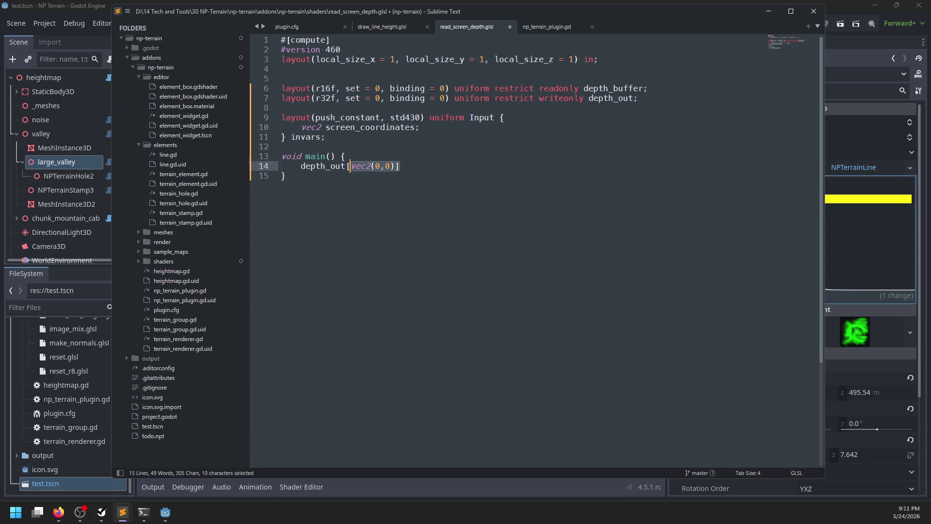
pyautogui.press('Left')
pyautogui.hotkey('ctrl', 'd')
pyautogui.hotkey('shift', 'Right')
pyautogui.hotkey('shift', 'Right')
pyautogui.hotkey('shift', 'Right')
pyautogui.hotkey('ctrl', 'x')
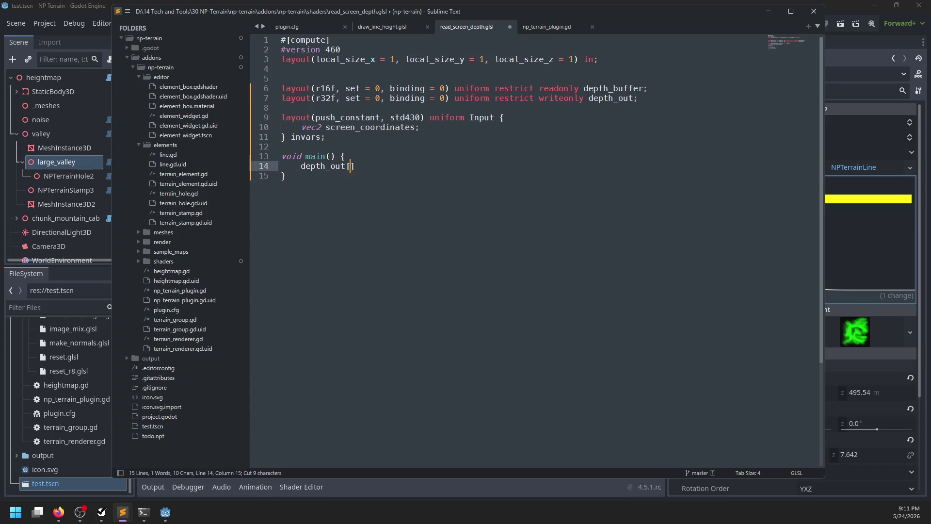
# - Rewrite the line as an unfinished imageStore(depth_out, vec2(0,0), call
pyautogui.hotkey('ctrl', 'BackSpace')
pyautogui.hotkey('ctrl', 'BackSpace')
pyautogui.write('imag')
pyautogui.hotkey('ctrl', 'BackSpace')
pyautogui.write('ImageStore(')
pyautogui.hotkey('ctrl', 'v')
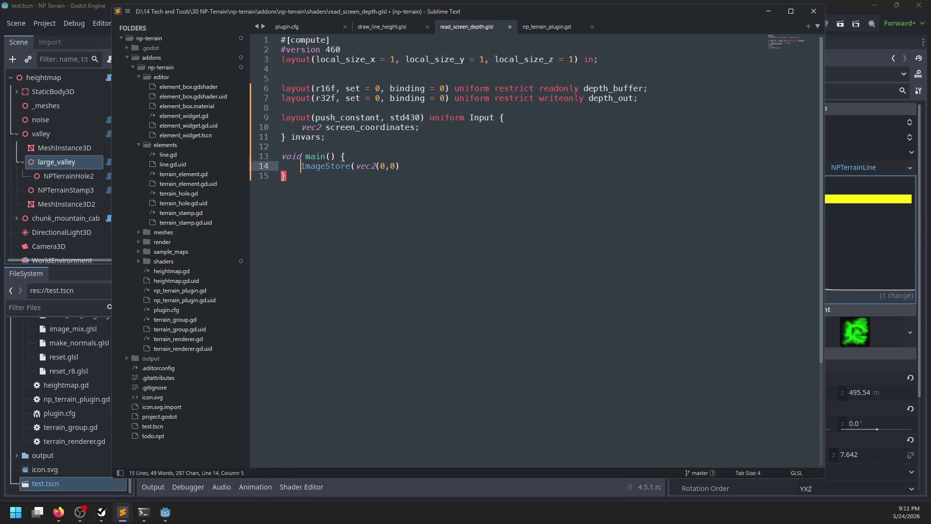
pyautogui.press('BackSpace')
pyautogui.write('i')
pyautogui.click(375, 166)
pyautogui.write('depth_out,')
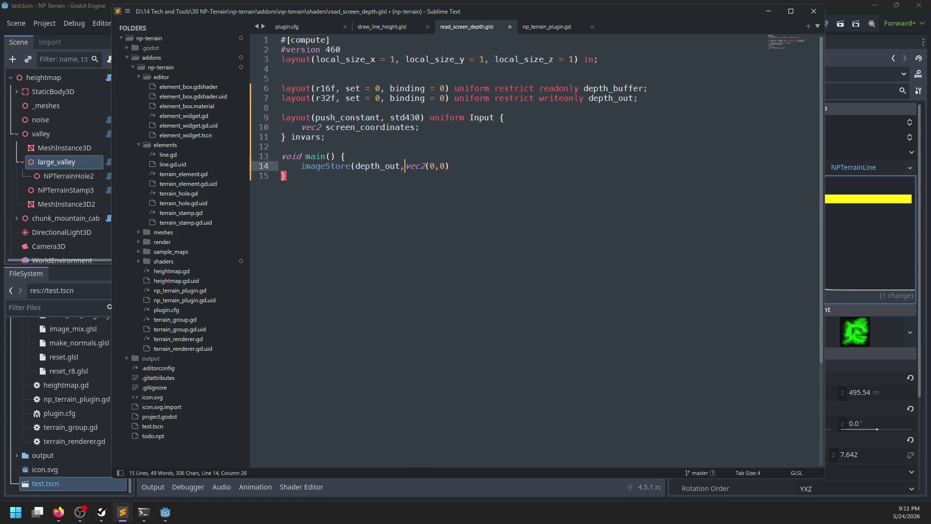
pyautogui.click(450, 165)
pyautogui.write(',')
# - Search 'compute shader output', queue Stack Overflow results, and open the Khronos Compute Shader wiki
pyautogui.moveTo(58, 513)
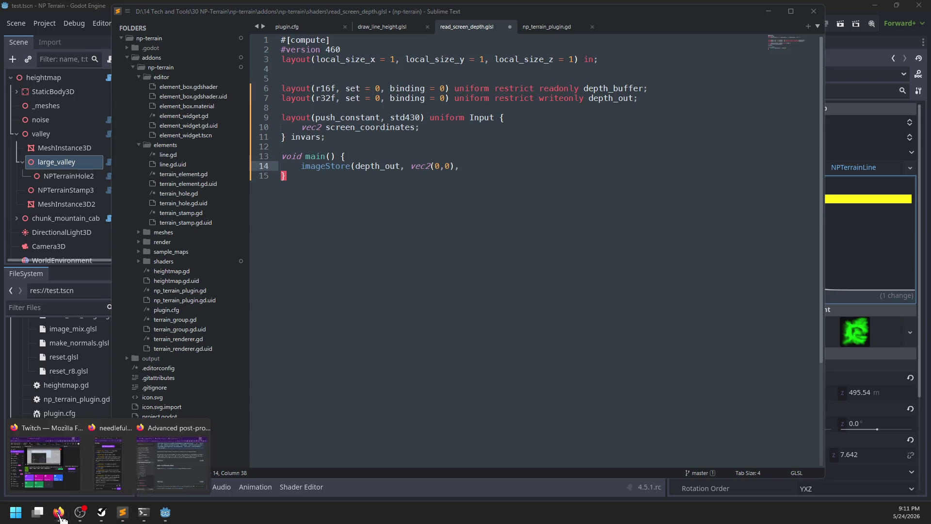
pyautogui.click(193, 458)
pyautogui.click(379, 47)
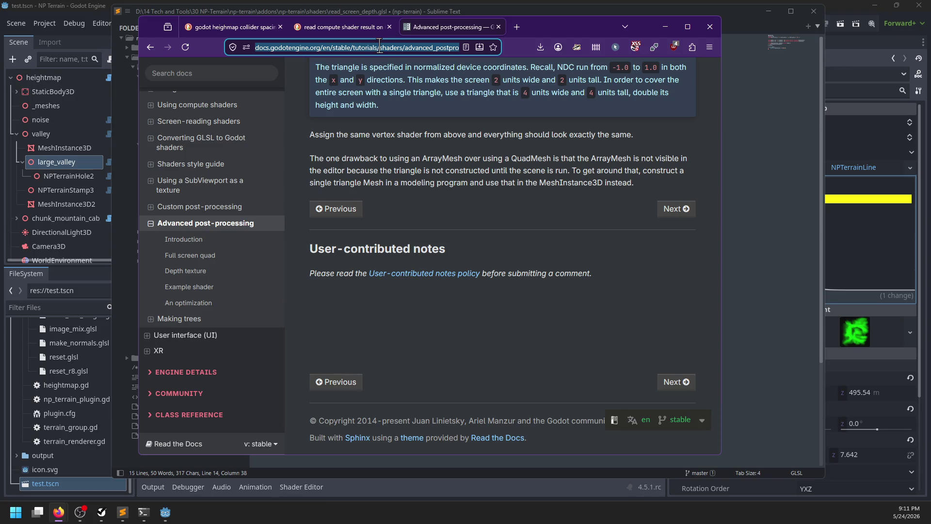
pyautogui.write('compute shader ')
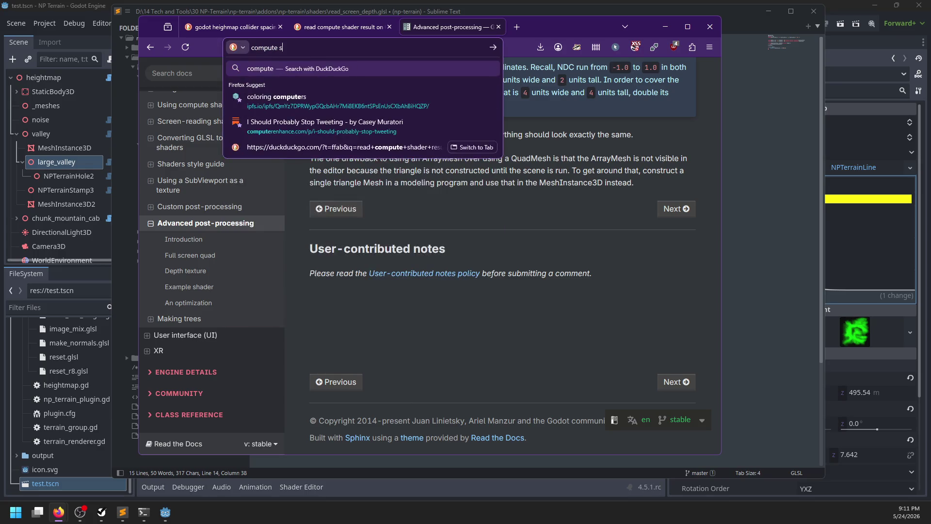
pyautogui.write('output')
pyautogui.press('Return')
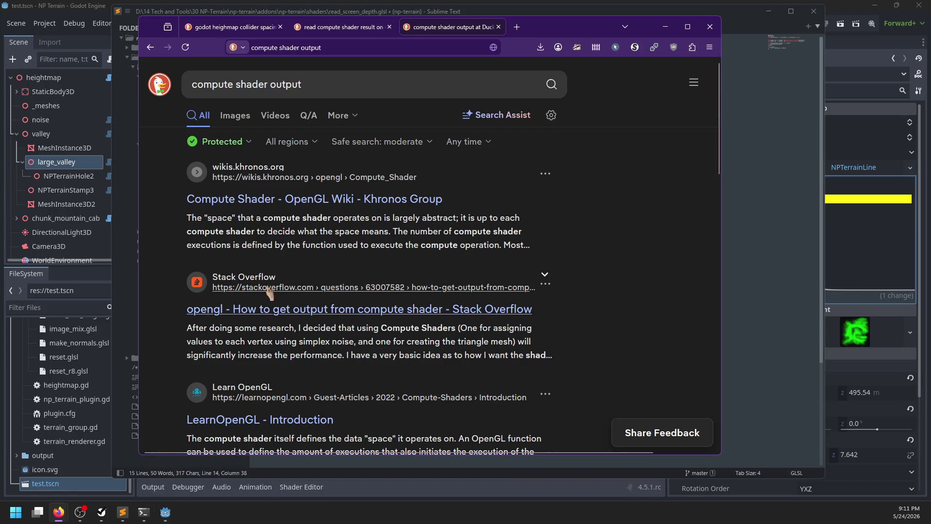
pyautogui.middleClick(264, 299)
pyautogui.middleClick(246, 310)
pyautogui.click(249, 203)
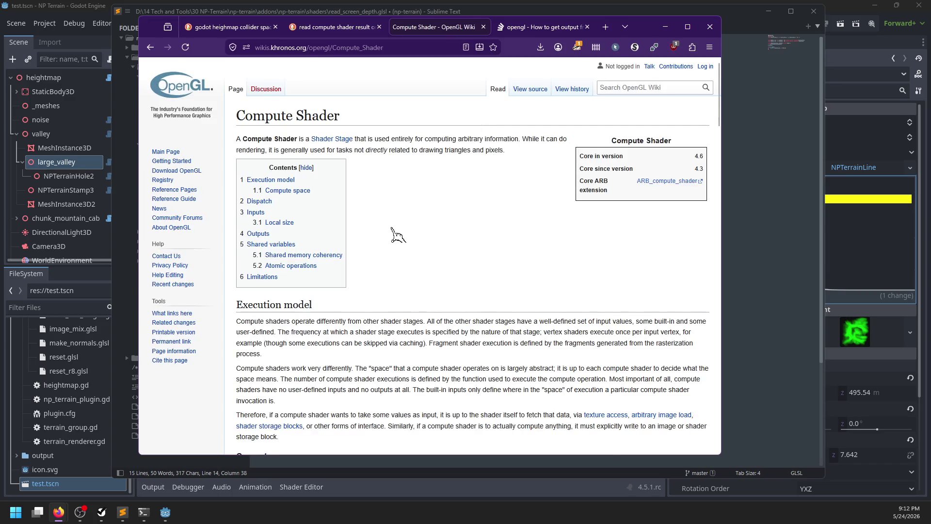
# - Find the wiki's Outputs section, follow the Shader storage buffers link, then return to the editor
pyautogui.scroll(-6, 421, 198)
pyautogui.hotkey('ctrl', 'f')
pyautogui.write('output')
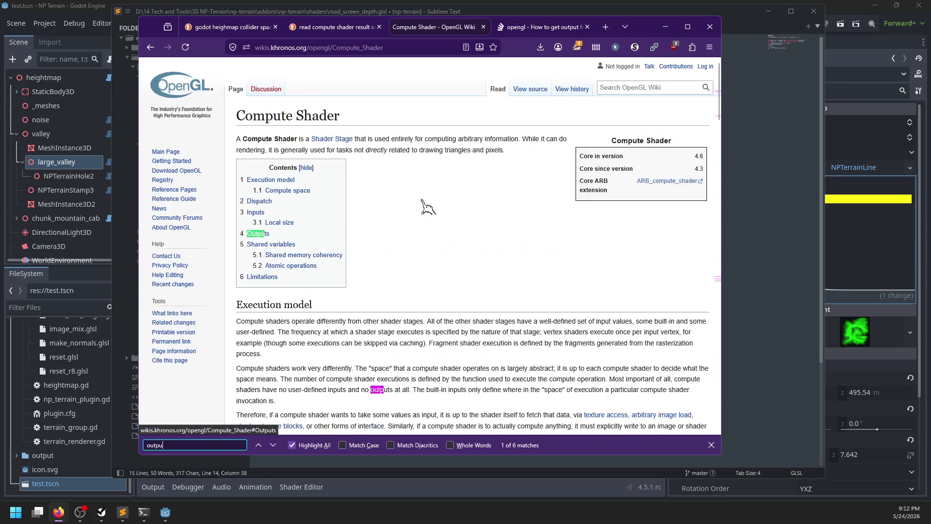
pyautogui.press('Escape')
pyautogui.click(276, 232)
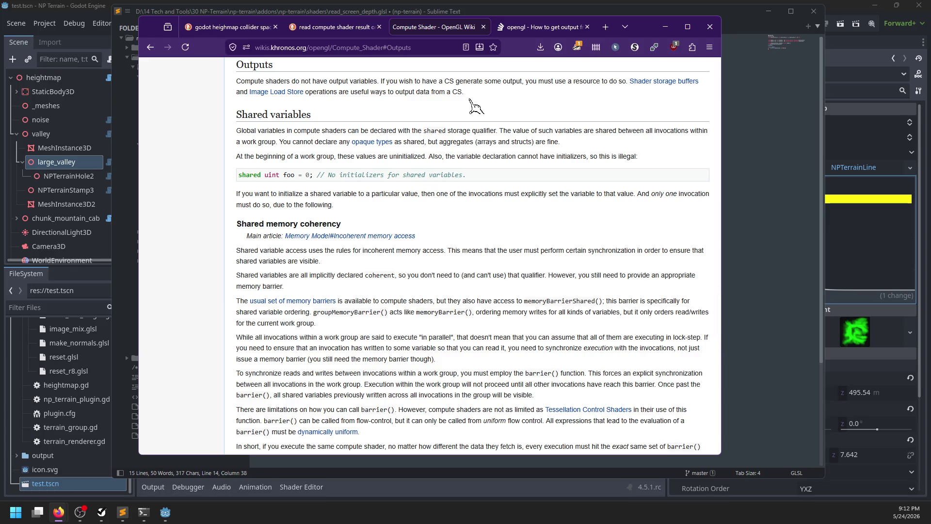
pyautogui.click(665, 82)
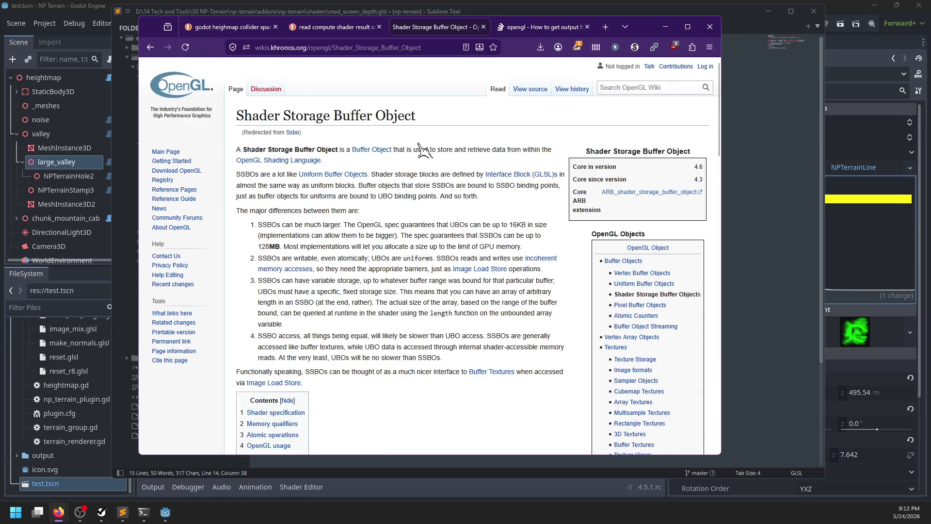
pyautogui.scroll(-7, 422, 150)
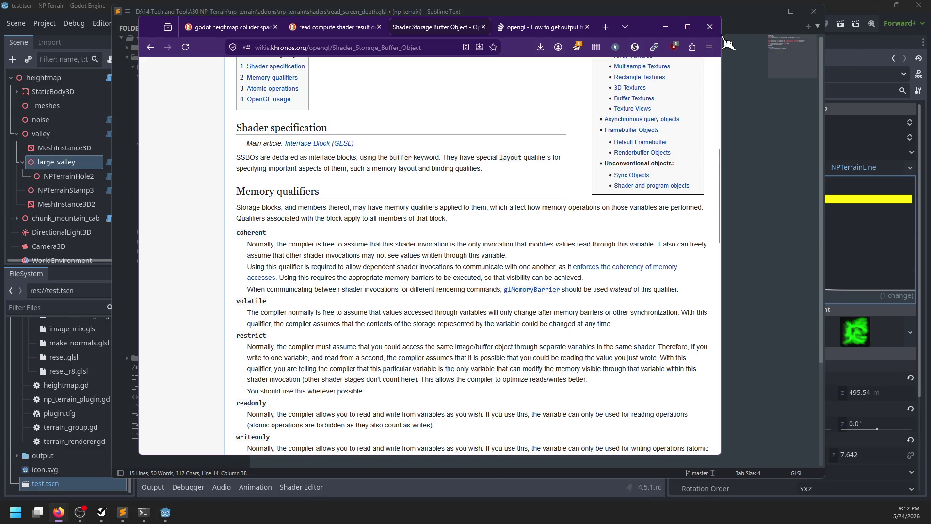
pyautogui.click(743, 27)
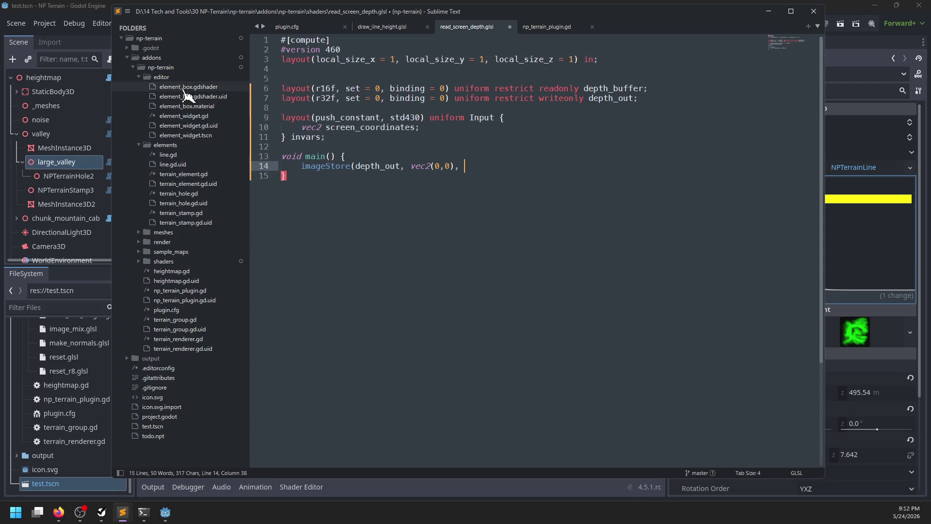
# - Open image_mix.glsl from the shaders folder and copy its Target buffer block
pyautogui.click(139, 242)
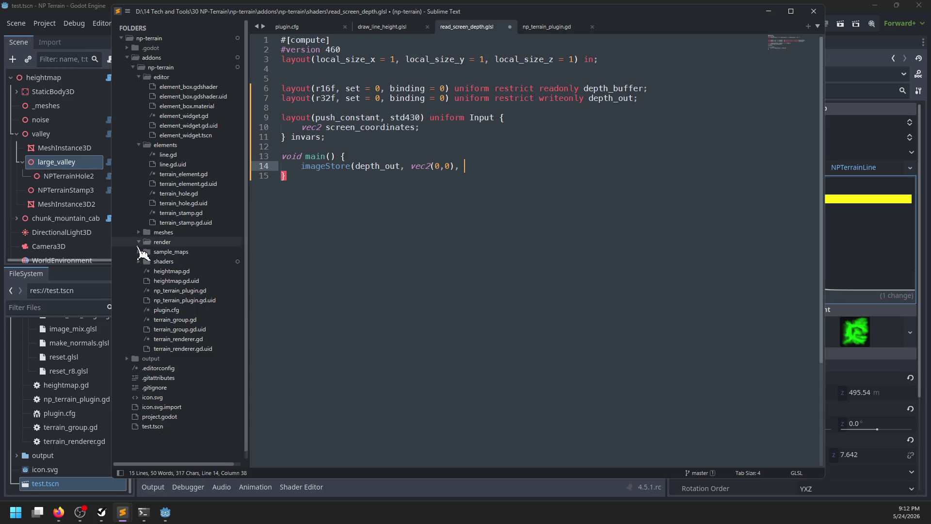
pyautogui.click(139, 242)
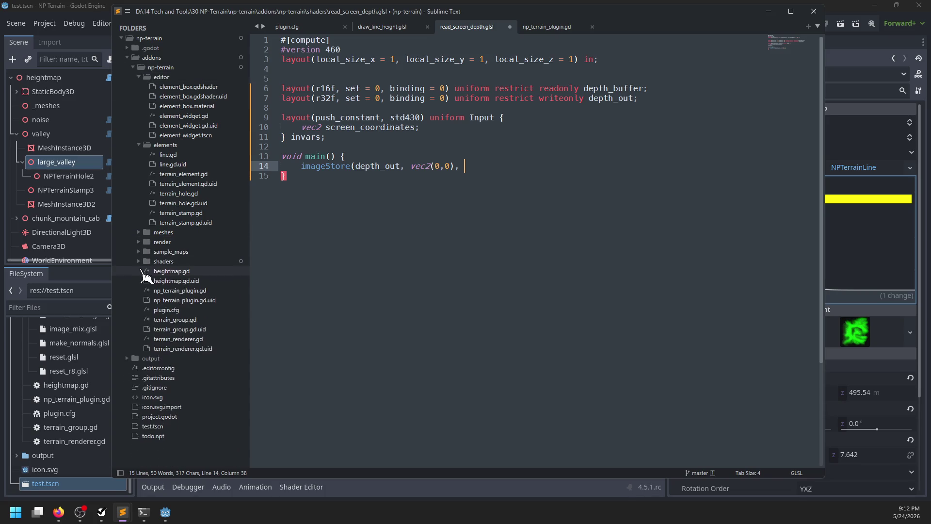
pyautogui.click(139, 261)
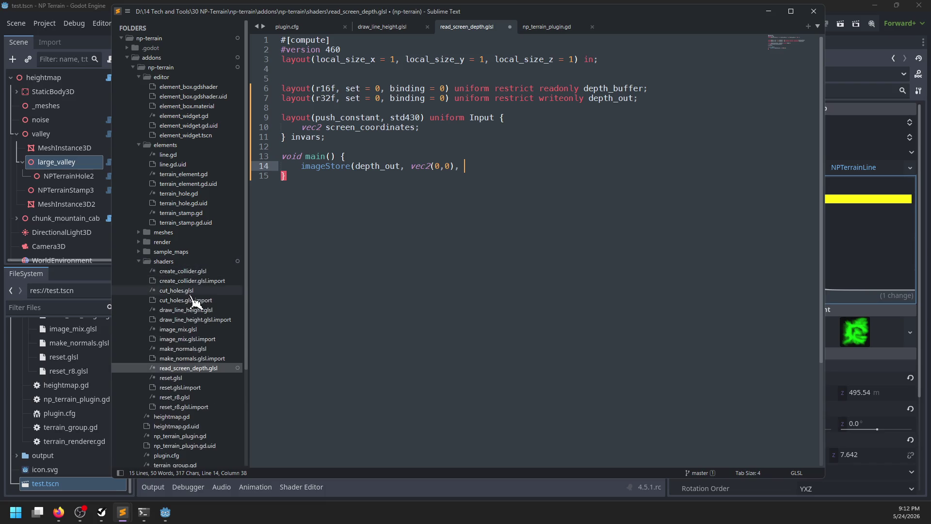
pyautogui.click(178, 330)
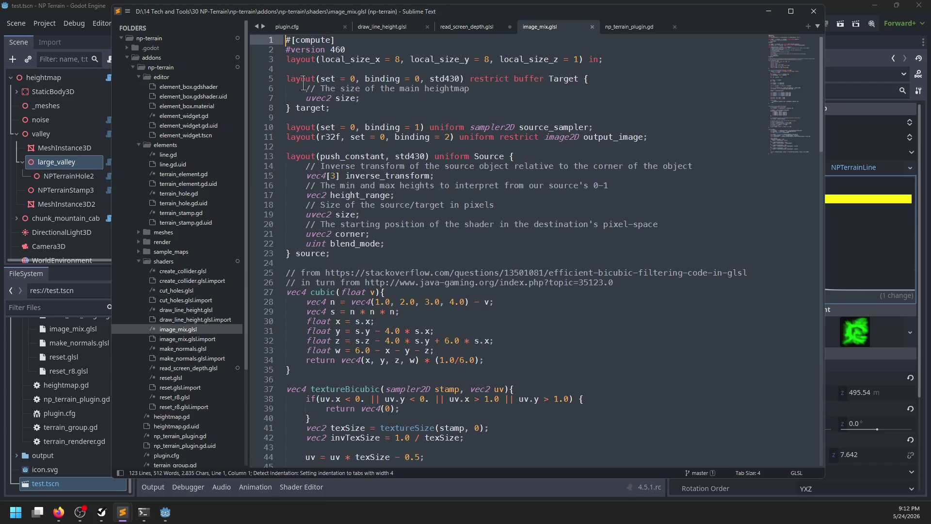
pyautogui.click(296, 80)
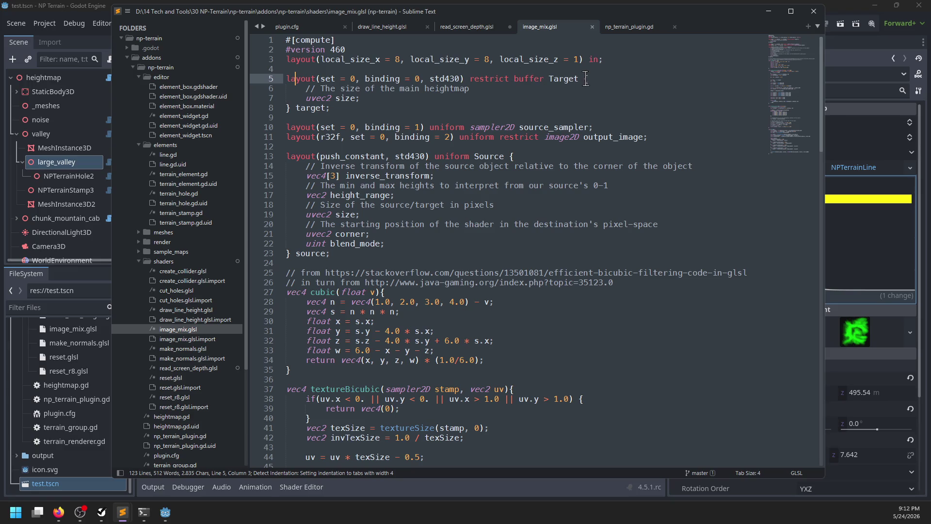
pyautogui.moveTo(266, 79); pyautogui.dragTo(266, 108)
pyautogui.hotkey('ctrl', 'c')
# - Paste it over the depth_out line as an Output buffer with float depth and an outvars instance
pyautogui.click(468, 28)
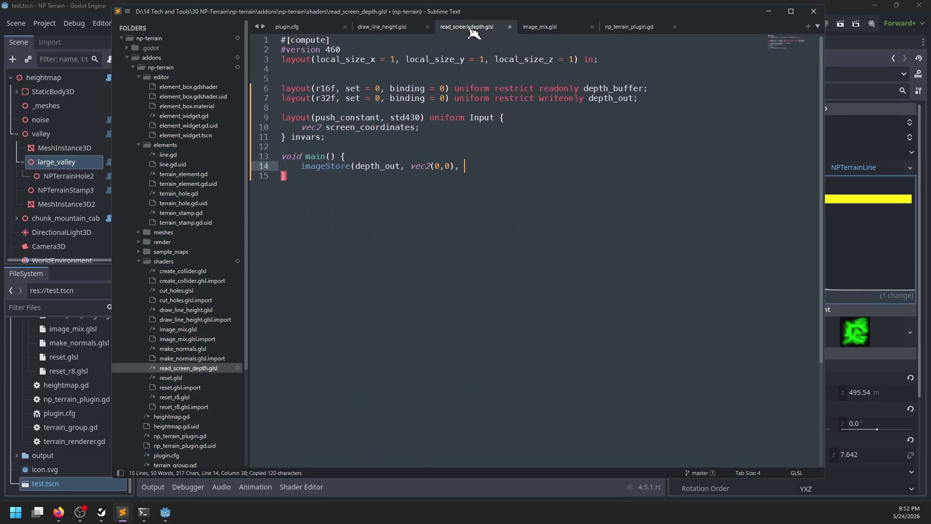
pyautogui.moveTo(663, 99); pyautogui.dragTo(668, 90)
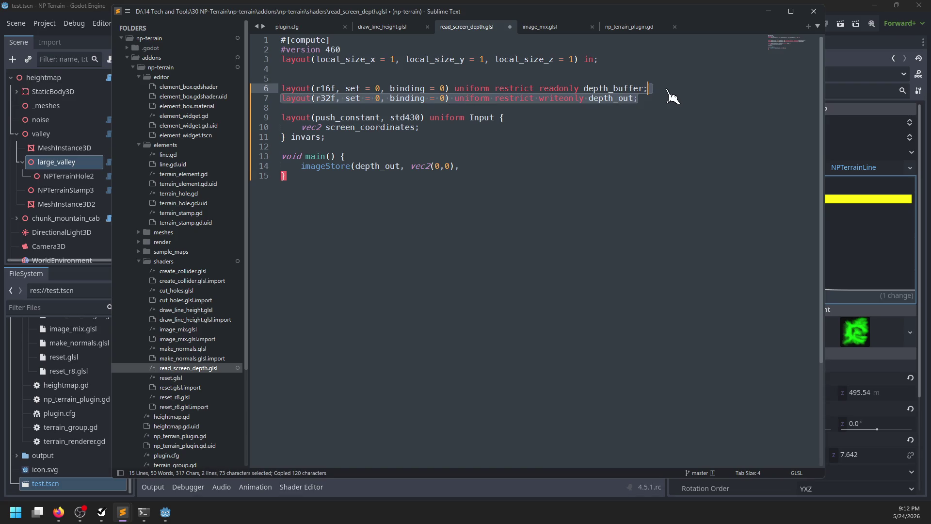
pyautogui.hotkey('ctrl', 'v')
pyautogui.write('De')
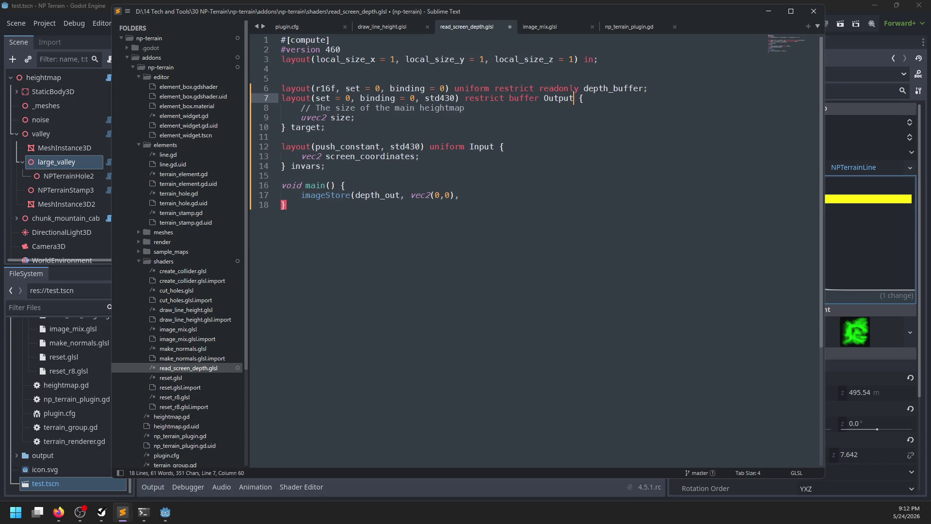
pyautogui.doubleClick(339, 118)
pyautogui.hotkey('ctrl', 'BackSpace')
pyautogui.hotkey('ctrl', 'BackSpace')
pyautogui.write('float depth')
pyautogui.doubleClick(306, 127)
pyautogui.press('BackSpace')
pyautogui.write('outvar')
pyautogui.moveTo(480, 108)
pyautogui.mouseDown()
pyautogui.moveTo(639, 106)
pyautogui.moveTo(627, 99)
pyautogui.mouseUp()
pyautogui.press('BackSpace')
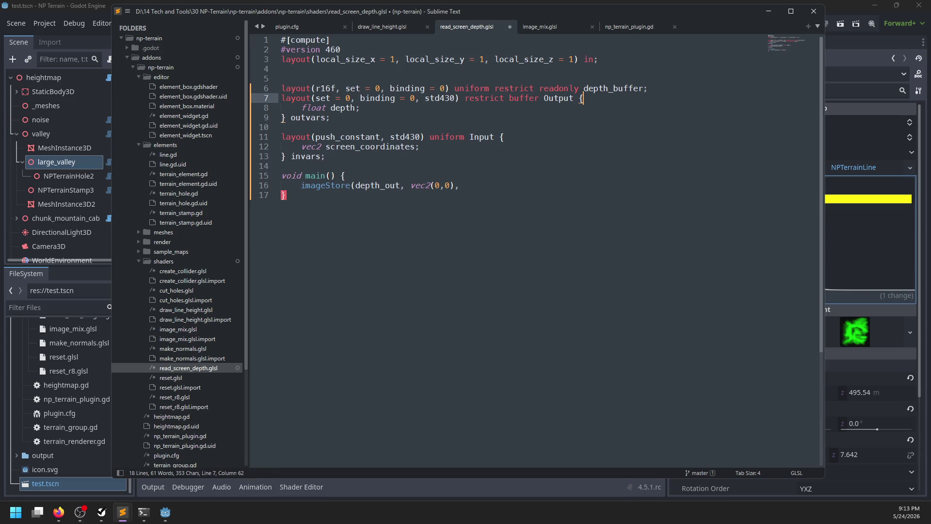
# - Move the Output block above the input image, rename it depth_texture at binding 1, and save
pyautogui.hotkey('ctrl', 'l')
pyautogui.hotkey('ctrl', 'l')
pyautogui.hotkey('ctrl', 'l')
pyautogui.hotkey('ctrl', 'x')
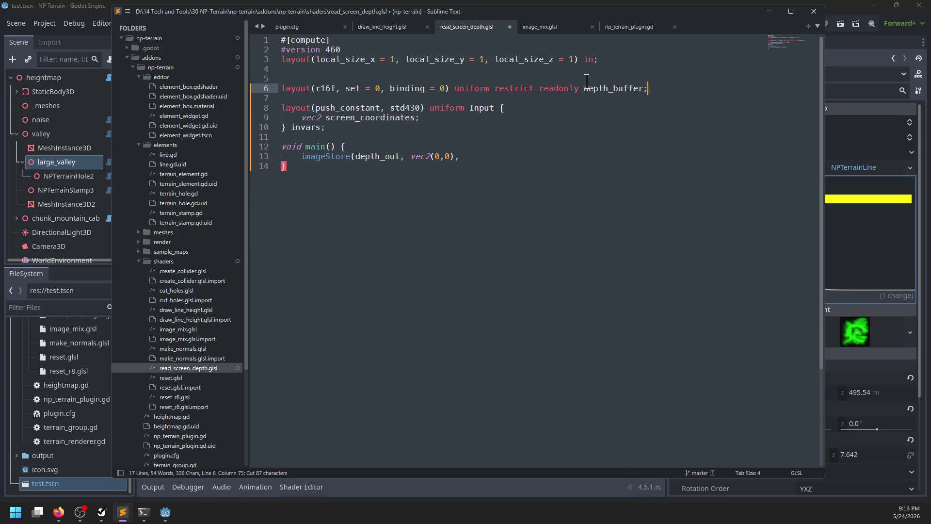
pyautogui.press('Up')
pyautogui.hotkey('ctrl', 'v')
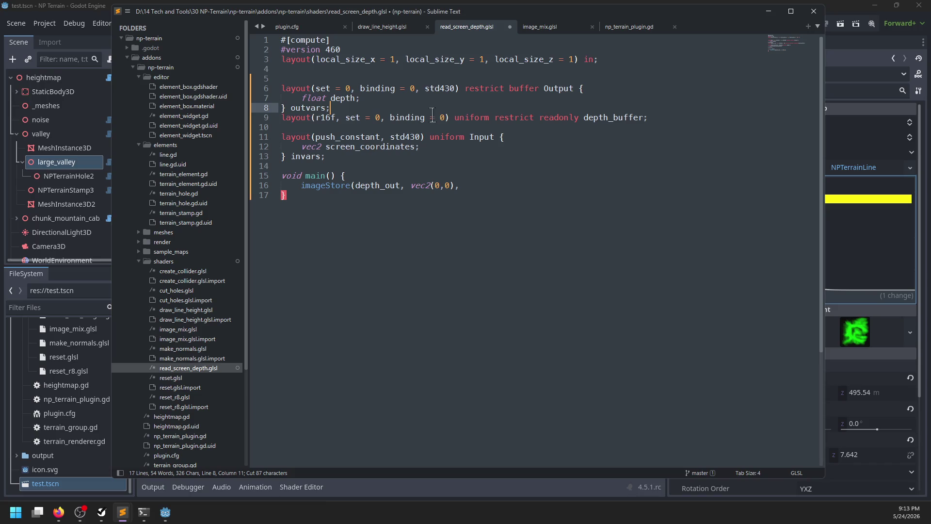
pyautogui.click(444, 117)
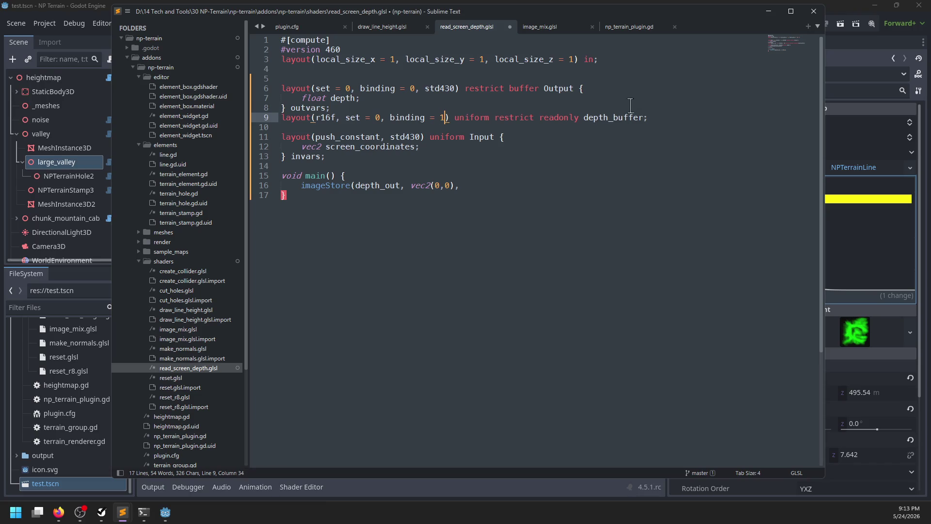
pyautogui.doubleClick(613, 118)
pyautogui.write('depth_textur')
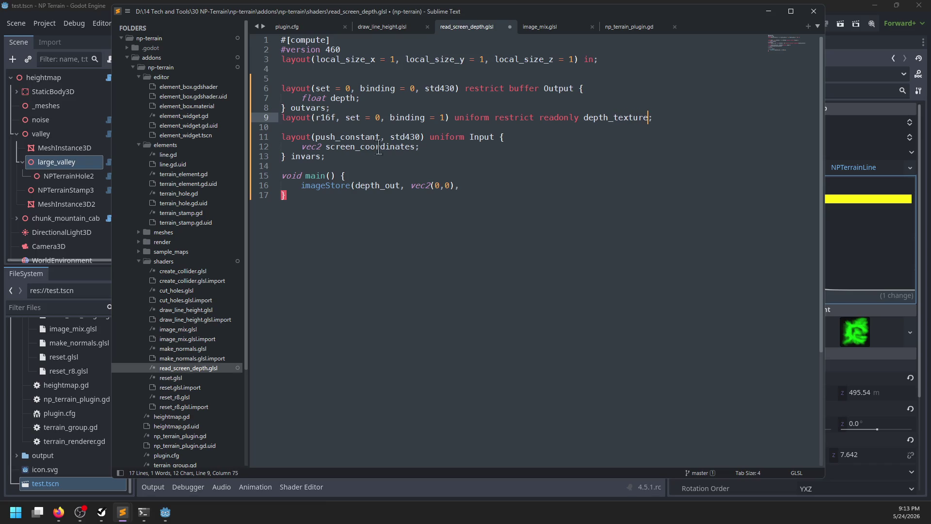
pyautogui.doubleClick(378, 147)
pyautogui.hotkey('ctrl', 's')
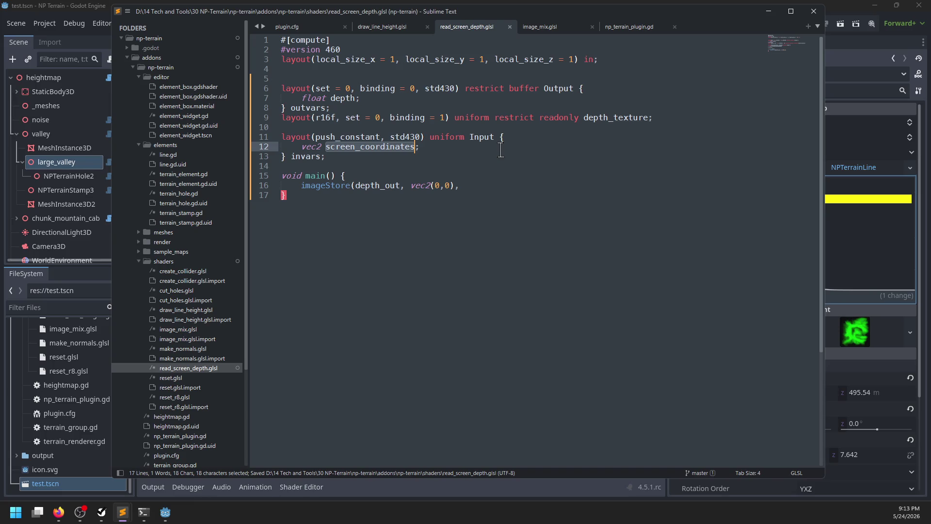
pyautogui.click(486, 185)
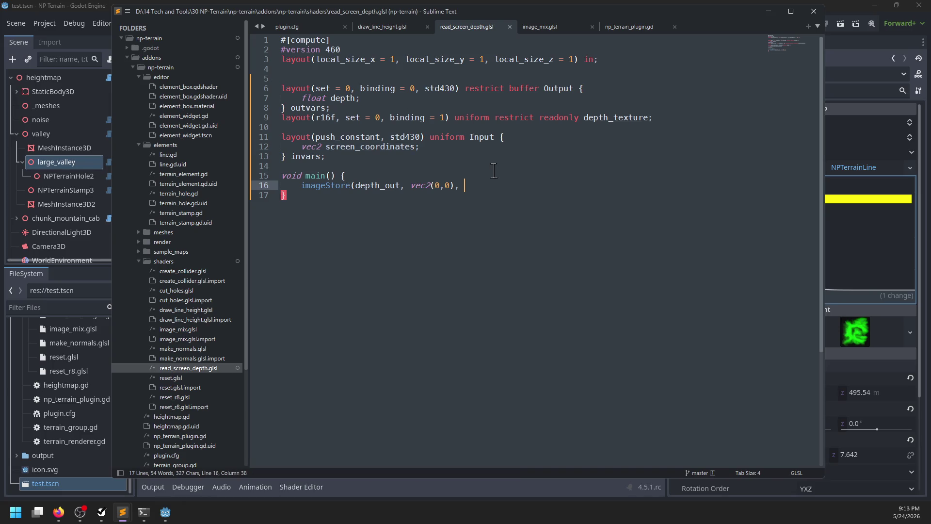
# - Replace imageStore on line 16 with outvars.depth = vec2(0,0), imageLoad(depth_texture, screen_coordinates)
pyautogui.write('screen_c')
pyautogui.write('oordinates')
pyautogui.hotkey('ctrl', 'BackSpace')
pyautogui.write('imageLoad(depth_te')
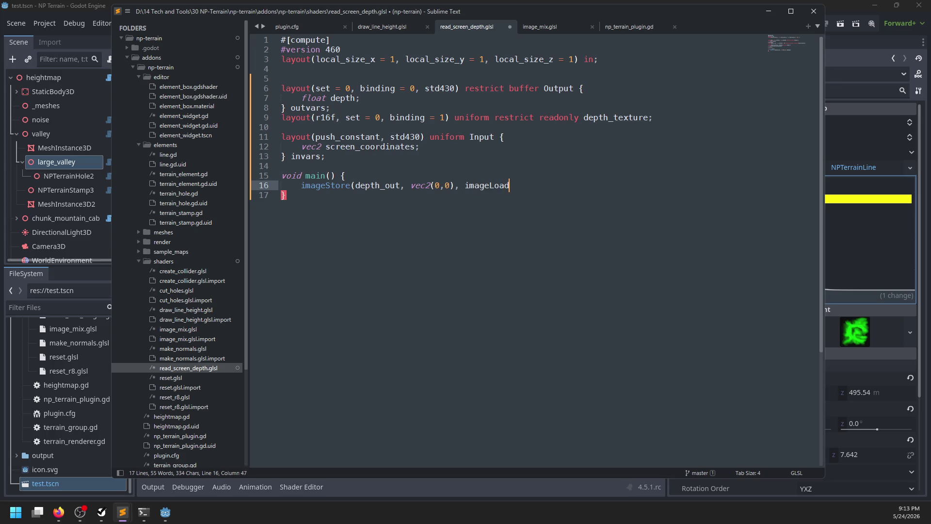
pyautogui.write('xture(')
pyautogui.press('BackSpace')
pyautogui.write(', ')
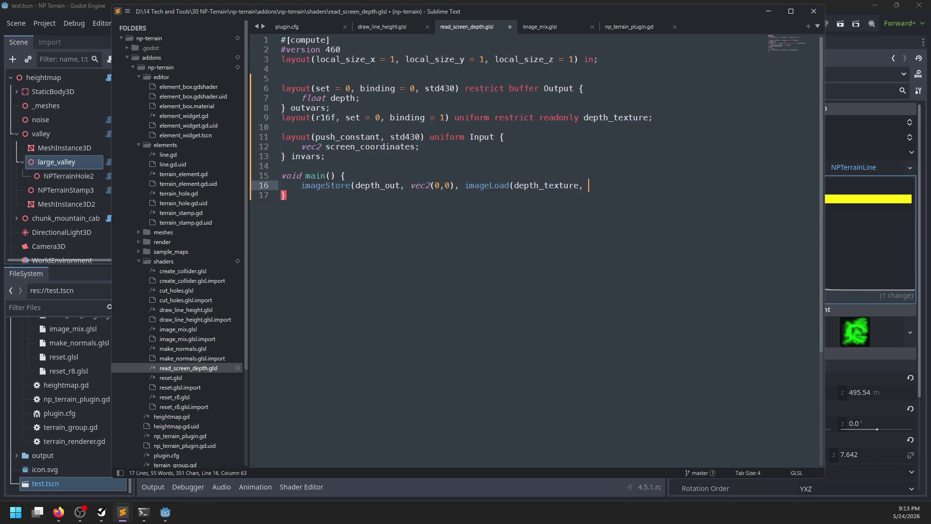
pyautogui.write('dinate')
pyautogui.write('));')
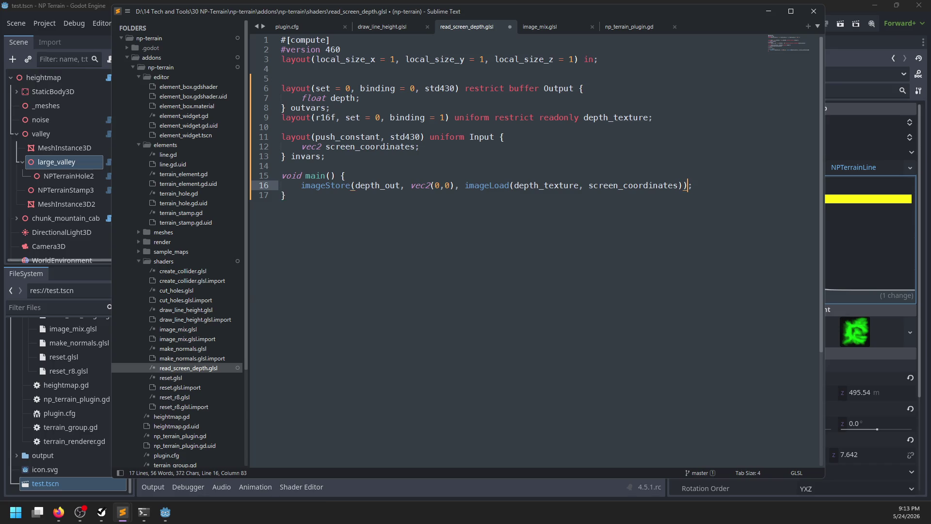
pyautogui.hotkey('ctrl', 'shift', 'Left')
pyautogui.hotkey('ctrl', 'shift', 'Left')
pyautogui.hotkey('ctrl', 'shift', 'Left')
pyautogui.hotkey('ctrl', 'x')
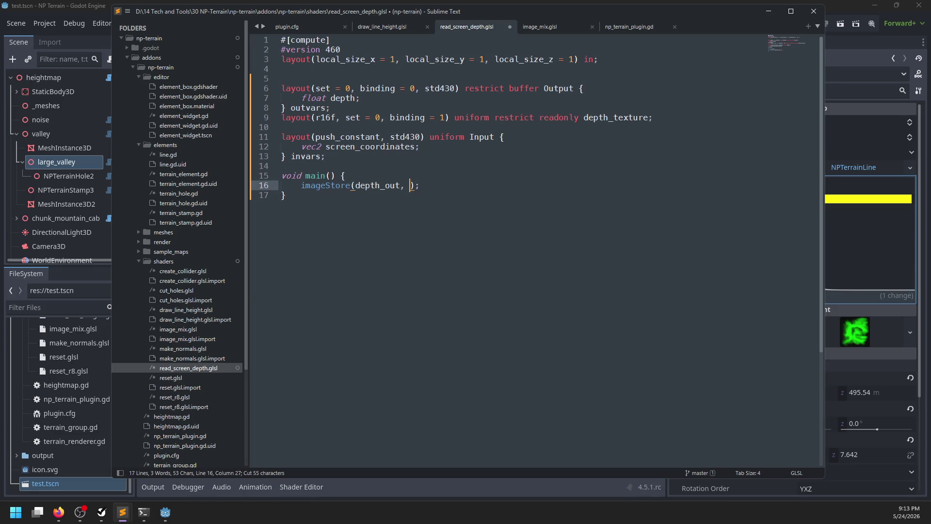
pyautogui.hotkey('ctrl', 'shift', 'Left')
pyautogui.hotkey('ctrl', 'shift', 'Left')
pyautogui.hotkey('ctrl', 'shift', 'Left')
pyautogui.press('BackSpace')
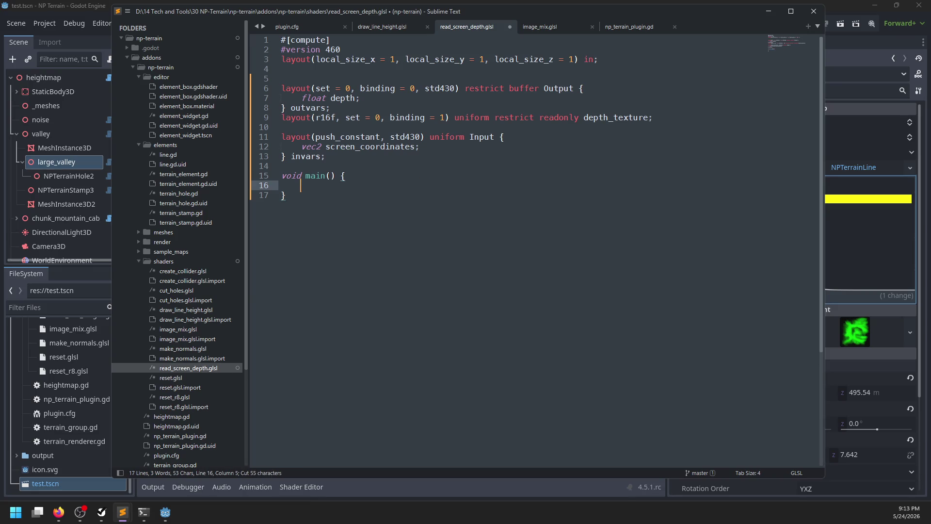
pyautogui.write('de')
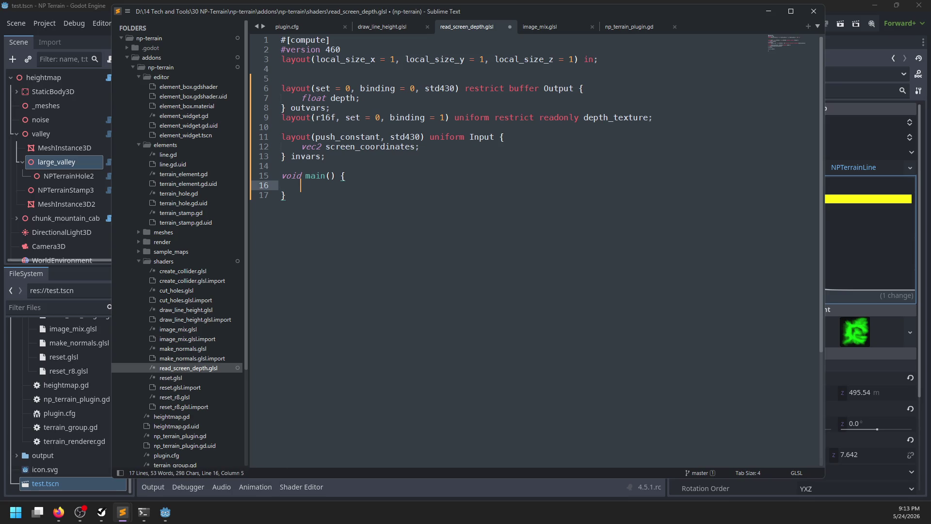
pyautogui.write('tva')
pyautogui.write('pth')
pyautogui.hotkey('ctrl', 'BackSpace')
pyautogui.hotkey('ctrl', 'BackSpace')
pyautogui.hotkey('ctrl', 'v')
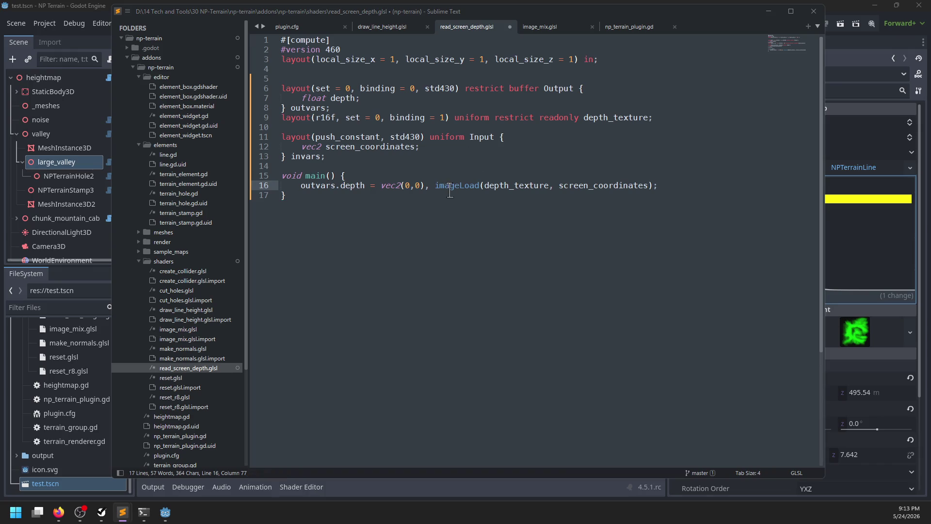
pyautogui.hotkey('alt', 'Tab')
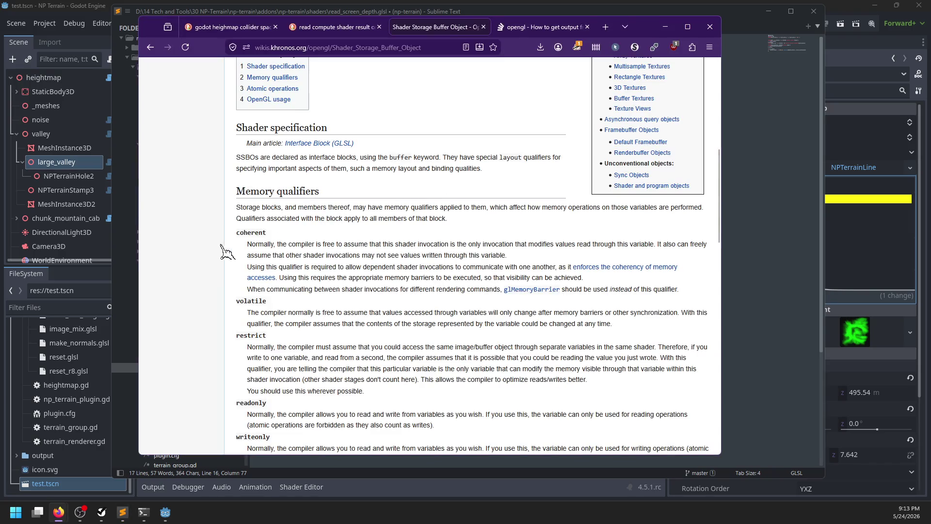
pyautogui.scroll(-3, 211, 245)
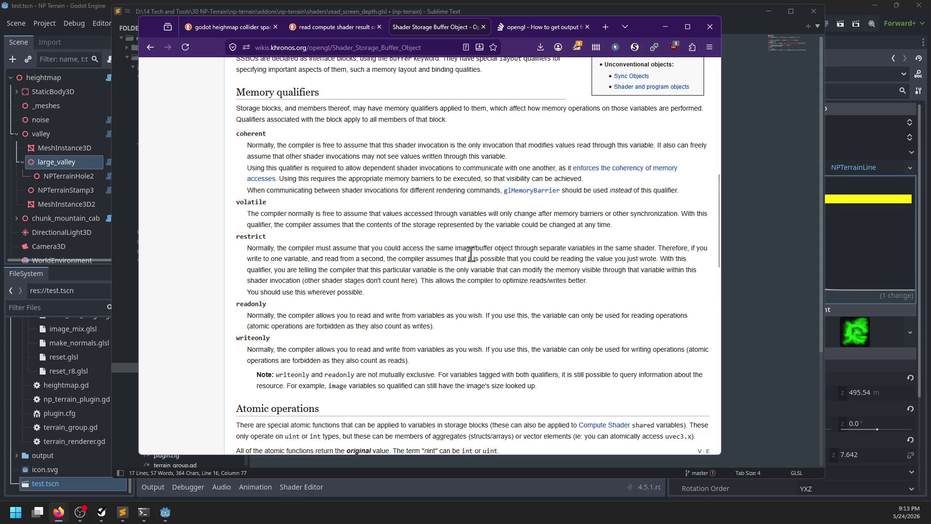
pyautogui.click(748, 253)
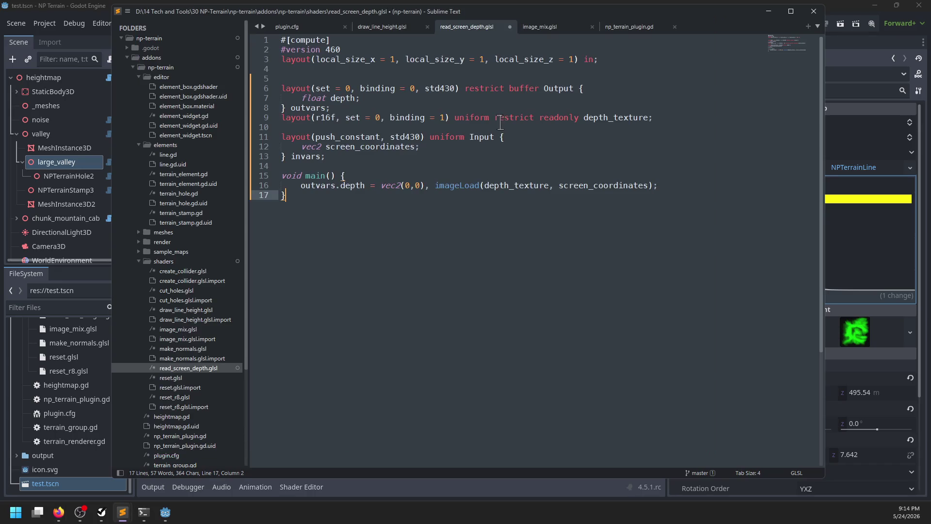
# - Make the Output buffer writeonly, add a blank line after its block, and save
pyautogui.click(521, 125)
pyautogui.click(509, 89)
pyautogui.write('write ')
pyautogui.write('nly')
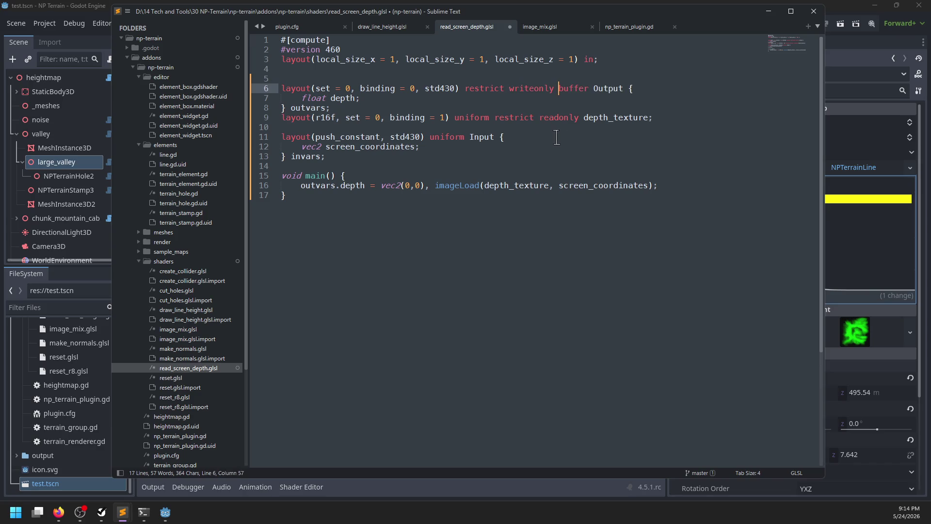
pyautogui.doubleClick(515, 118)
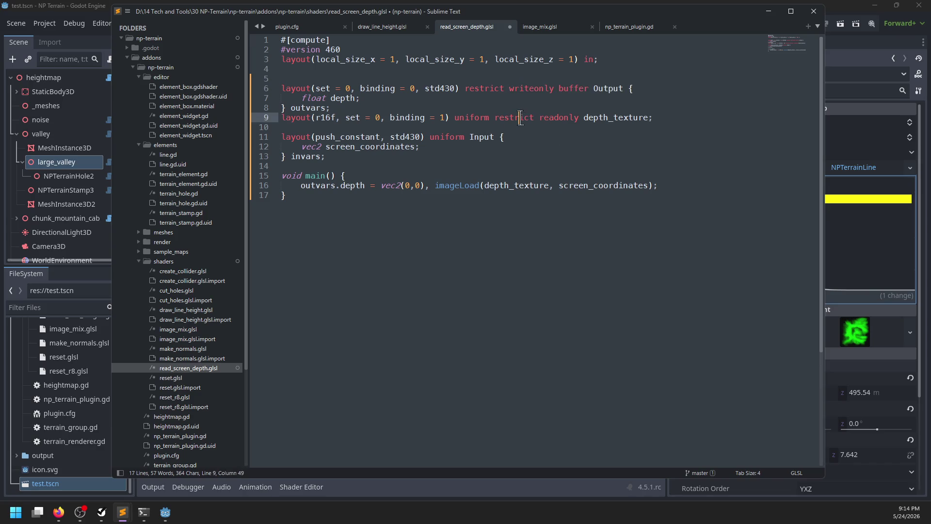
pyautogui.click(470, 138)
pyautogui.hotkey('ctrl', 's')
pyautogui.click(481, 107)
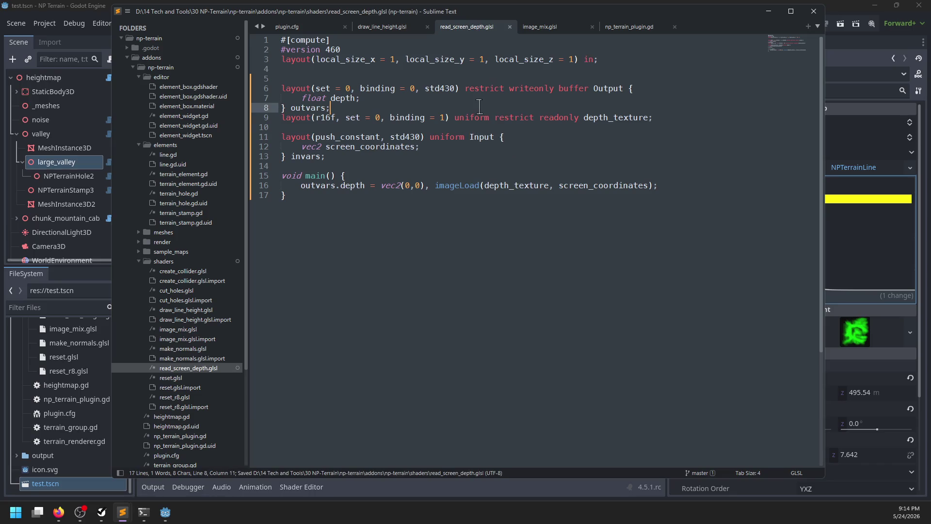
pyautogui.press('Return')
pyautogui.hotkey('ctrl', 's')
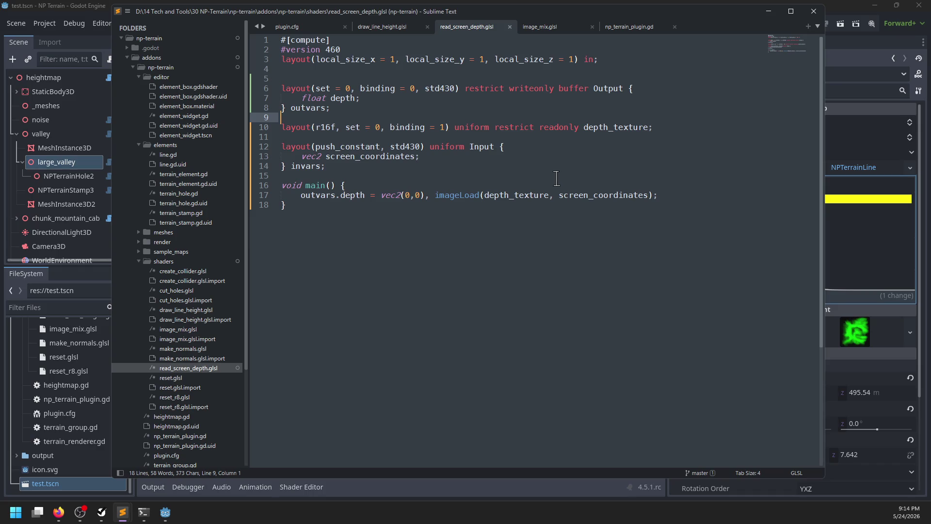
# - Declare depth_texture as a readonly image2D, like draw_line_height.glsl, save, and bring up Godot
pyautogui.click(383, 28)
pyautogui.click(534, 89)
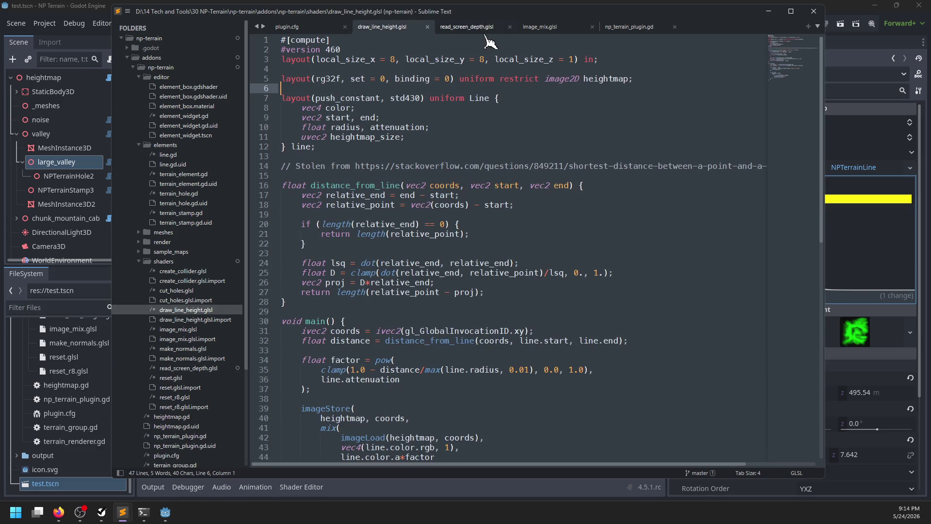
pyautogui.click(480, 28)
pyautogui.click(579, 127)
pyautogui.write('image2D depth_texture;')
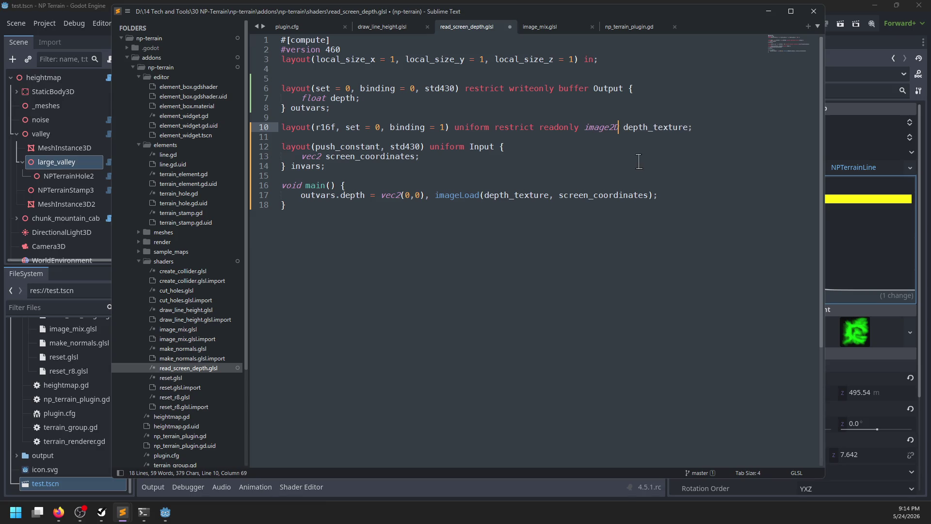
pyautogui.hotkey('ctrl', 's')
pyautogui.hotkey('alt', 'Tab')
pyautogui.hotkey('alt', 'Tab')
pyautogui.click(83, 10)
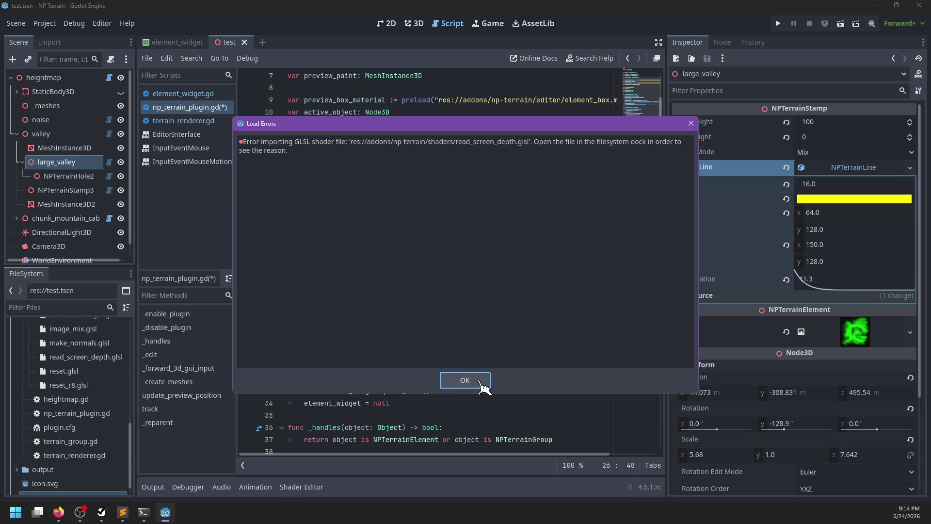
# - Dismiss Godot's load errors, check the shader's compile errors, and drop vec2(0,0) while adding .r
pyautogui.click(465, 380)
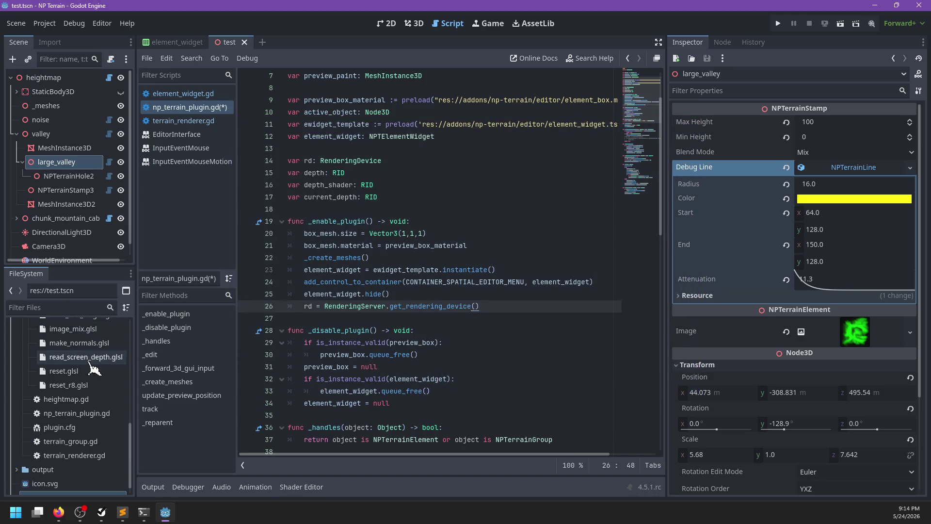
pyautogui.click(85, 357)
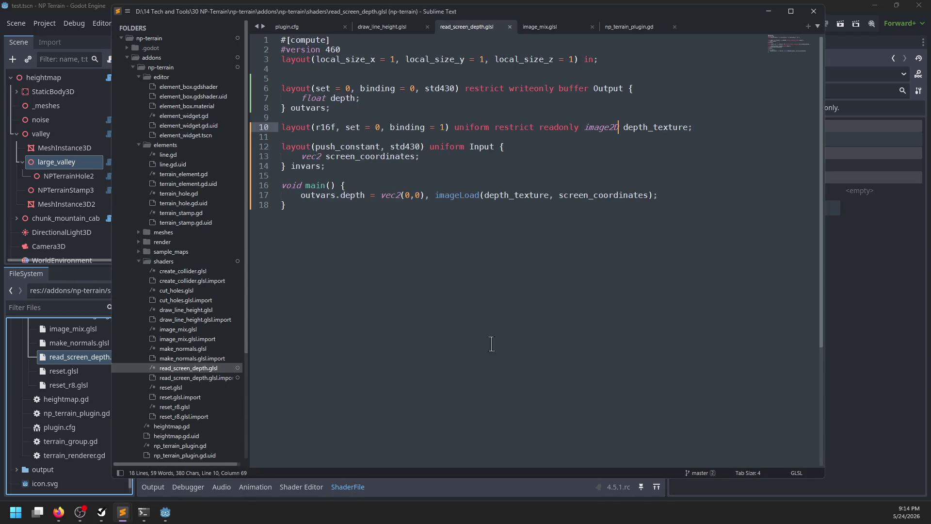
pyautogui.moveTo(440, 195)
pyautogui.mouseDown()
pyautogui.moveTo(381, 195)
pyautogui.moveTo(412, 226)
pyautogui.moveTo(382, 195)
pyautogui.moveTo(435, 196)
pyautogui.mouseUp()
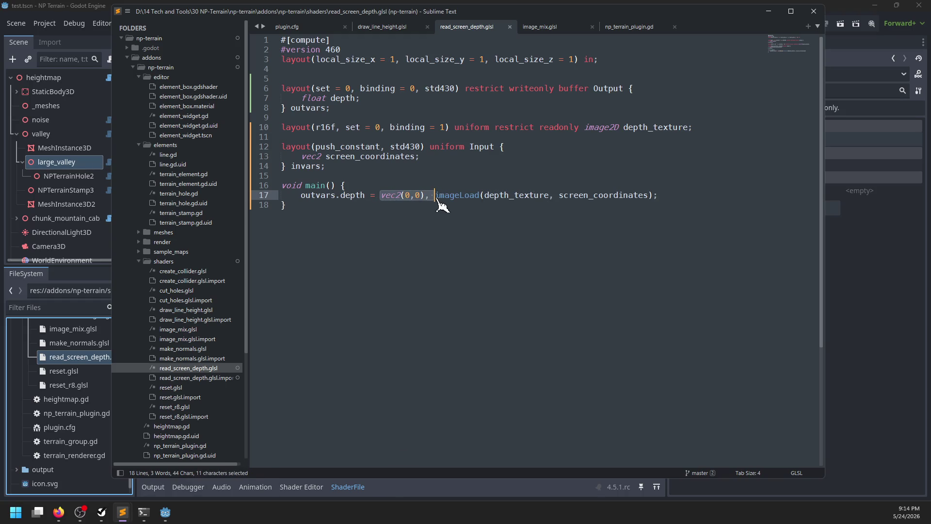
pyautogui.press('BackSpace')
pyautogui.write('.')
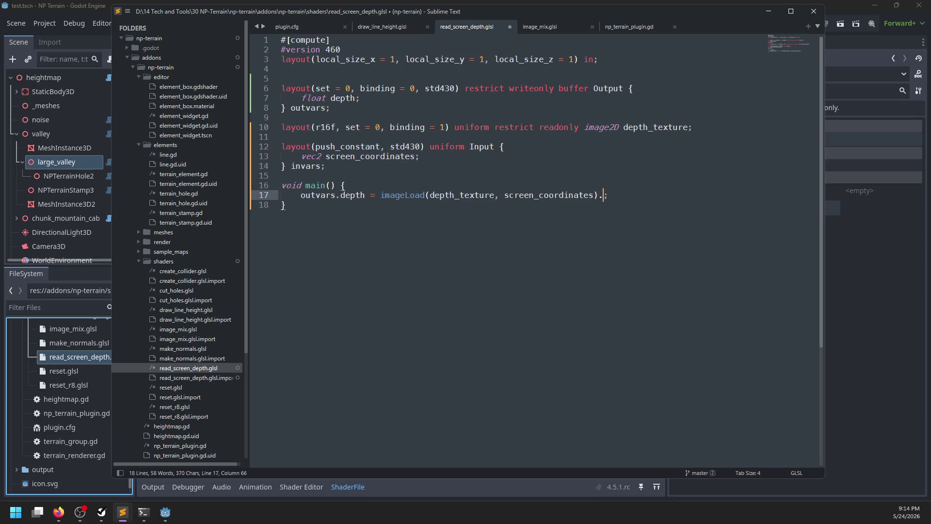
pyautogui.hotkey('ctrl', 's')
pyautogui.hotkey('alt', 'Tab')
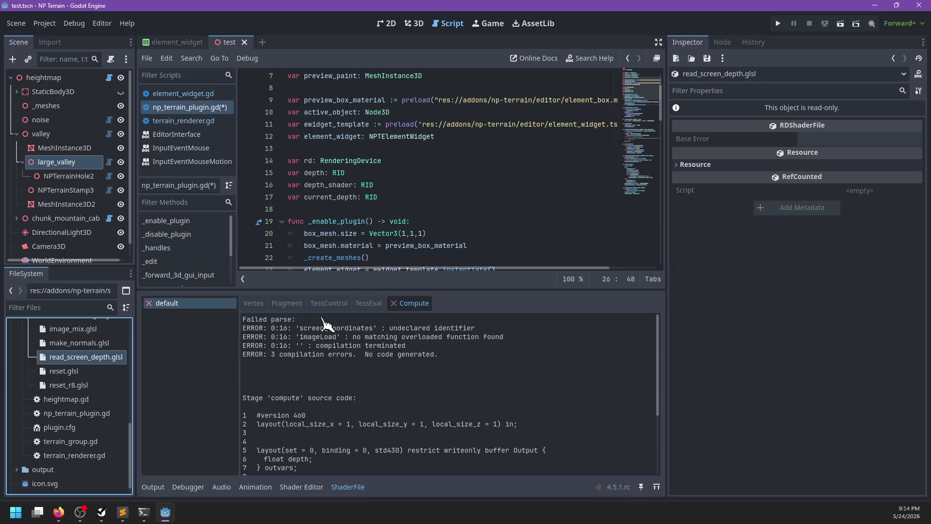
pyautogui.hotkey('alt', 'Tab')
# - Prefix screen_coordinates with invars., save, recheck Godot's errors, and view draw_line_height.glsl
pyautogui.click(504, 195)
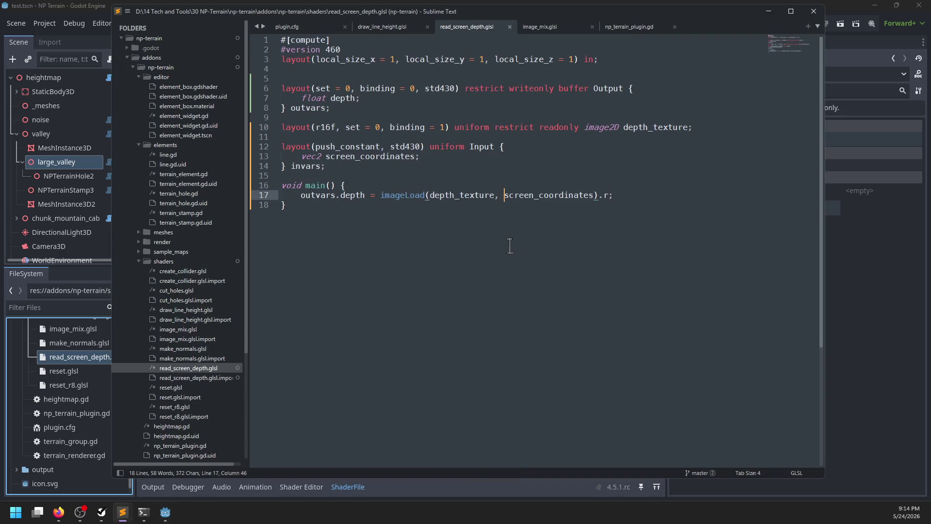
pyautogui.write('invars.')
pyautogui.hotkey('ctrl', 's')
pyautogui.hotkey('alt', 'Tab')
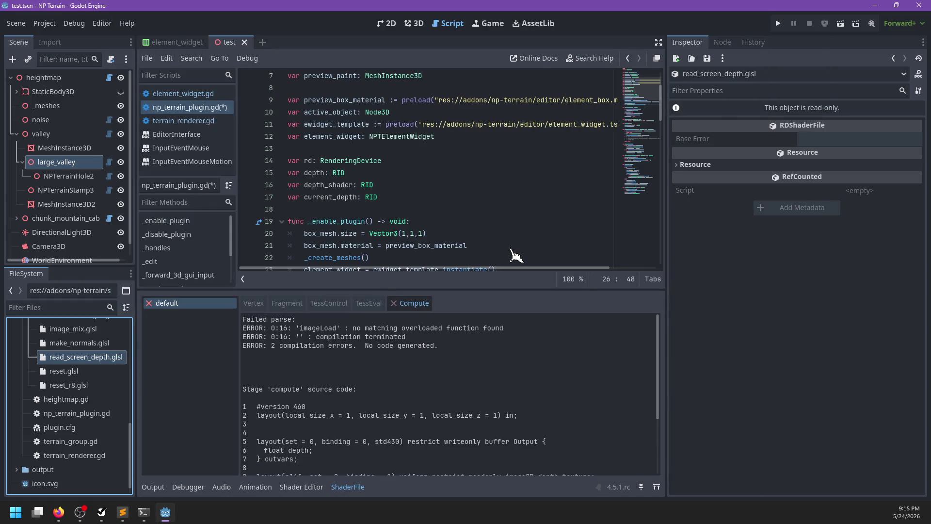
pyautogui.hotkey('alt', 'Tab')
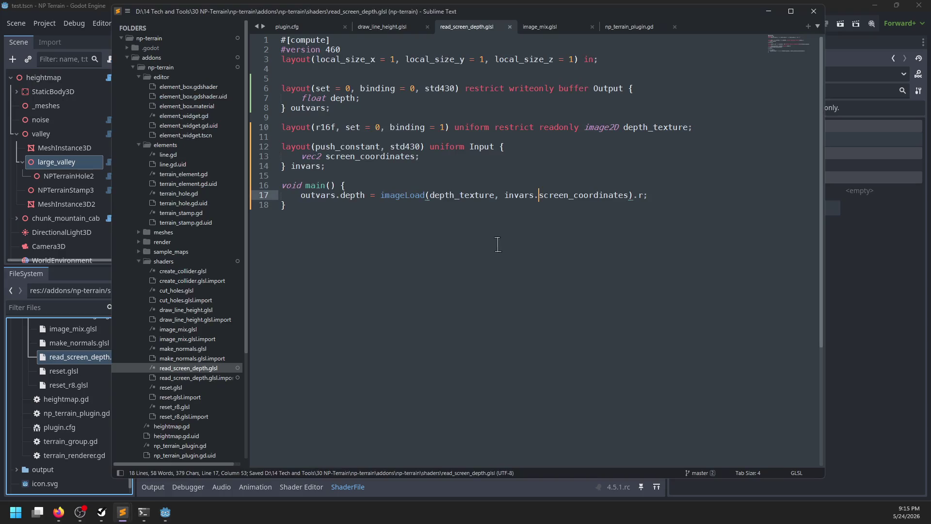
pyautogui.hotkey('ctrl', 'd')
pyautogui.hotkey('alt', 'Tab')
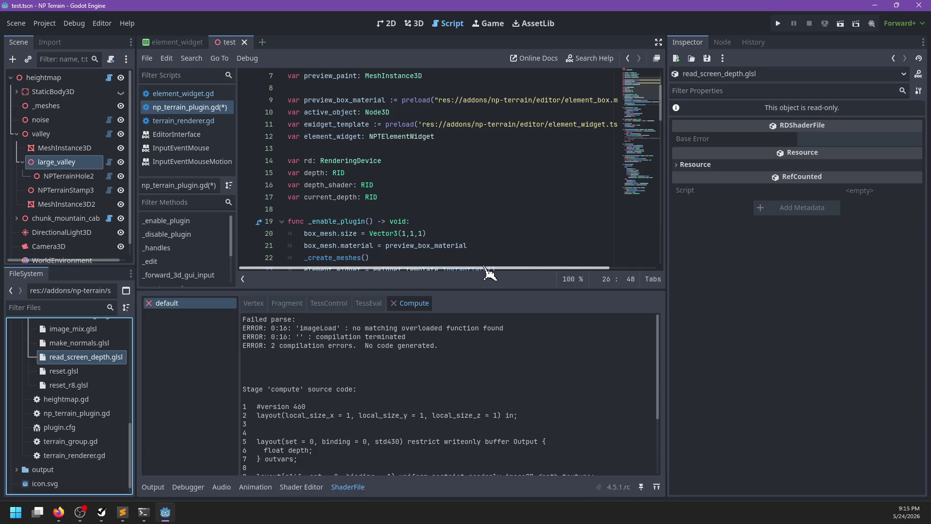
pyautogui.scroll(-3, 454, 346)
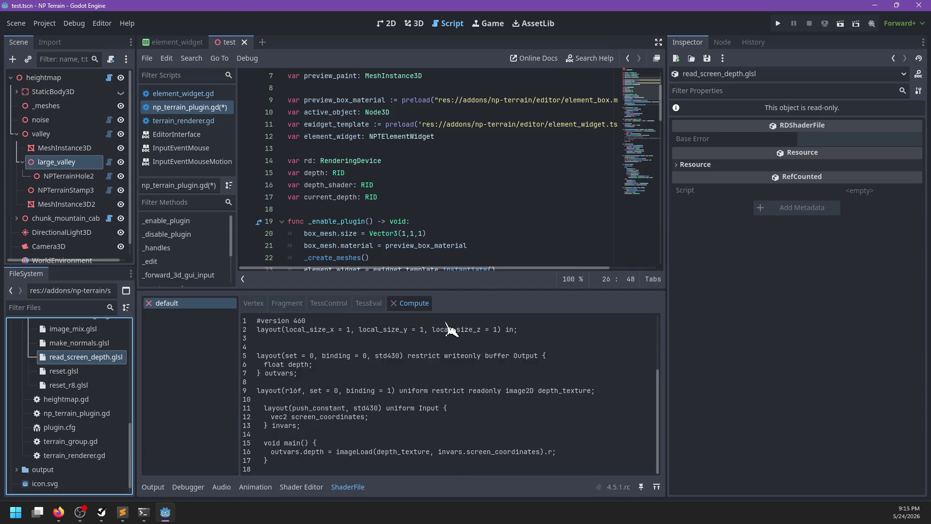
pyautogui.hotkey('alt', 'Tab')
pyautogui.click(390, 26)
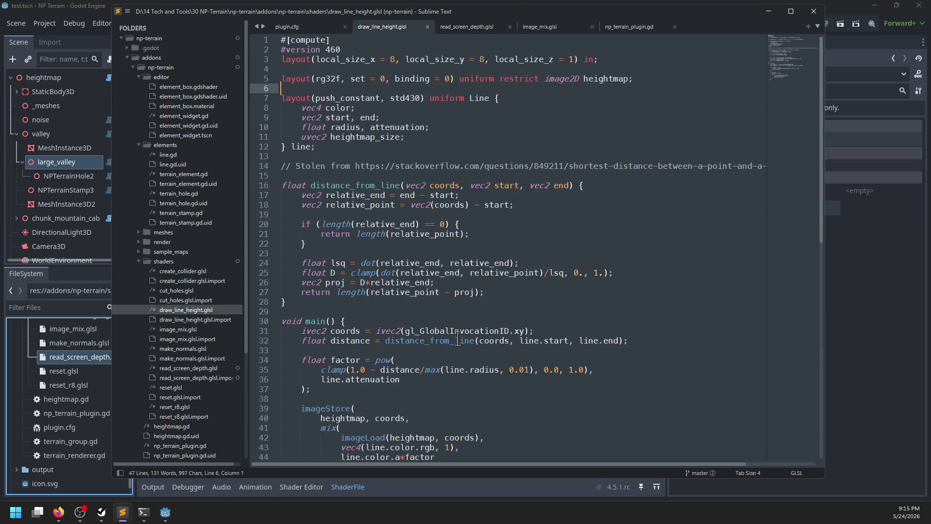
# - Compare depth_texture in read_screen_depth.glsl with draw_line_height.glsl's imageLoad(heightmap, coords) call on line 42
pyautogui.scroll(-4, 435, 338)
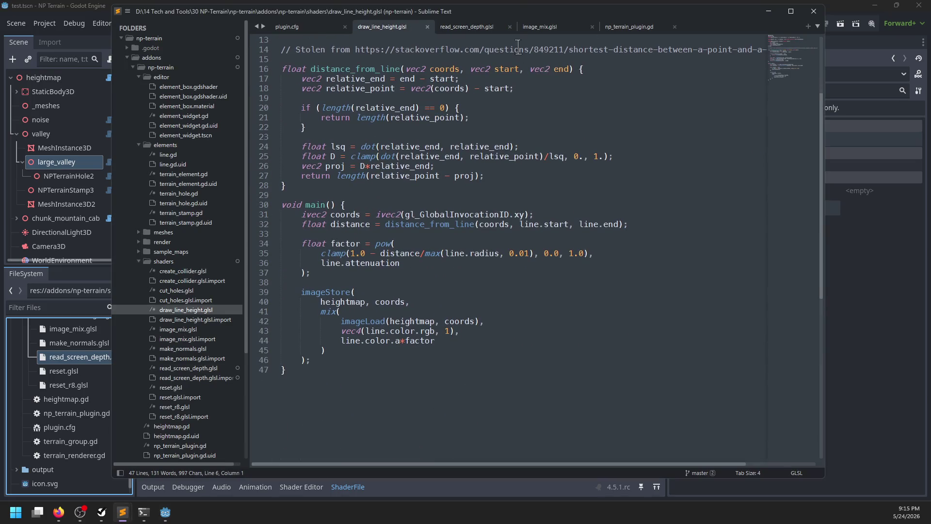
pyautogui.click(481, 30)
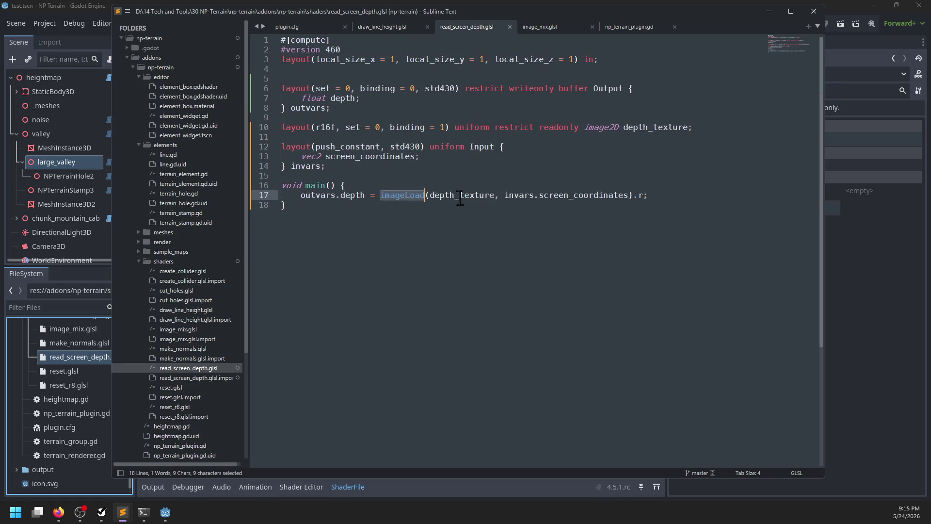
pyautogui.doubleClick(446, 195)
pyautogui.click(382, 28)
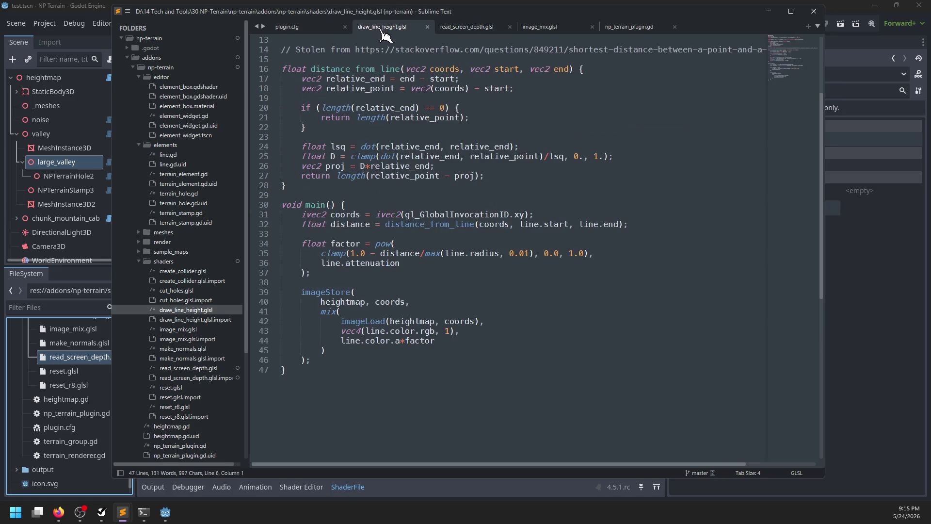
pyautogui.scroll(4, 471, 260)
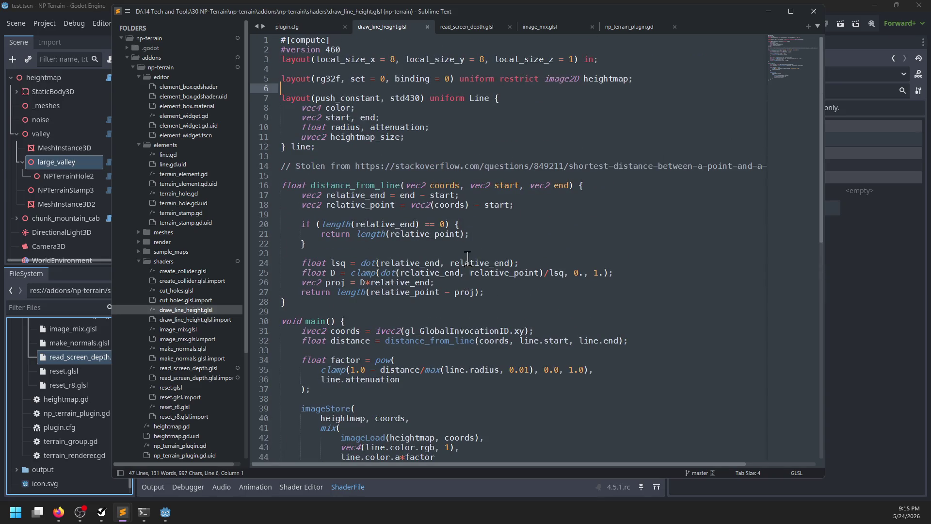
pyautogui.scroll(-3, 467, 253)
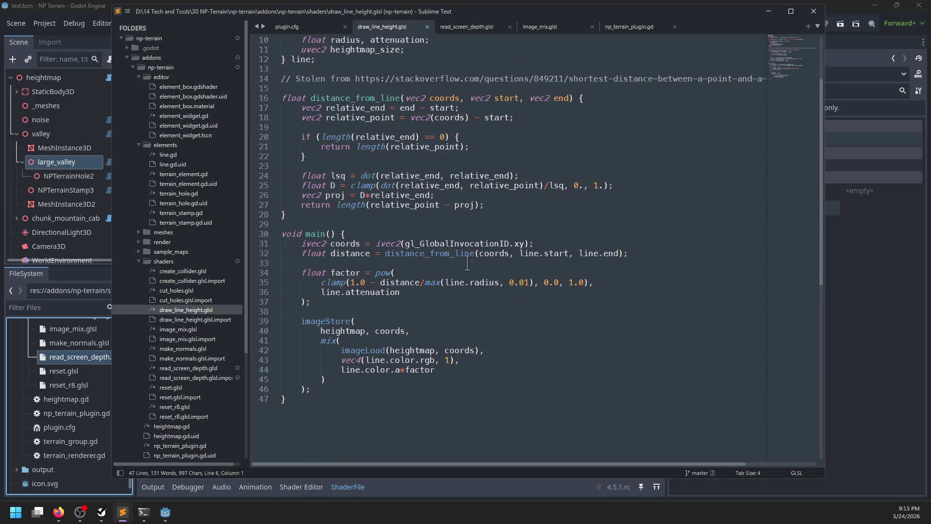
pyautogui.doubleClick(367, 350)
pyautogui.doubleClick(410, 350)
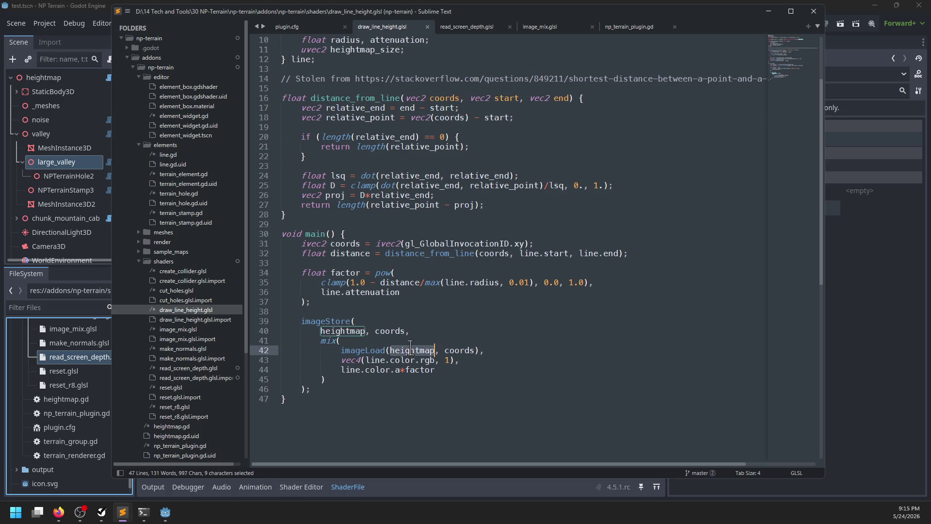
pyautogui.doubleClick(459, 350)
# - Change vec2 to ivec2 on line 13 of read_screen_depth.glsl, save, and check Godot's compile report
pyautogui.click(487, 27)
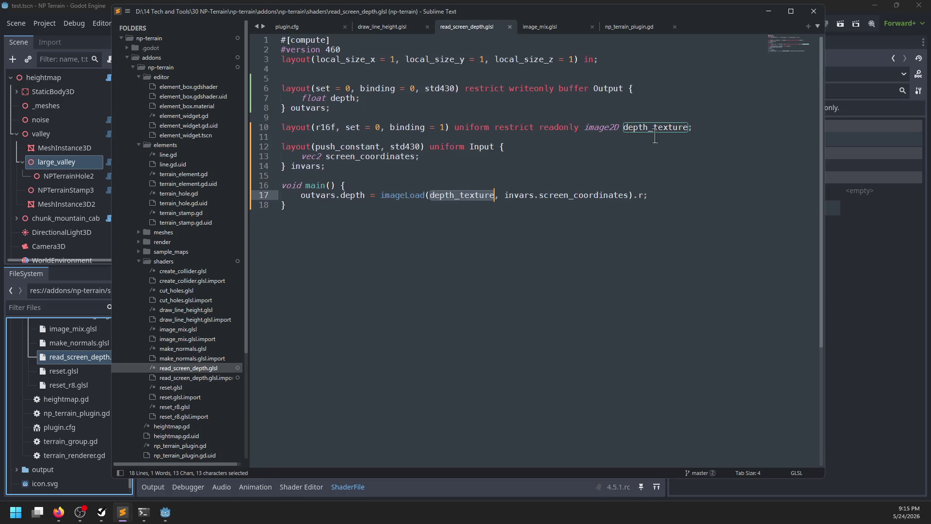
pyautogui.click(301, 156)
pyautogui.write('i')
pyautogui.hotkey('ctrl', 's')
pyautogui.click(384, 242)
pyautogui.hotkey('alt', 'Tab')
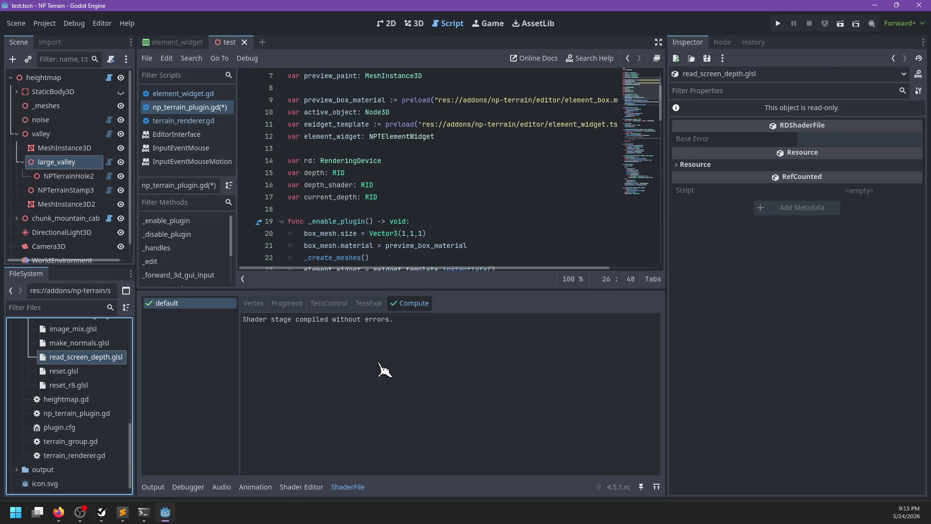
pyautogui.hotkey('alt', 'Tab')
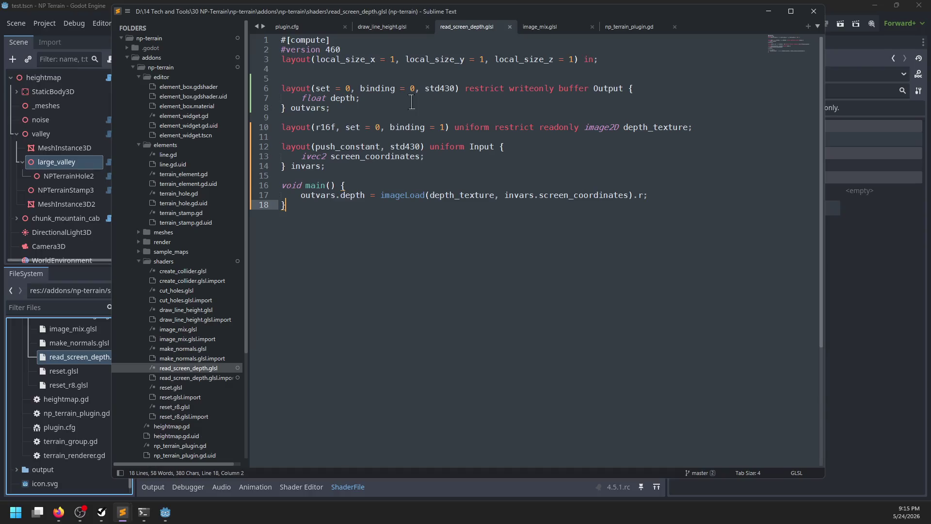
pyautogui.click(391, 99)
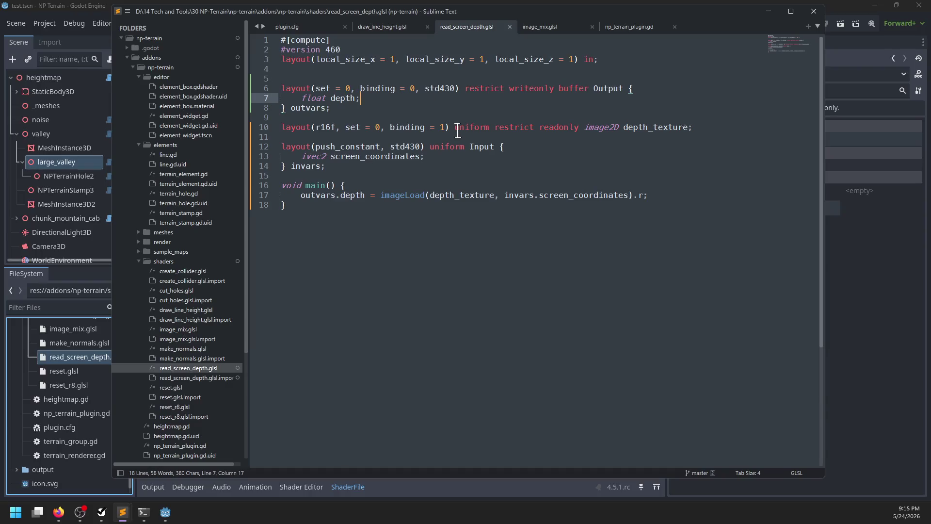
pyautogui.hotkey('alt', 'Tab')
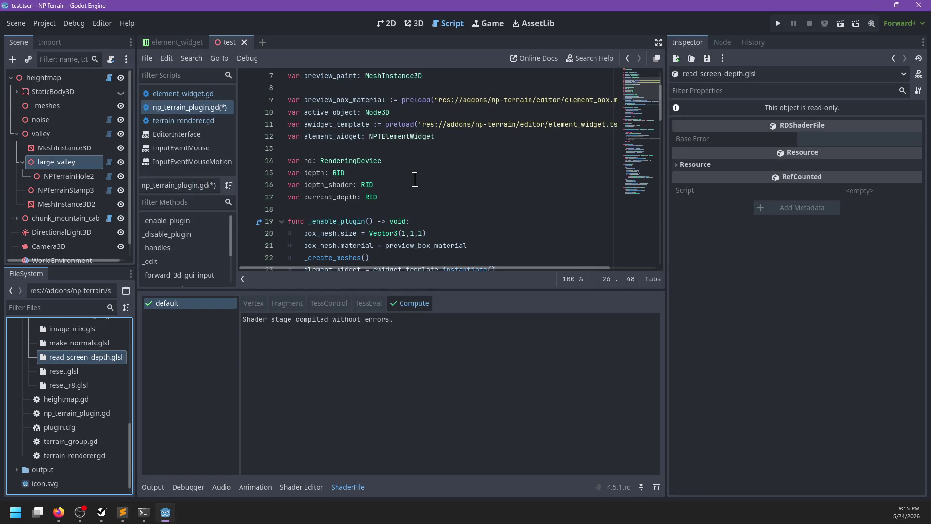
# - Collapse the shader compile output, skim terrain_renderer.gd, and save the scene and scripts
pyautogui.click(348, 488)
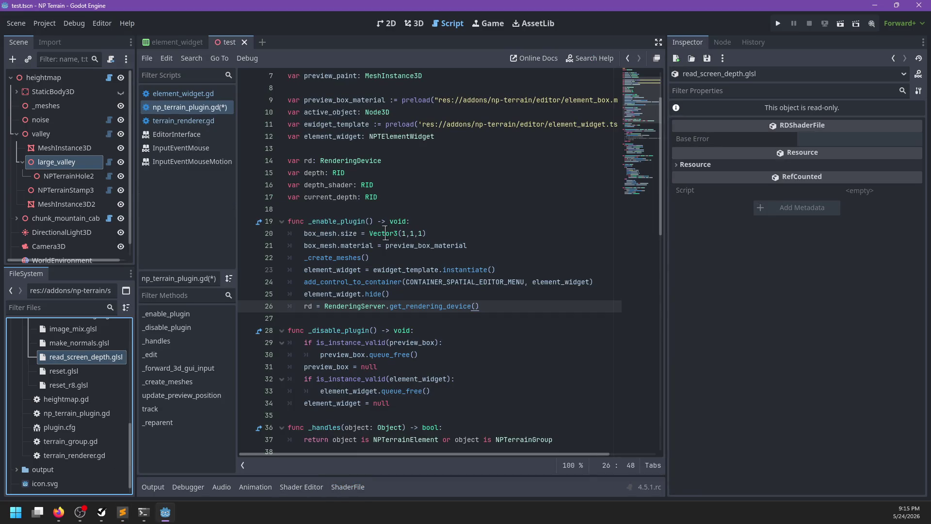
pyautogui.scroll(2, 385, 233)
pyautogui.scroll(-1, 416, 236)
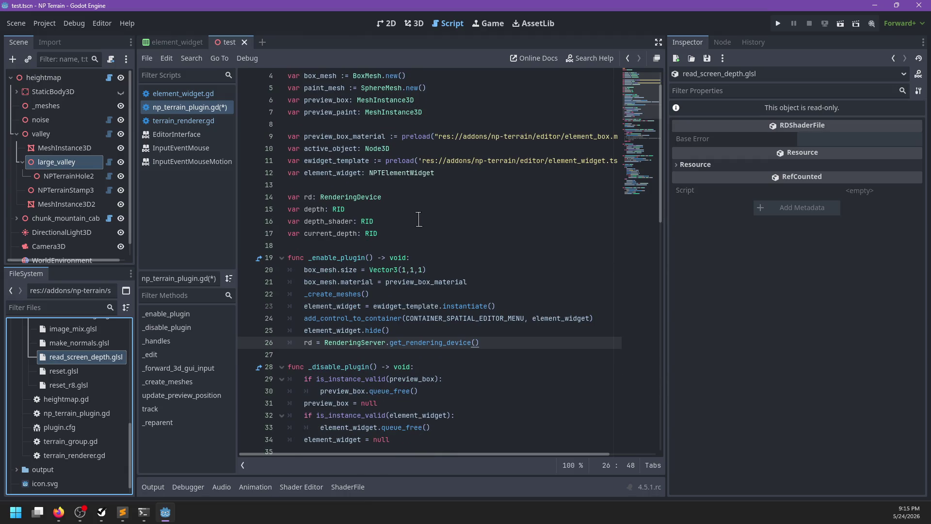
pyautogui.click(209, 121)
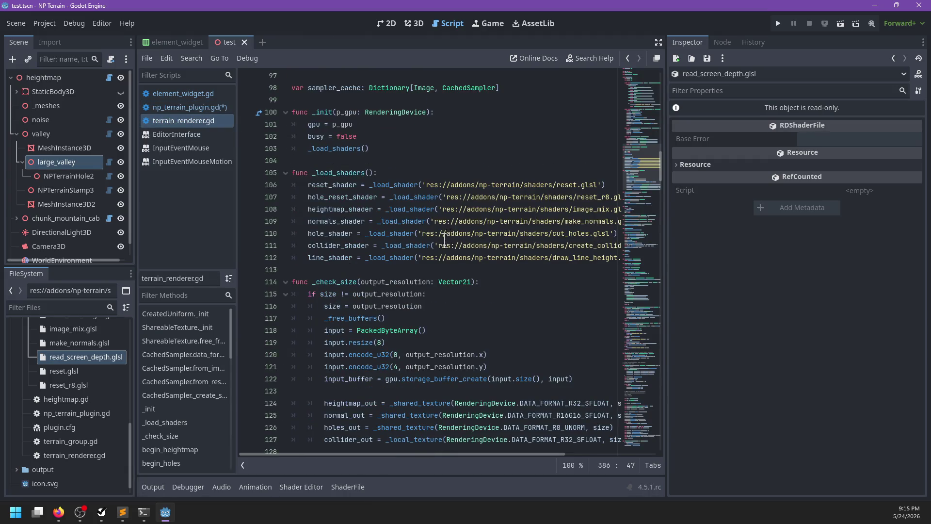
pyautogui.scroll(-12, 444, 240)
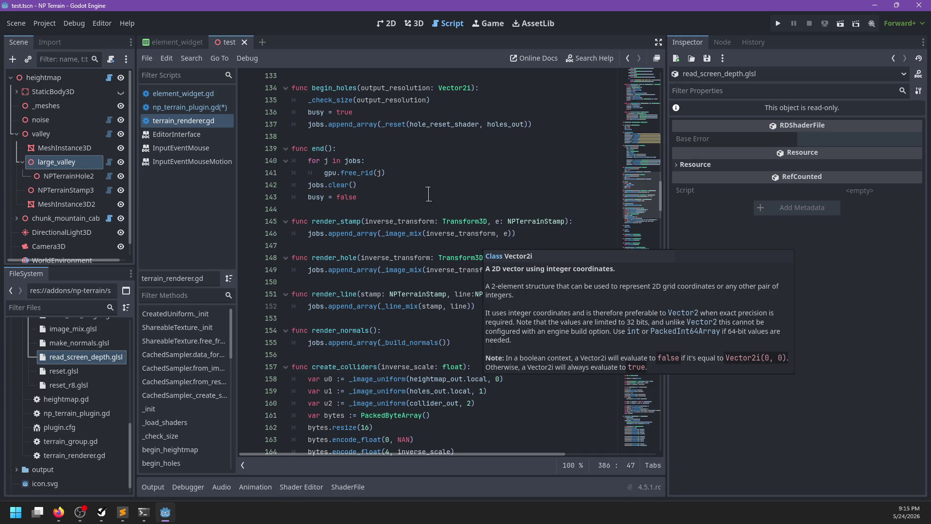
pyautogui.scroll(-4, 429, 194)
pyautogui.scroll(-9, 507, 210)
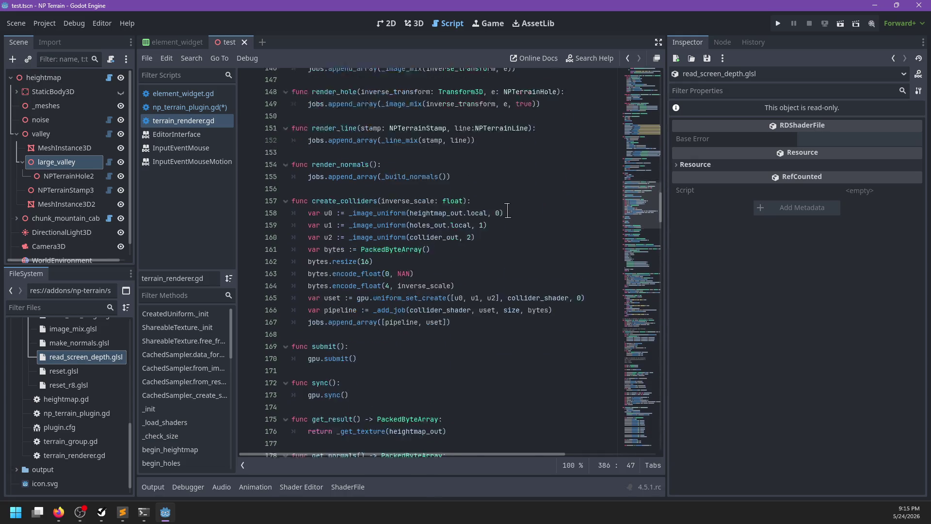
pyautogui.scroll(-4, 507, 210)
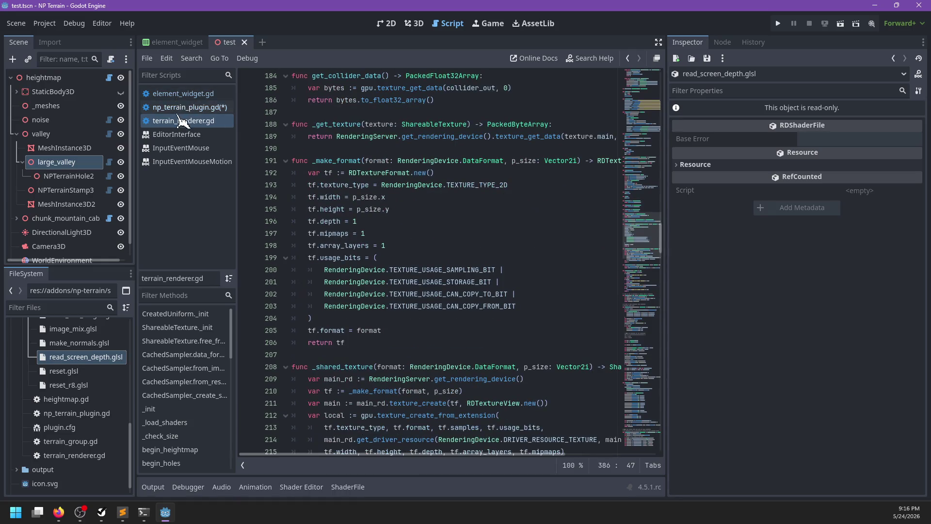
pyautogui.click(184, 107)
pyautogui.hotkey('ctrl', 's')
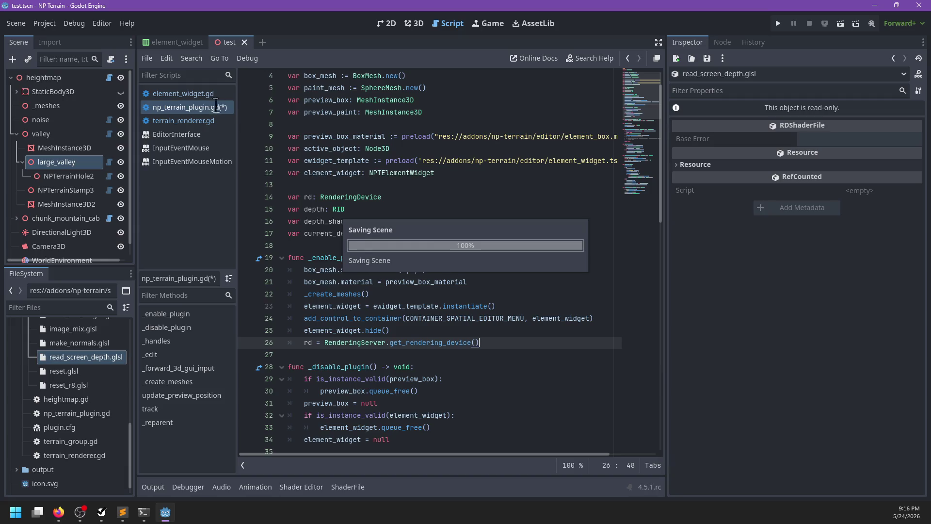
# - Search terrain_renderer.gd for '_uniform' and select the _image_uniform name on line 241
pyautogui.click(199, 120)
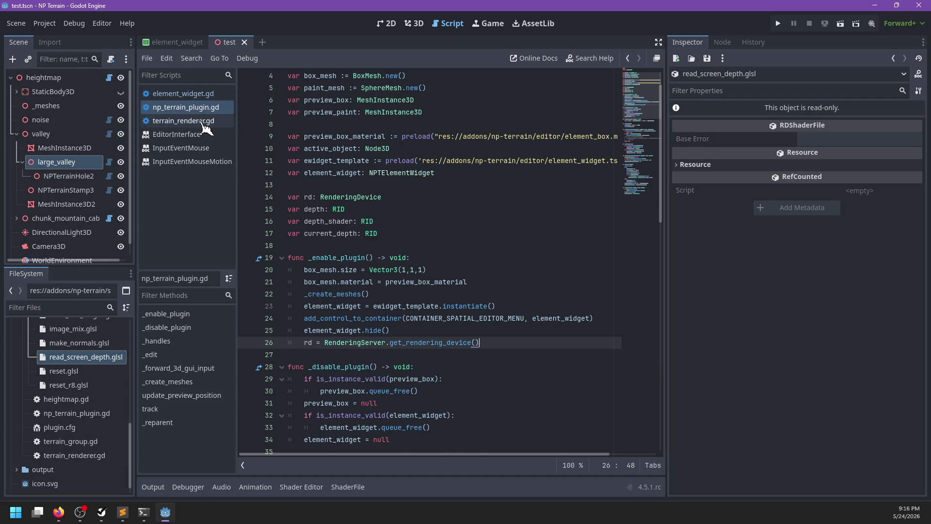
pyautogui.click(412, 210)
pyautogui.hotkey('ctrl', 'f')
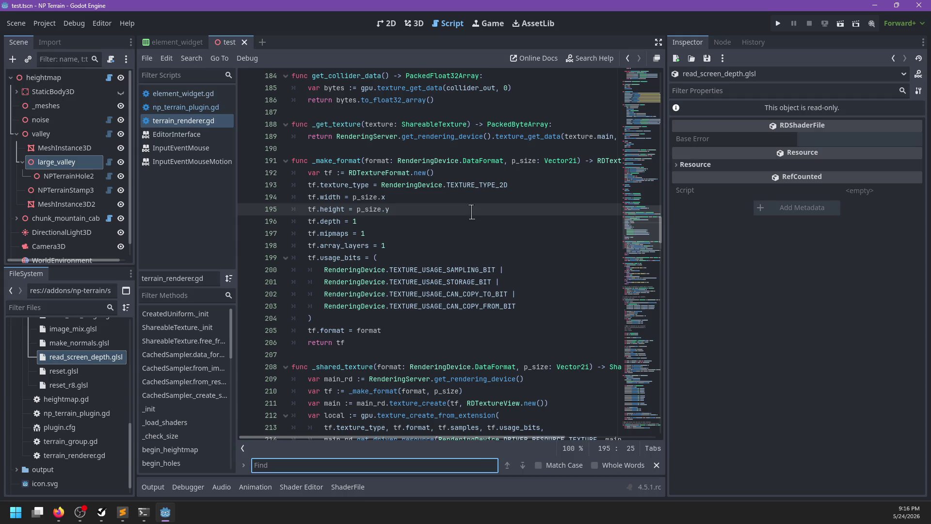
pyautogui.write('_uniform')
pyautogui.press('Escape')
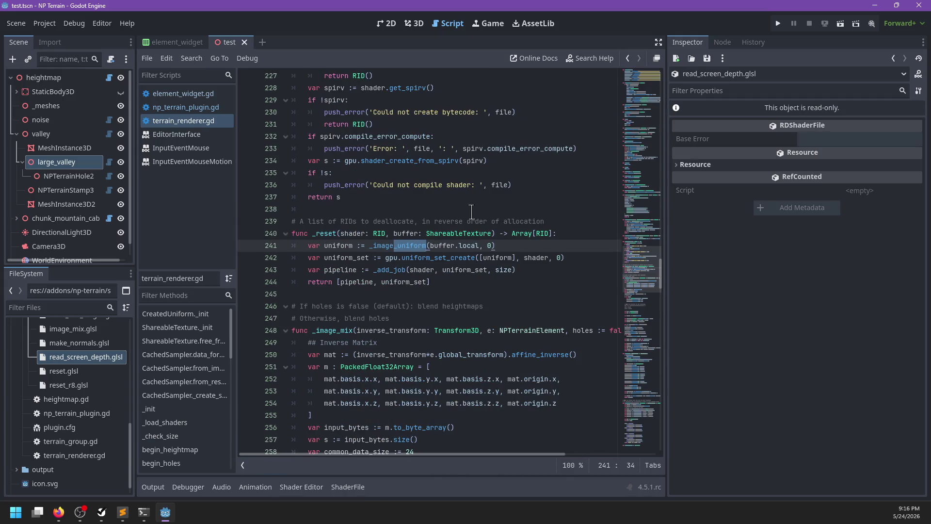
pyautogui.doubleClick(412, 244)
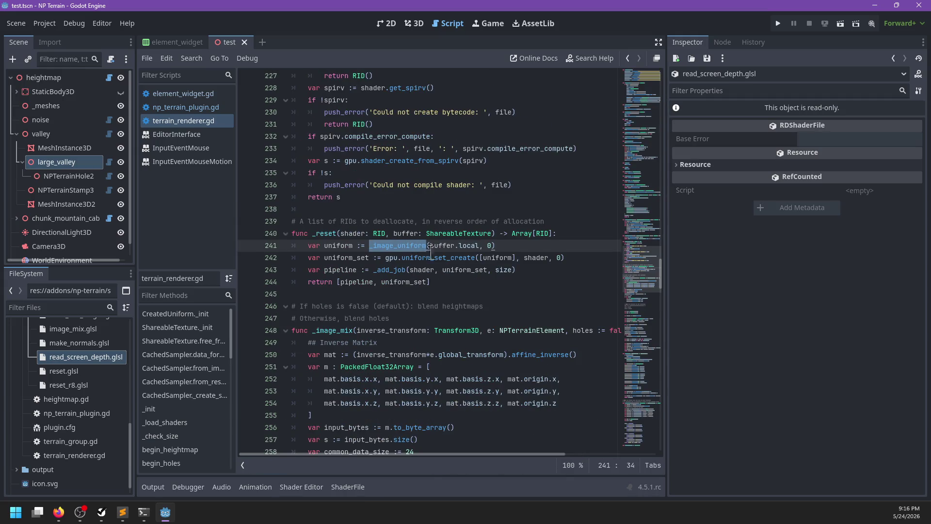
pyautogui.scroll(-1, 543, 246)
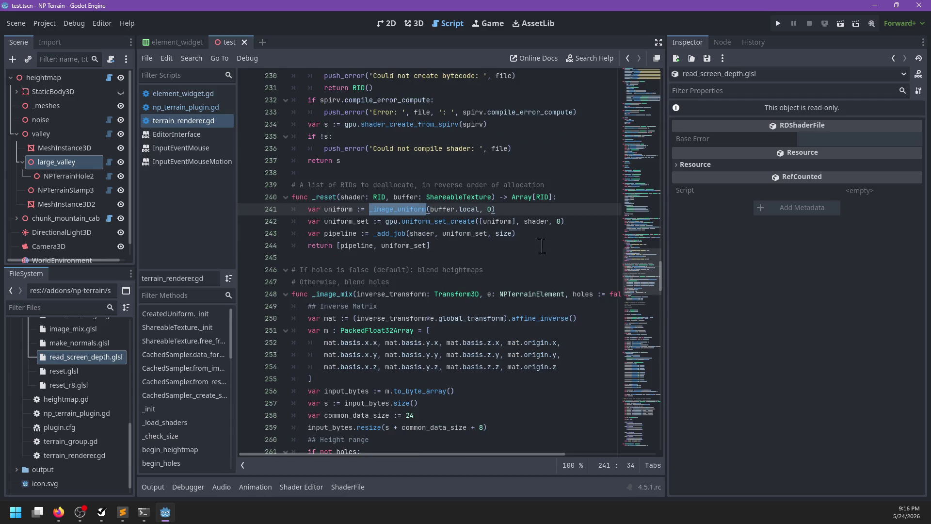
# - In np_terrain_plugin.gd, add a new line 'shader =' after the rendering device assignment
pyautogui.click(213, 107)
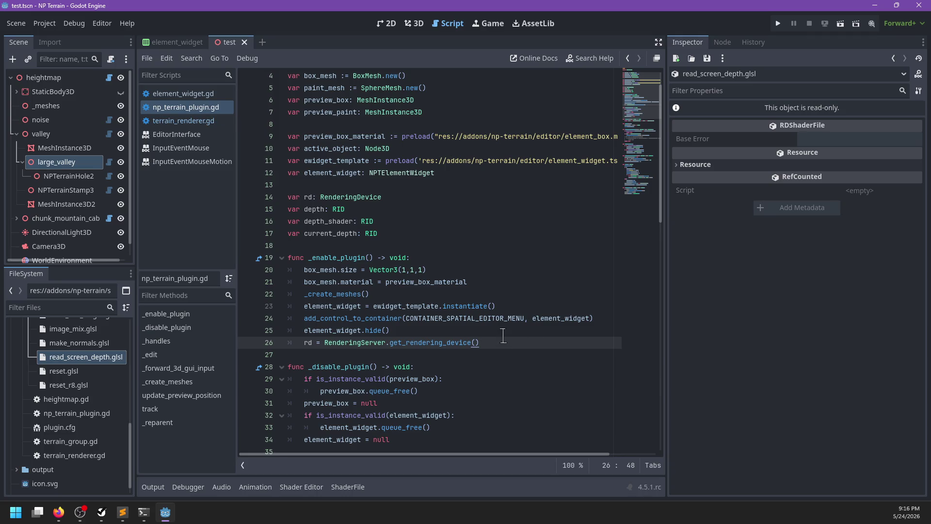
pyautogui.scroll(-2, 503, 335)
pyautogui.press('Return')
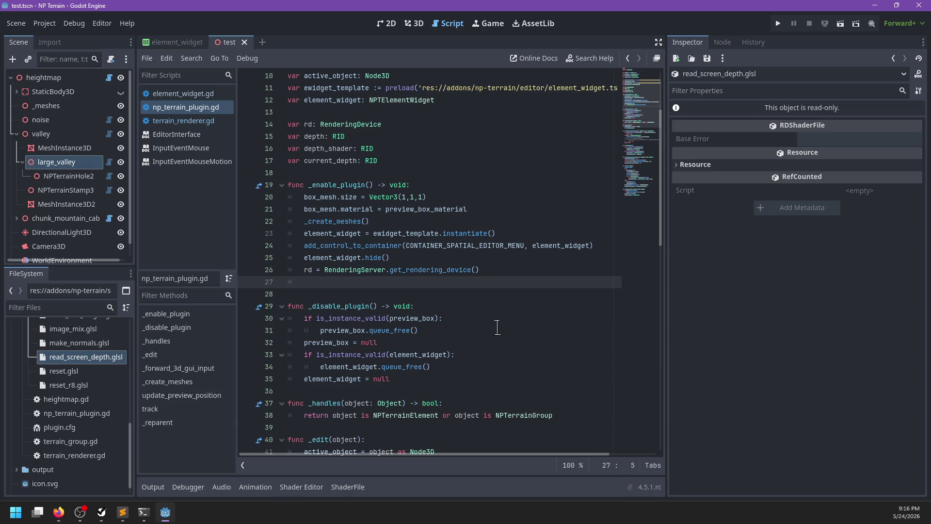
pyautogui.write('shader =')
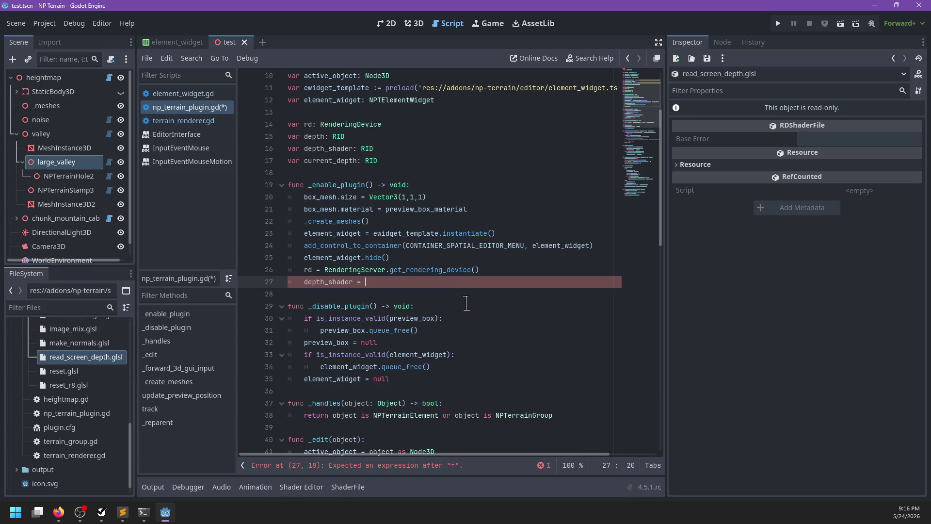
# - Find '_load_shader' in terrain_renderer.gd and jump to its function definition
pyautogui.click(210, 124)
pyautogui.hotkey('ctrl', 'f')
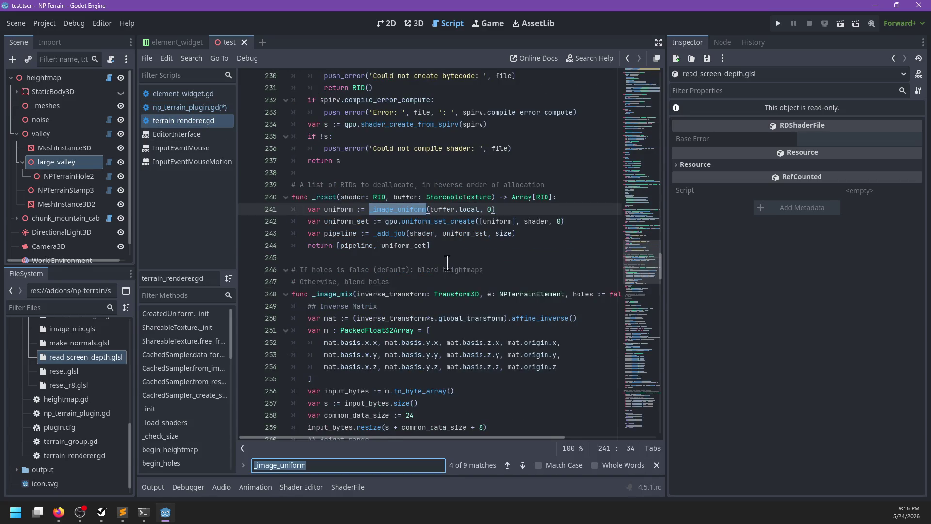
pyautogui.write('_load_shader')
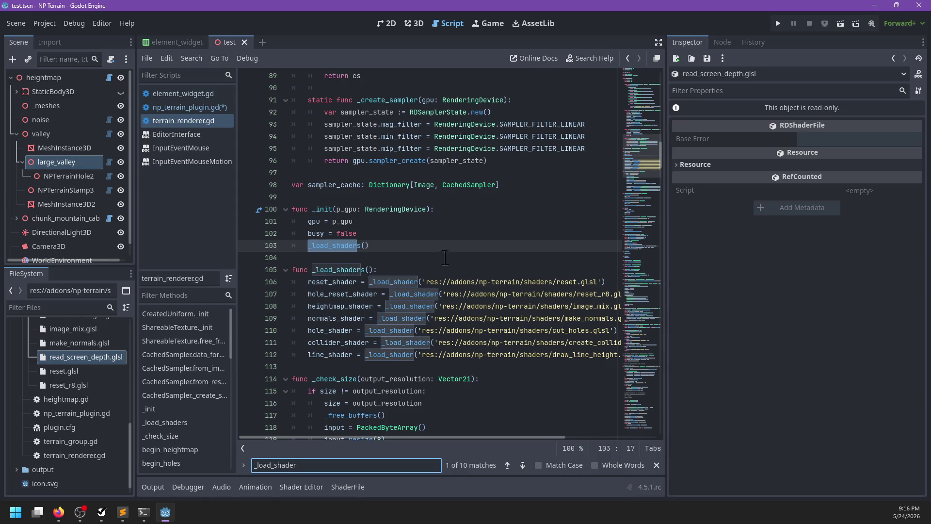
pyautogui.press('Escape')
pyautogui.scroll(-1, 427, 291)
pyautogui.keyDown('ctrl'); pyautogui.click(393, 320); pyautogui.keyUp('ctrl')
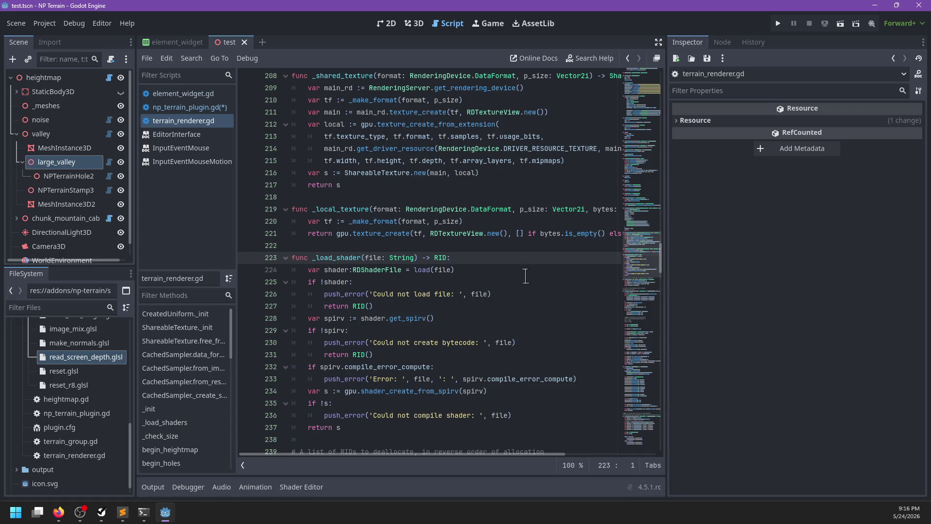
# - In np_terrain_plugin.gd, delete the four depth variable declarations (rd, depth, depth_shader, current_depth)
pyautogui.click(189, 107)
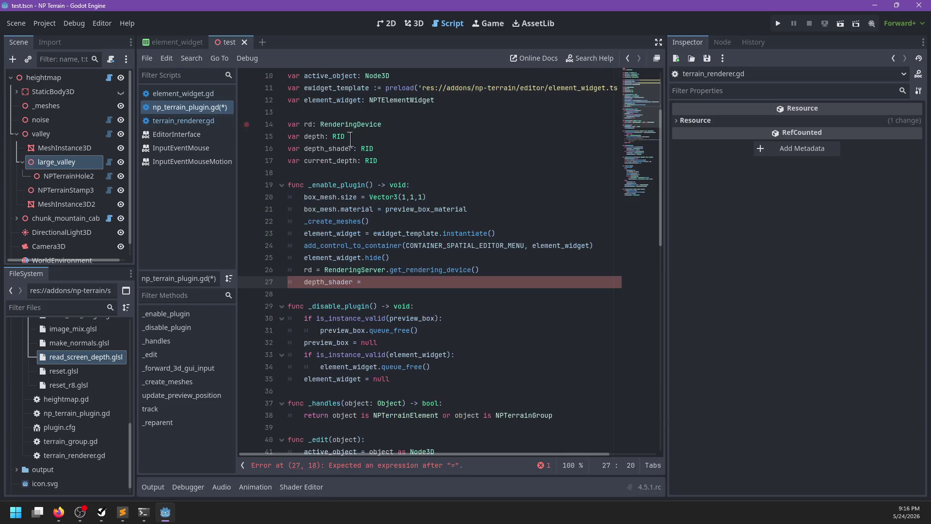
pyautogui.click(401, 163)
pyautogui.moveTo(400, 173); pyautogui.dragTo(441, 124)
pyautogui.press('BackSpace')
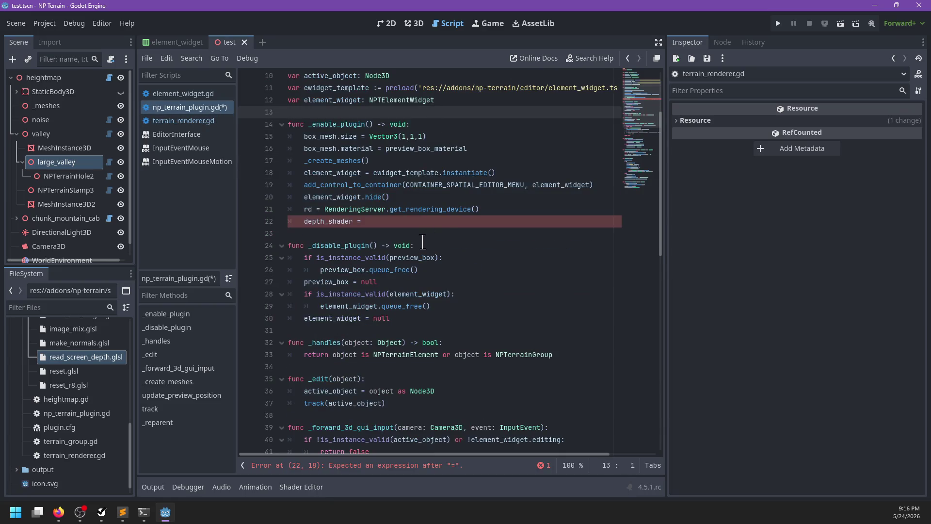
# - Remove the unfinished depth_shader and rd lines from _enable_plugin and save the script
pyautogui.click(498, 219)
pyautogui.keyDown('shift'); pyautogui.click(498, 210); pyautogui.keyUp('shift')
pyautogui.press('BackSpace')
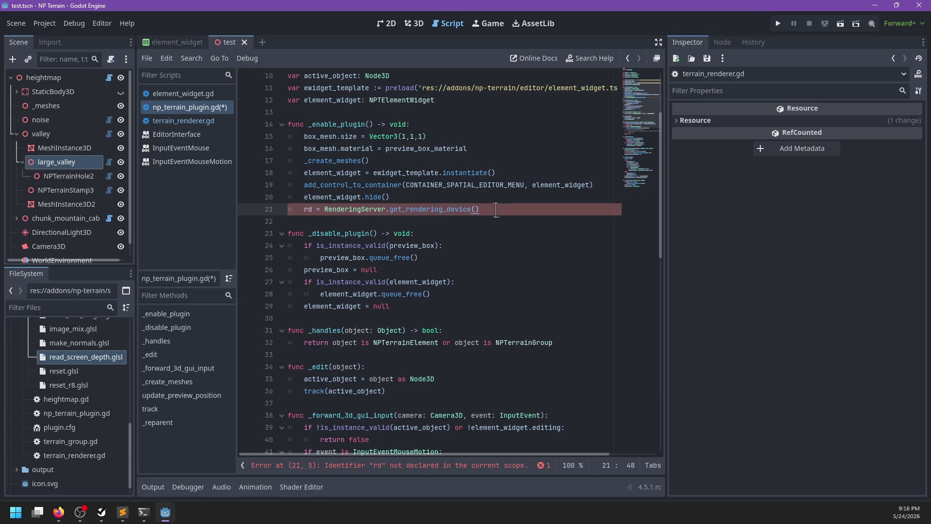
pyautogui.keyDown('shift'); pyautogui.click(495, 197); pyautogui.keyUp('shift')
pyautogui.press('BackSpace')
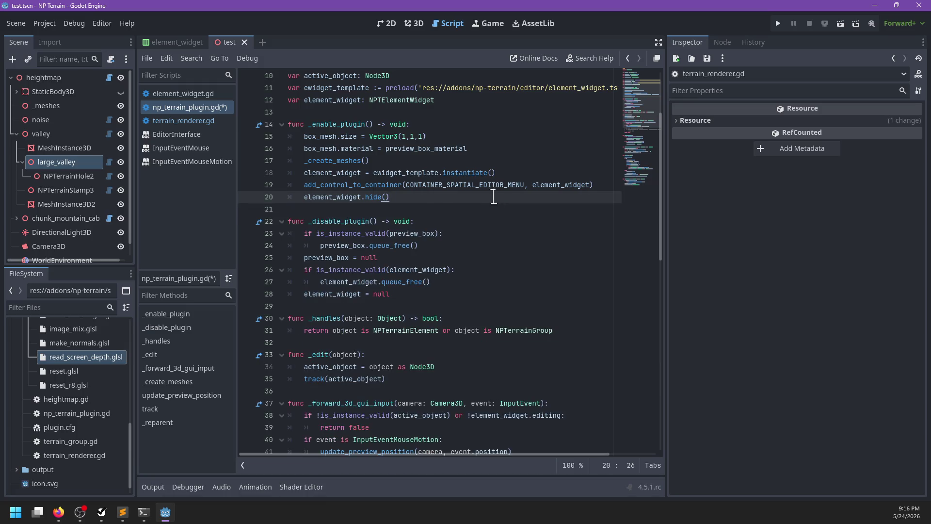
pyautogui.hotkey('ctrl', 's')
# - Add and then undo a blank line after element_widget.hide(), and save np_terrain_plugin.gd again
pyautogui.scroll(2, 441, 203)
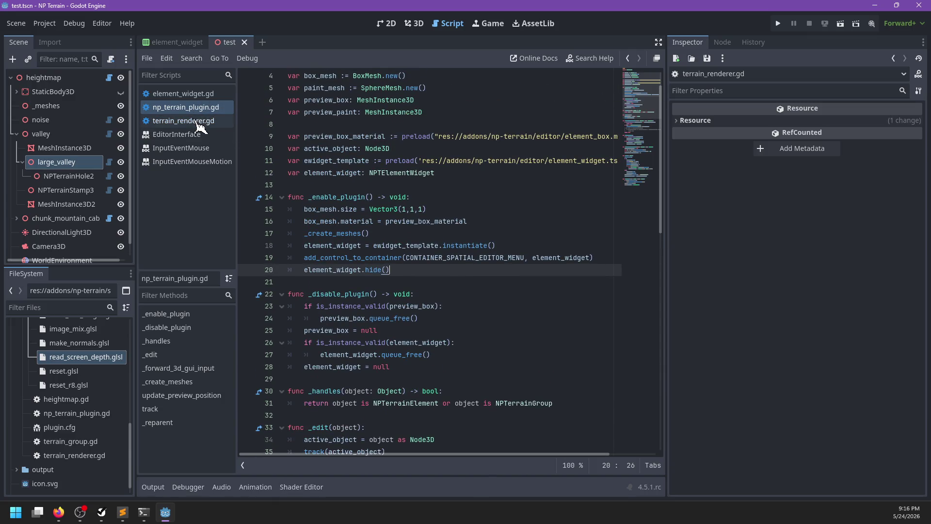
pyautogui.press('Return')
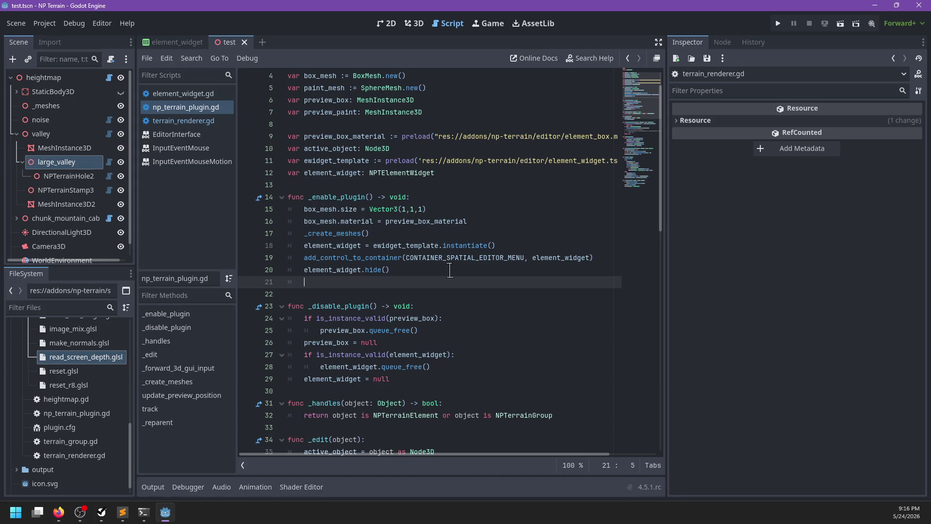
pyautogui.hotkey('ctrl', 'z')
pyautogui.hotkey('ctrl', 's')
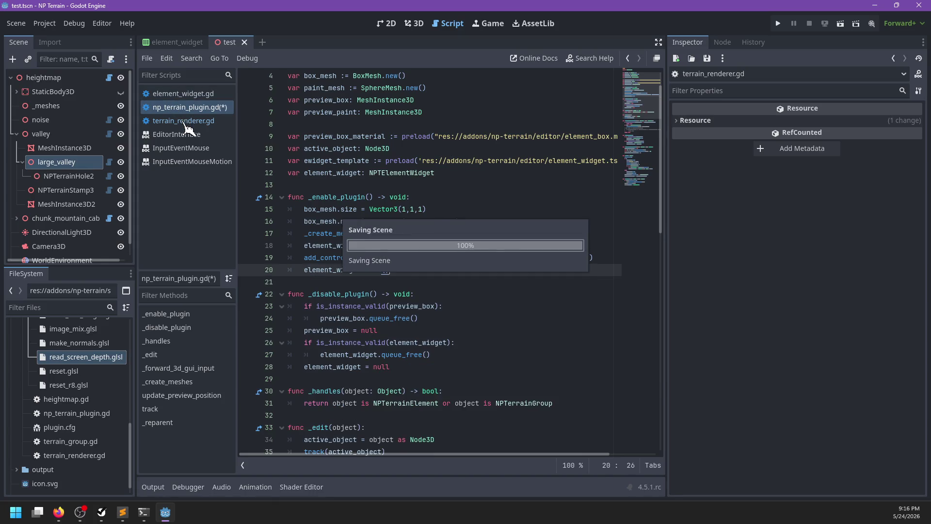
pyautogui.click(184, 121)
# - Add a '# Reading depth:' comment after result_samplers and paste the depth declarations beneath it
pyautogui.scroll(5, 421, 243)
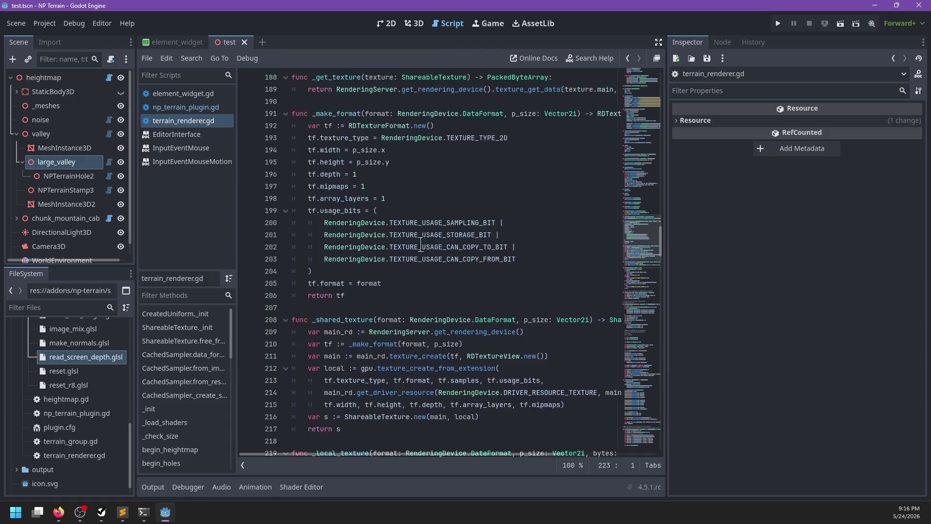
pyautogui.scroll(15, 421, 243)
pyautogui.scroll(20, 420, 245)
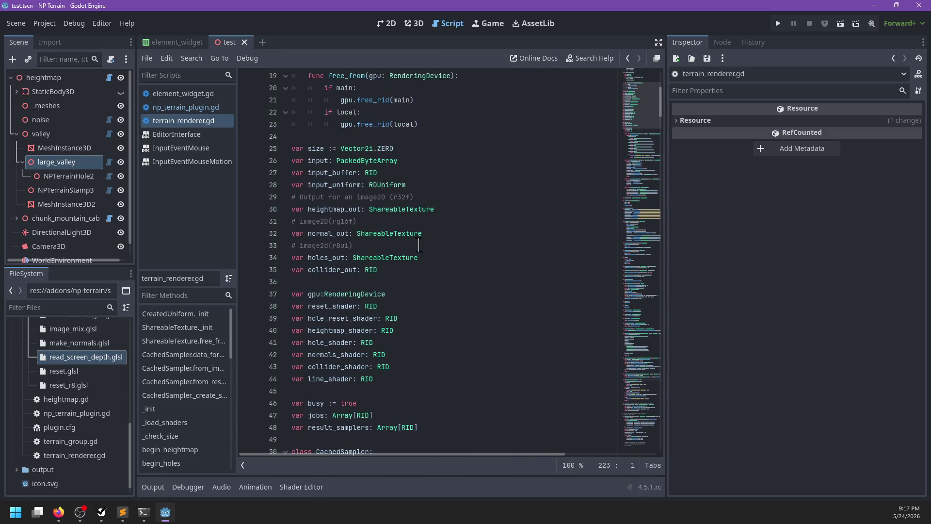
pyautogui.scroll(3, 419, 245)
pyautogui.scroll(3, 419, 245)
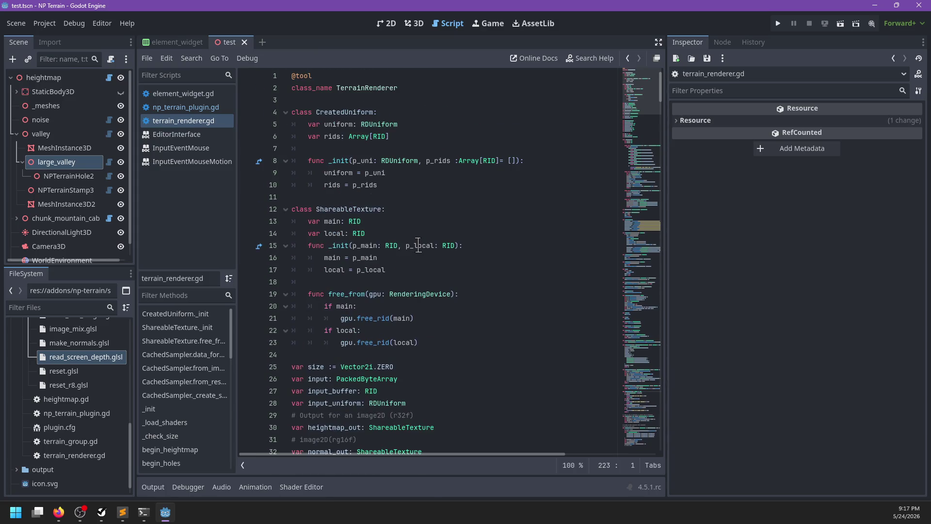
pyautogui.scroll(-10, 419, 245)
pyautogui.click(399, 229)
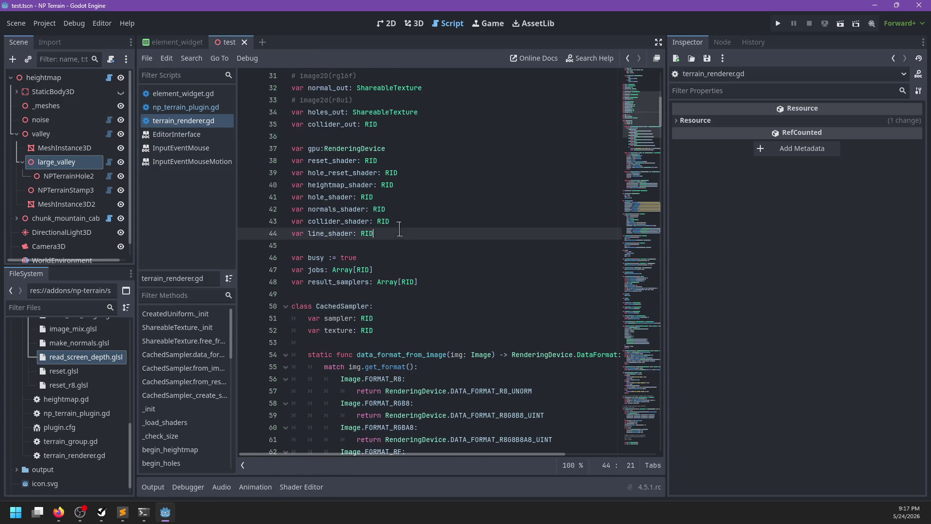
pyautogui.click(446, 280)
pyautogui.press('Return')
pyautogui.press('Return')
pyautogui.write('# Rea')
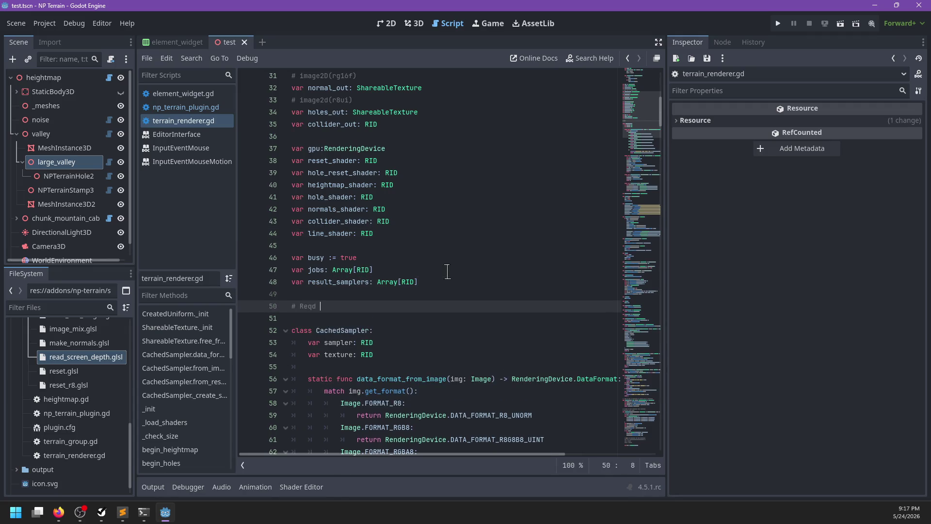
pyautogui.write('ding')
pyautogui.press('Return')
pyautogui.write('var rd: RenderingDevice var depth: RID var depth_shader: RID var current_depth: RID')
pyautogui.click(389, 318)
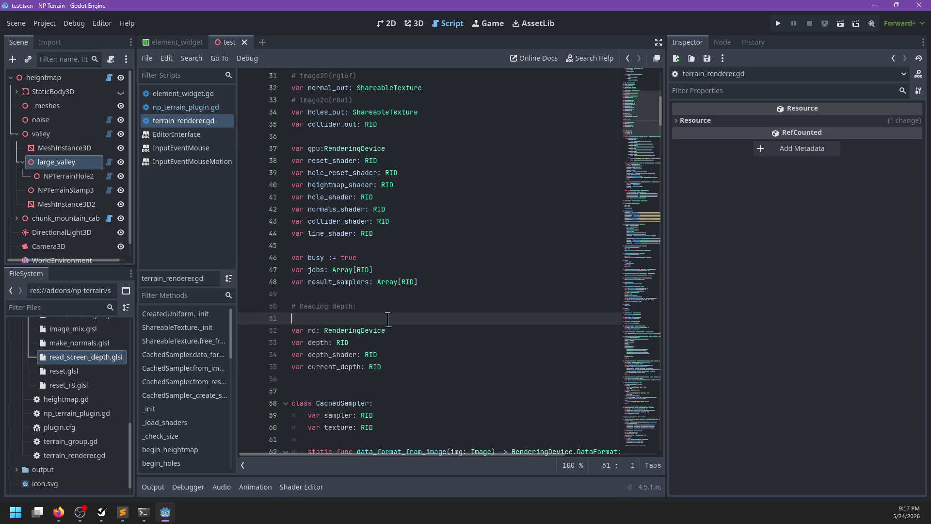
pyautogui.press('BackSpace')
# - Delete the var rd declaration and the blank line before class CachedSampler
pyautogui.click(387, 318)
pyautogui.hotkey('shift', 'Home')
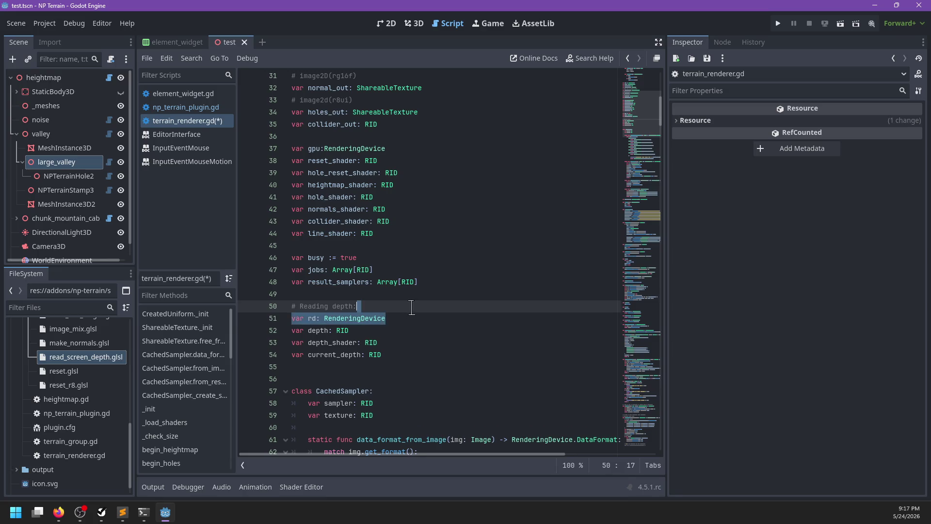
pyautogui.press('BackSpace')
pyautogui.press('BackSpace')
pyautogui.click(377, 349)
pyautogui.press('BackSpace')
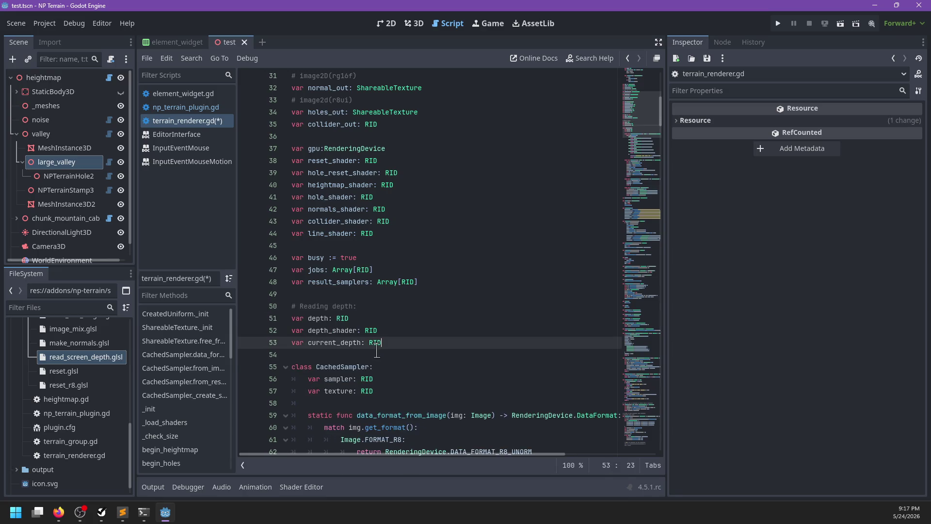
# - Rename depth to depth_texture and current_depth to depth_output, then save terrain_renderer.gd
pyautogui.click(328, 318)
pyautogui.write('_texture')
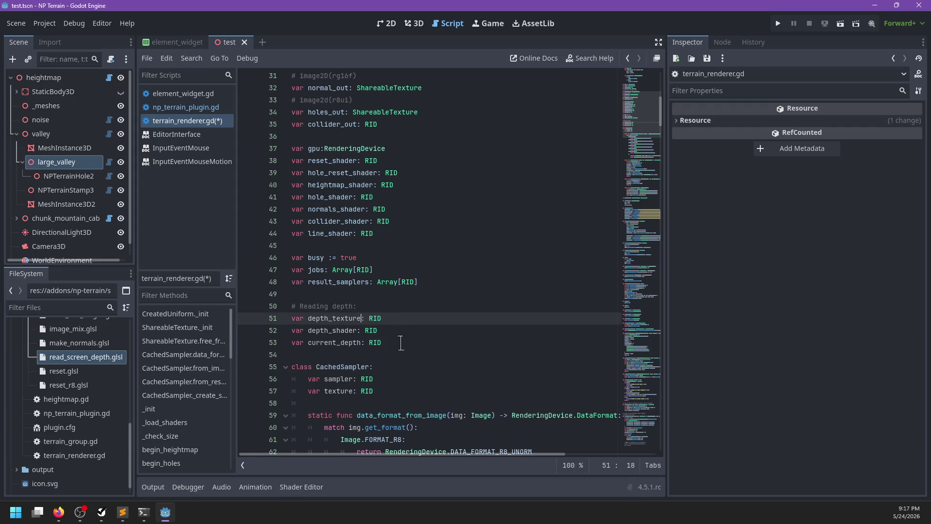
pyautogui.press('Down')
pyautogui.press('Down')
pyautogui.hotkey('ctrl', 'BackSpace')
pyautogui.write('depth_output')
pyautogui.click(418, 343)
pyautogui.scroll(-2, 440, 329)
pyautogui.scroll(-2, 443, 269)
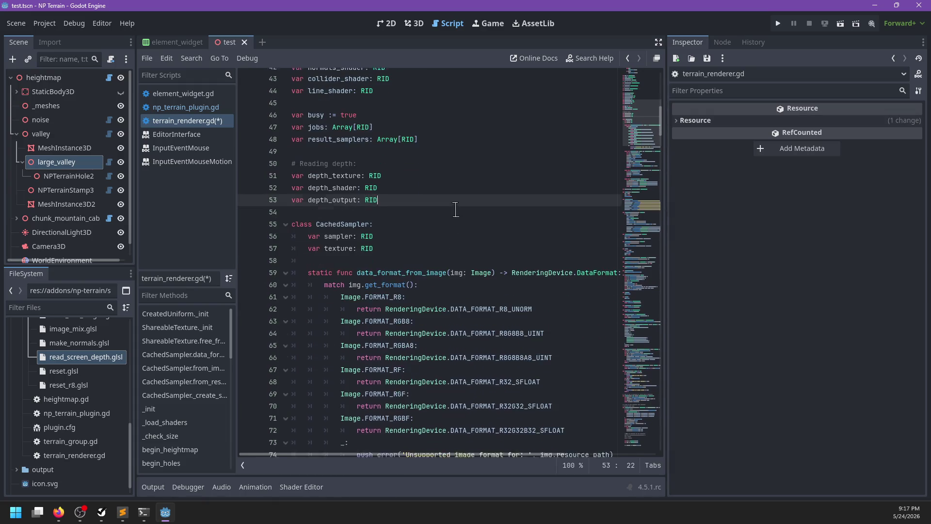
pyautogui.hotkey('ctrl', 's')
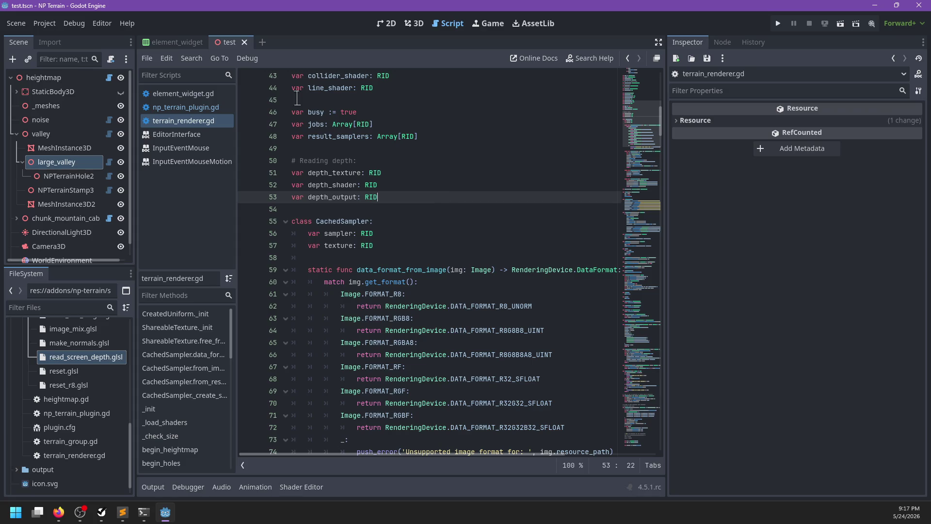
pyautogui.click(111, 78)
# - Search within heightmap.gd for 'rex', 'preview' and 'pr' around _recompute_all
pyautogui.scroll(-7, 449, 322)
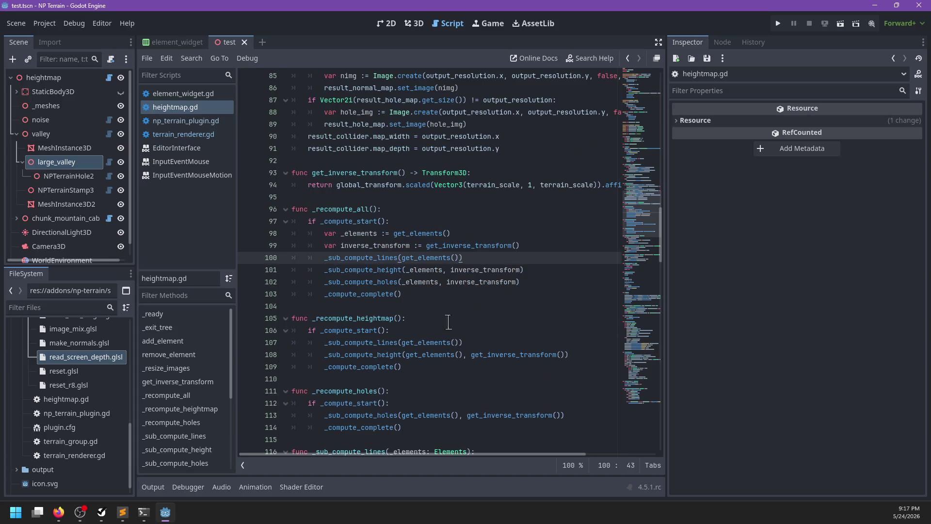
pyautogui.click(422, 293)
pyautogui.hotkey('ctrl', 'shift', 'f')
pyautogui.press('Escape')
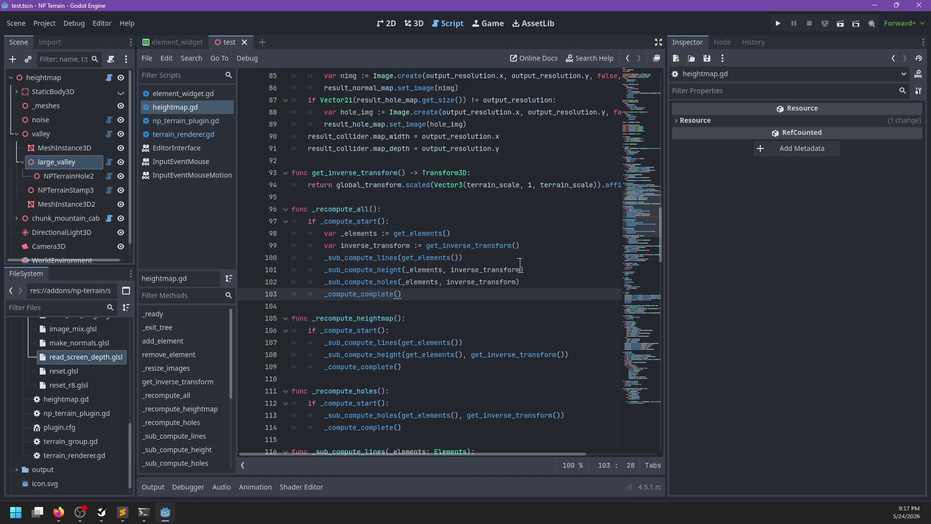
pyautogui.hotkey('ctrl', 'f')
pyautogui.write('rex')
pyautogui.hotkey('ctrl', 'BackSpace')
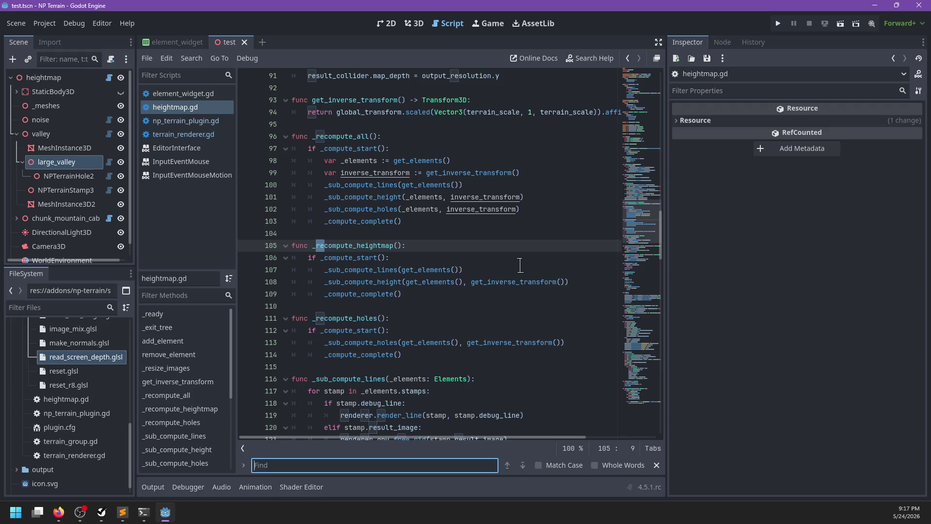
pyautogui.write('preview')
pyautogui.hotkey('ctrl', 'BackSpace')
pyautogui.write('pr')
pyautogui.press('Escape')
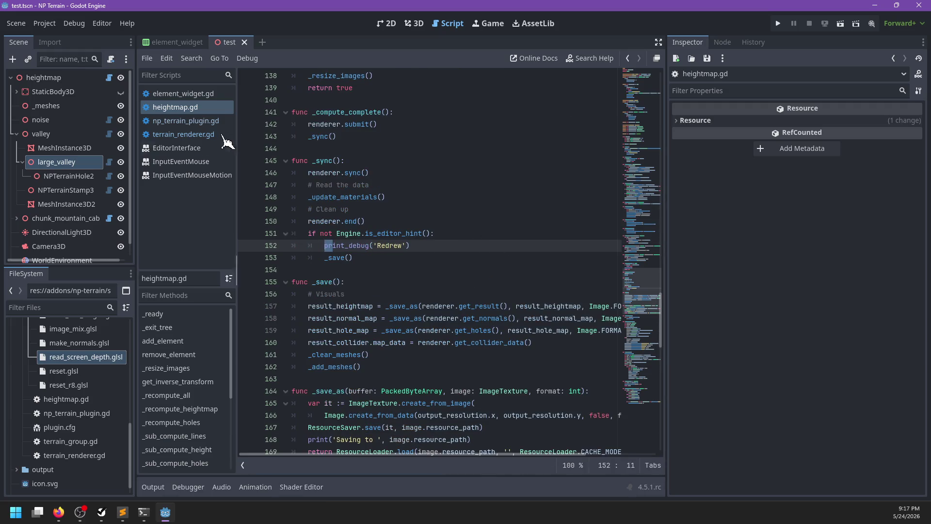
# - Find 'preview' in np_terrain_plugin.gd and go to the update_preview_position function
pyautogui.click(213, 96)
pyautogui.click(216, 121)
pyautogui.hotkey('ctrl', 'f')
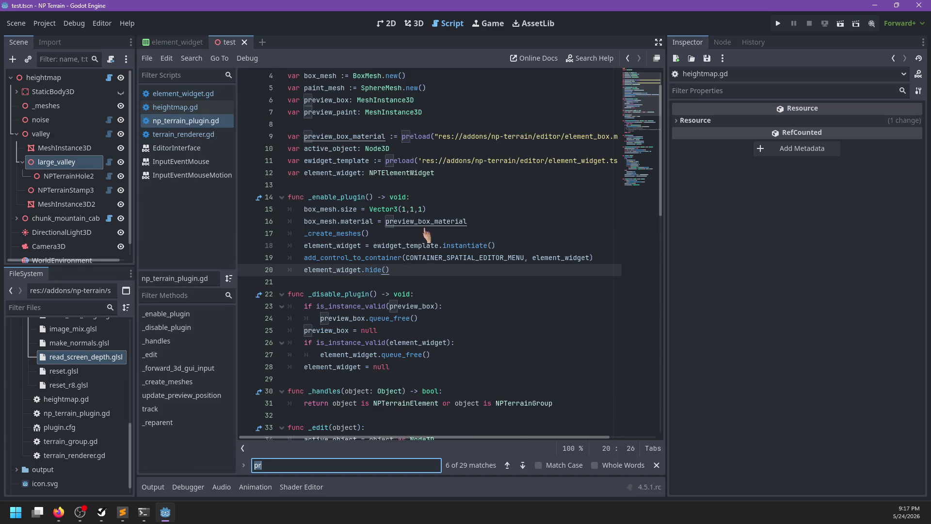
pyautogui.write('preview')
pyautogui.press('Return')
pyautogui.press('Escape')
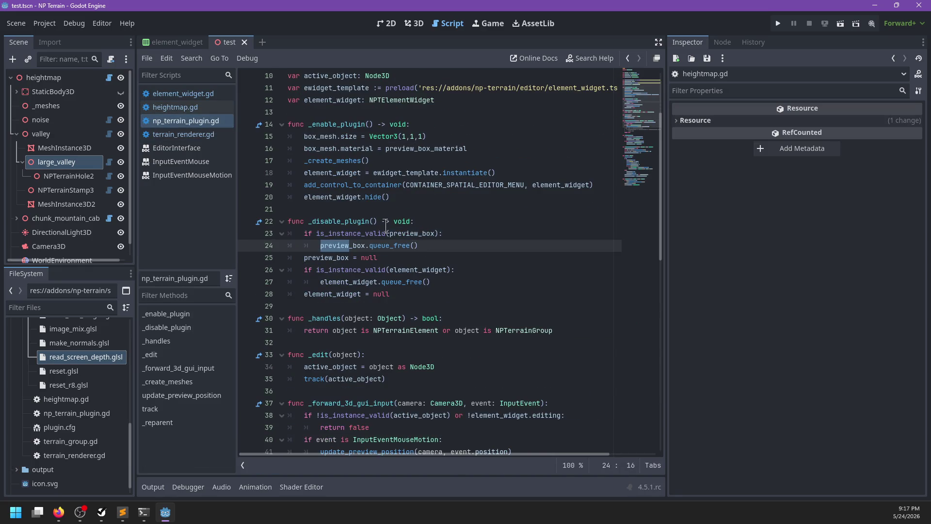
pyautogui.scroll(-2, 480, 258)
pyautogui.scroll(-5, 480, 258)
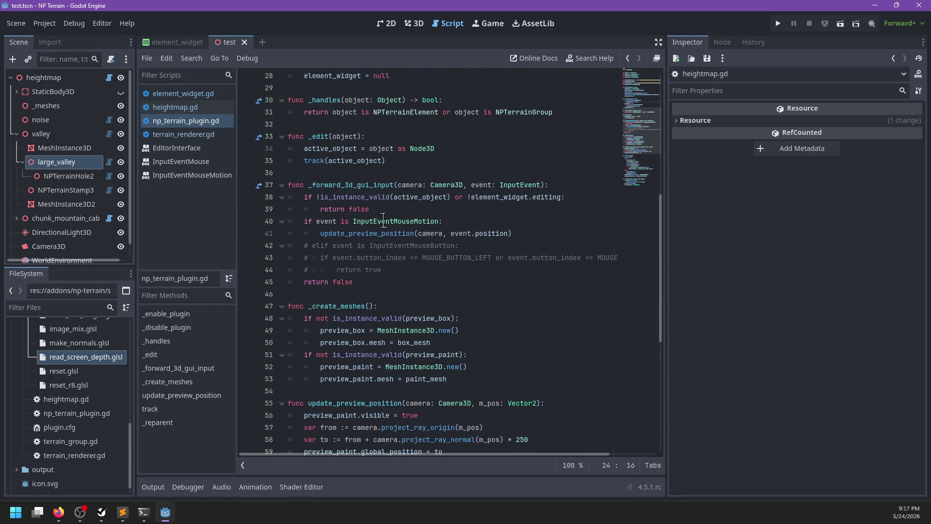
pyautogui.scroll(-5, 383, 221)
pyautogui.scroll(-3, 402, 199)
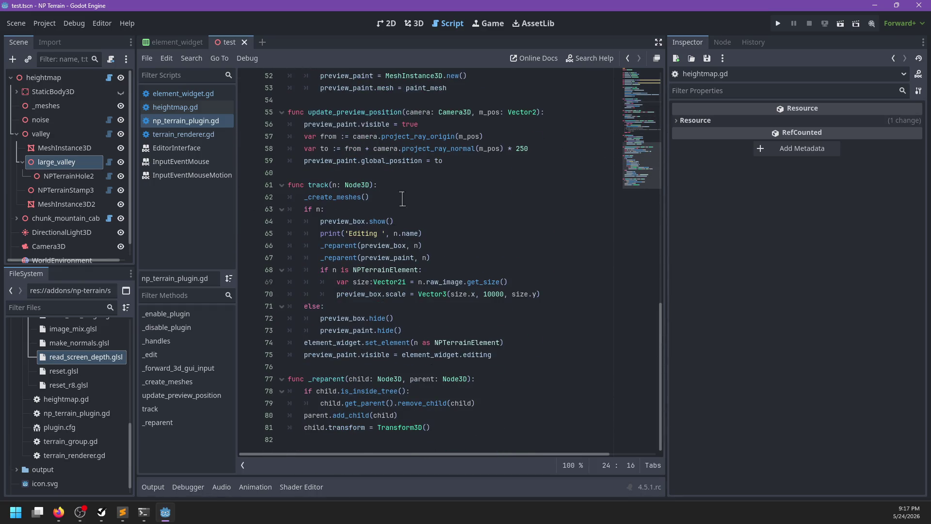
pyautogui.scroll(6, 402, 199)
pyautogui.scroll(-1, 402, 199)
pyautogui.click(581, 294)
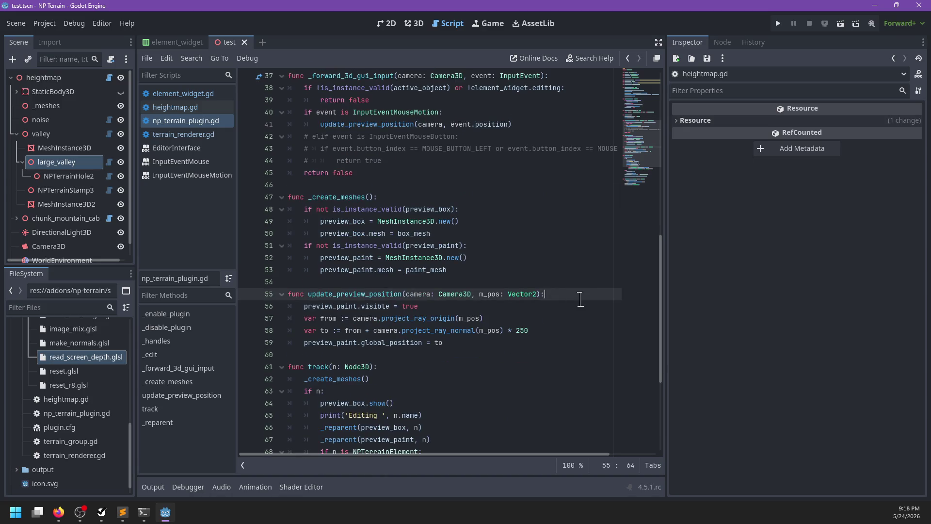
# - Store EditorInterface.get_edited_scene_root() in e and start a type check on it
pyautogui.click(484, 342)
pyautogui.press('Return')
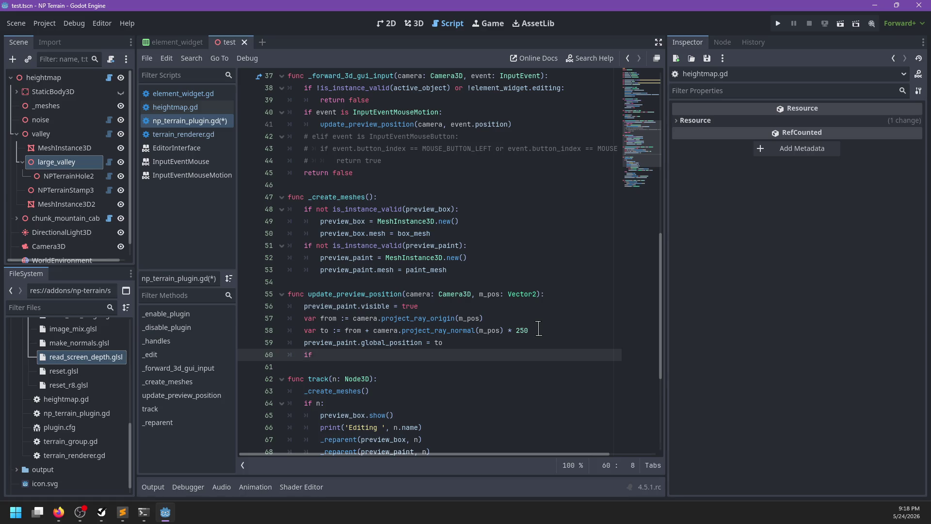
pyautogui.write('EditorIn')
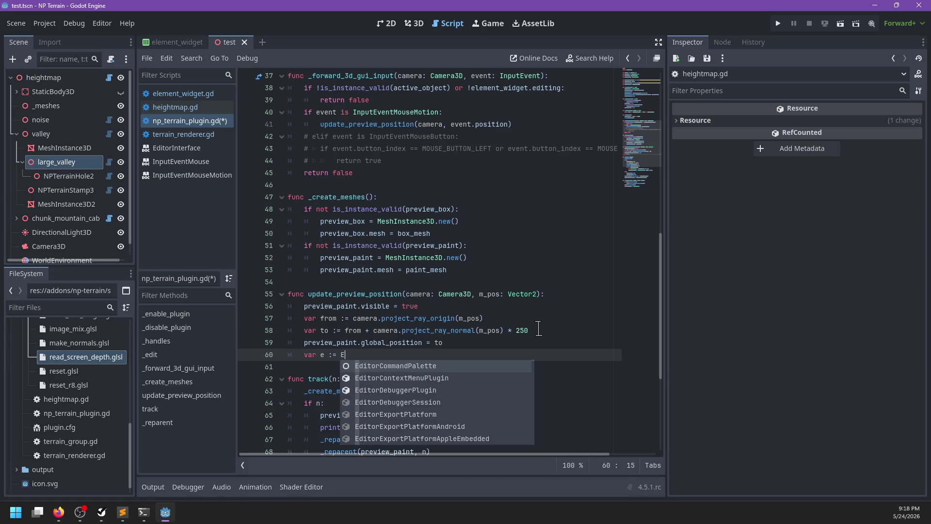
pyautogui.write('terface.get_e')
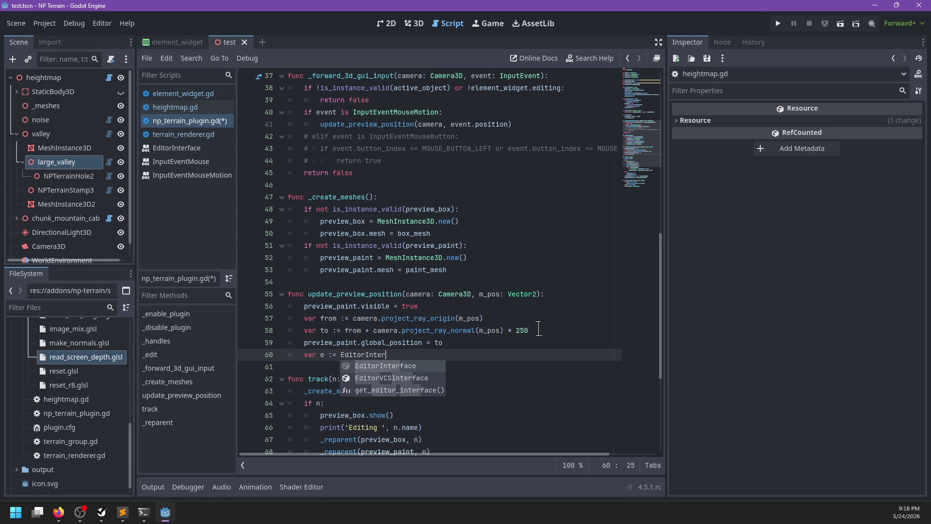
pyautogui.write('di')
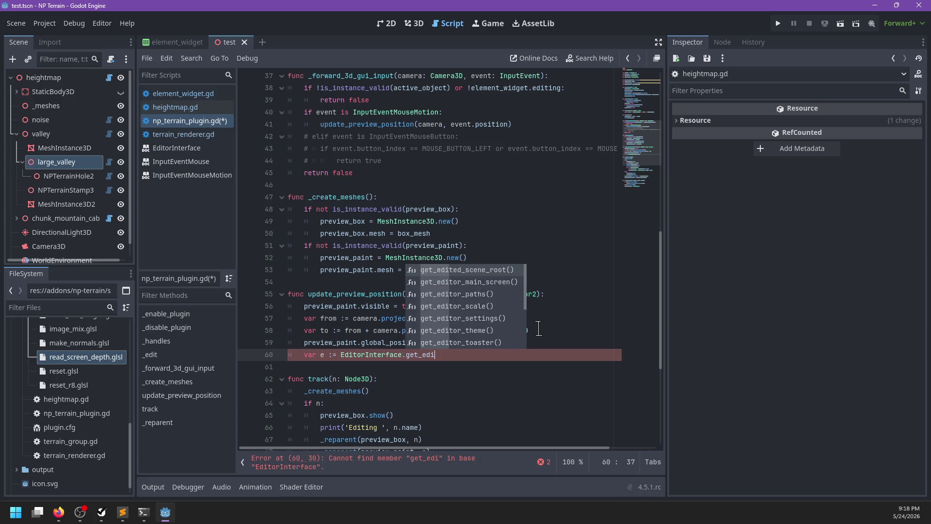
pyautogui.press('Return')
pyautogui.press('Return')
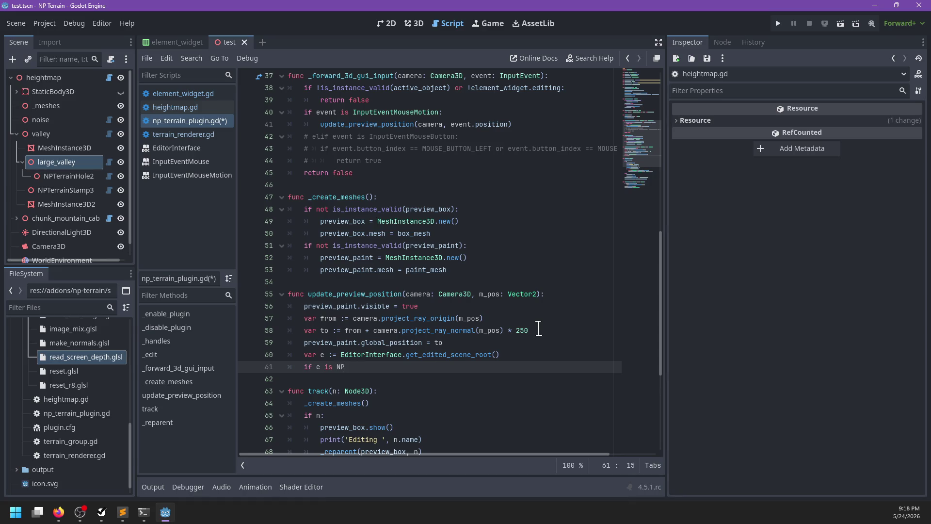
pyautogui.write('Terrain')
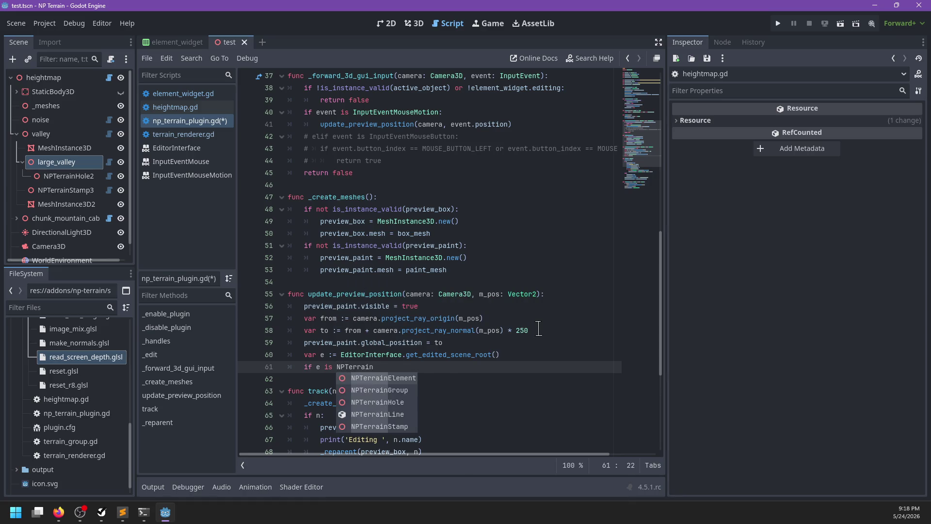
pyautogui.press('BackSpace')
pyautogui.press('BackSpace')
pyautogui.press('BackSpace')
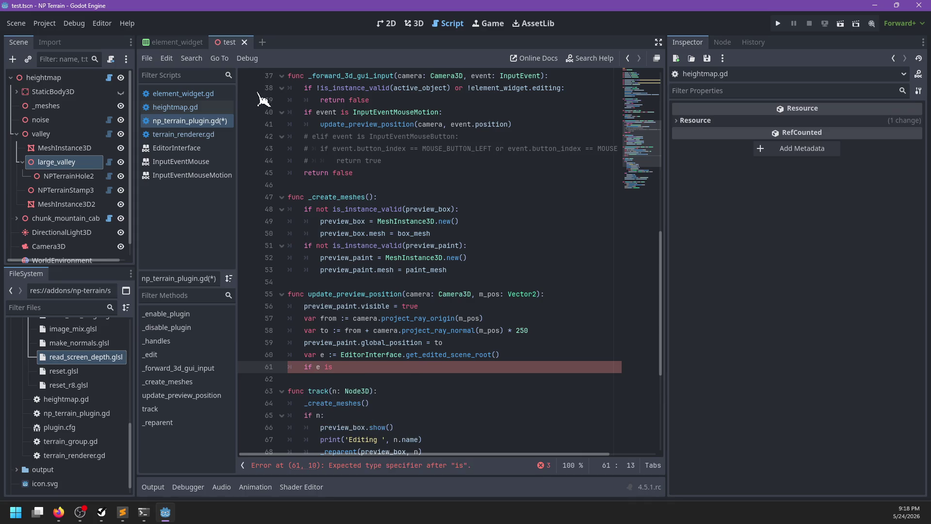
# - Copy the NPHeightMap class name from heightmap.gd into the plugin's type check
pyautogui.click(109, 77)
pyautogui.scroll(15, 386, 193)
pyautogui.scroll(20, 386, 192)
pyautogui.click(354, 86)
pyautogui.doubleClick(354, 86)
pyautogui.hotkey('ctrl', 'c')
pyautogui.click(204, 121)
pyautogui.hotkey('ctrl', 'v')
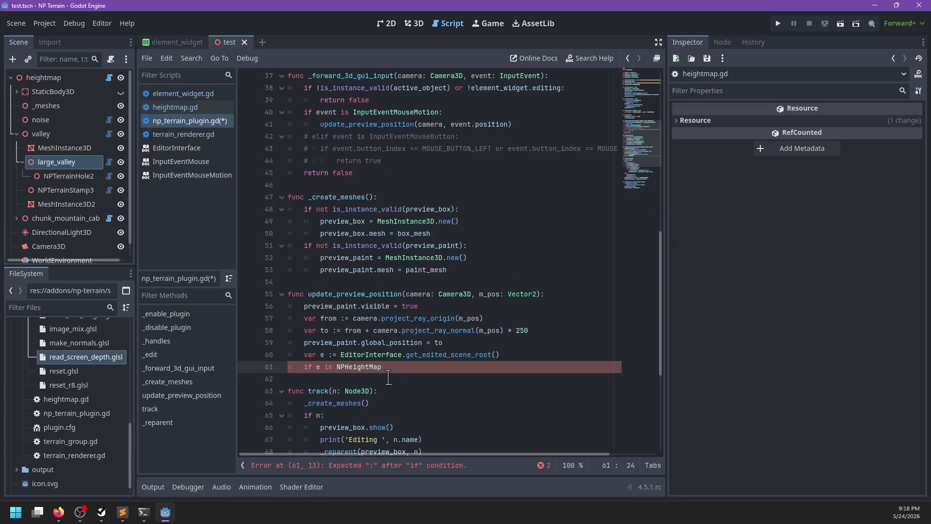
pyautogui.press('Return')
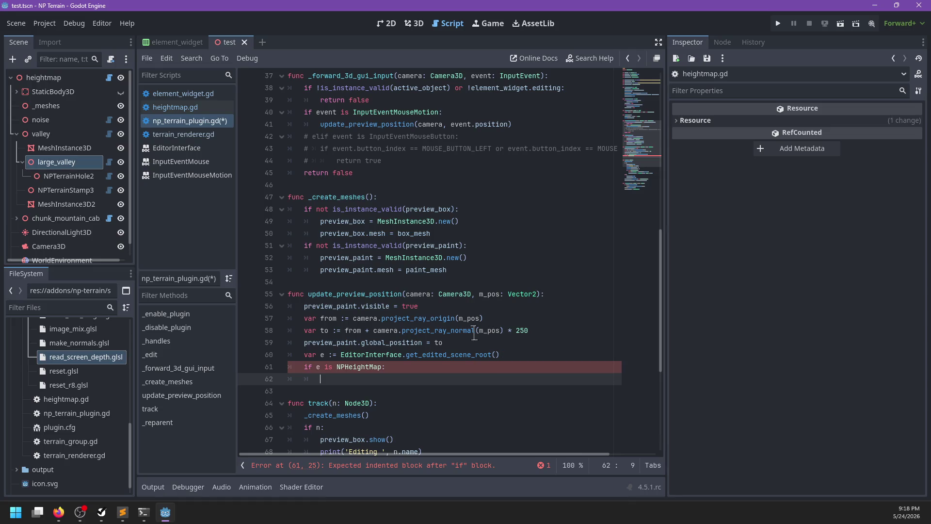
# - Cut the three ray-placement lines out of update_preview_position
pyautogui.moveTo(466, 342); pyautogui.dragTo(474, 306)
pyautogui.hotkey('ctrl', 'x')
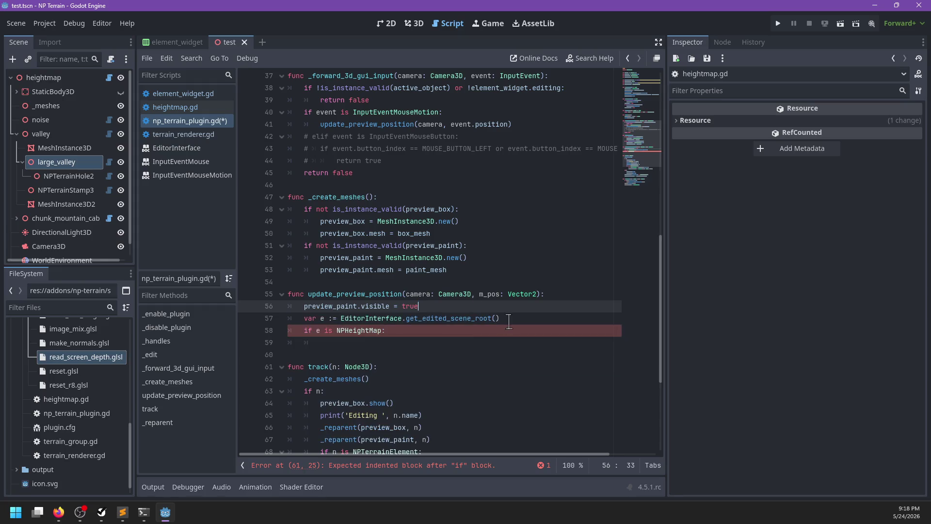
pyautogui.hotkey('ctrl', 'z')
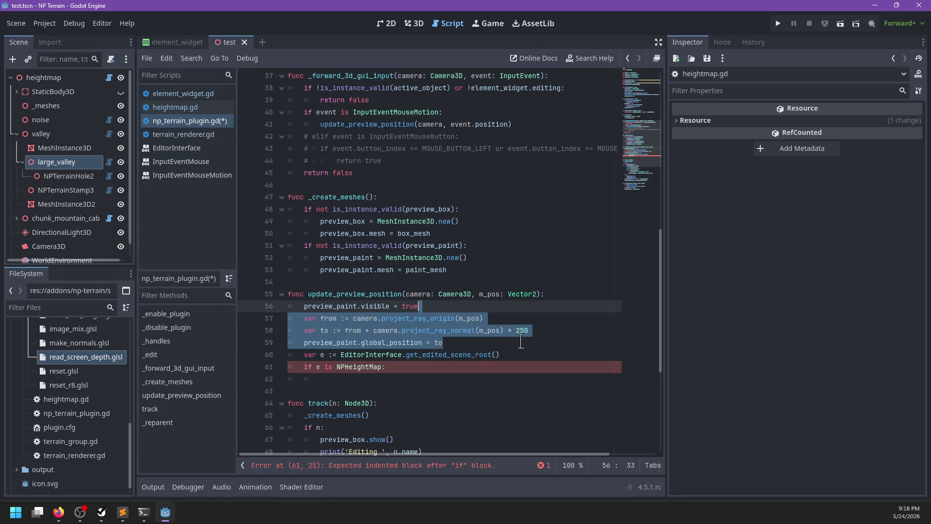
pyautogui.hotkey('ctrl', 'y')
pyautogui.press('Down')
pyautogui.press('Down')
pyautogui.press('Down')
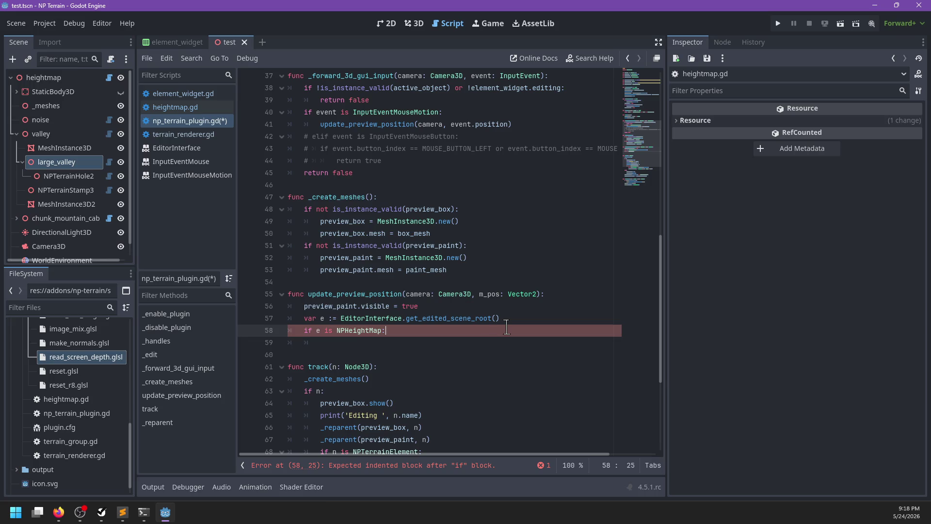
pyautogui.write('var')
pyautogui.press('BackSpace')
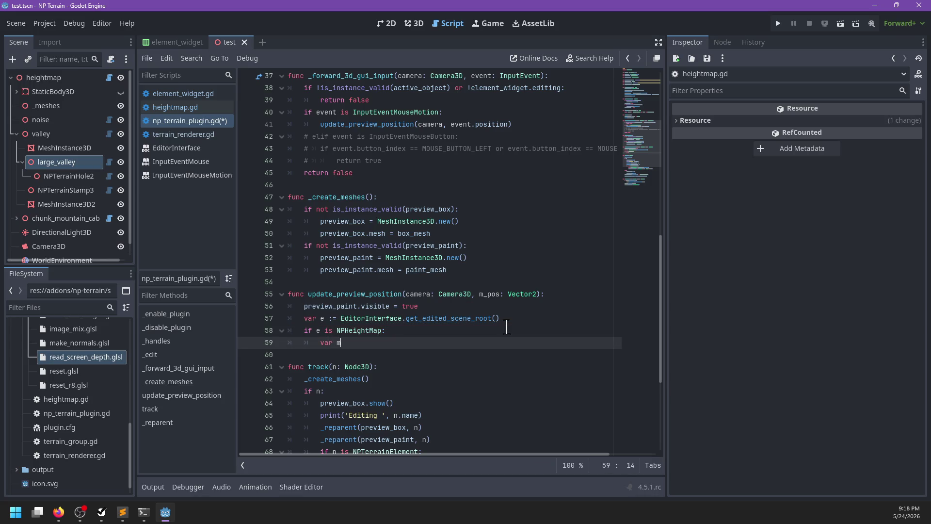
pyautogui.press('BackSpace')
pyautogui.press('BackSpace')
# - Add an else: branch and paste the ray-placement lines indented beneath it
pyautogui.press('Tab')
pyautogui.write('e')
pyautogui.press('Escape')
pyautogui.press('Return')
pyautogui.write(':')
pyautogui.press('Return')
pyautogui.hotkey('ctrl', 'v')
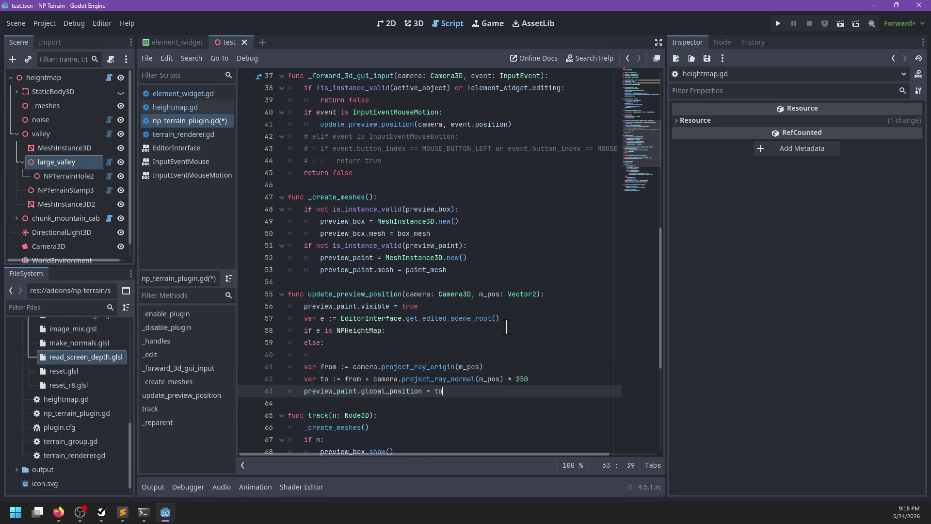
pyautogui.moveTo(304, 393); pyautogui.dragTo(304, 367)
pyautogui.press('Tab')
pyautogui.click(358, 355)
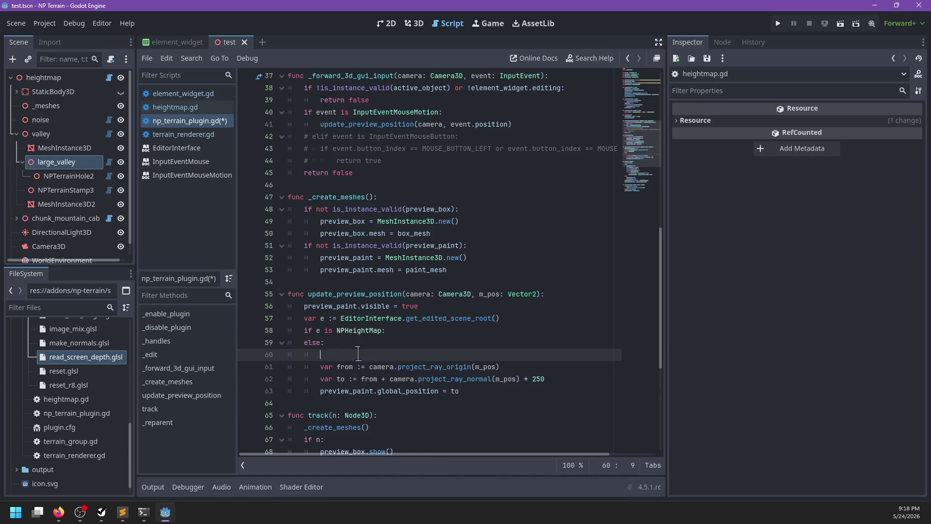
pyautogui.press('BackSpace')
pyautogui.press('BackSpace')
pyautogui.press('BackSpace')
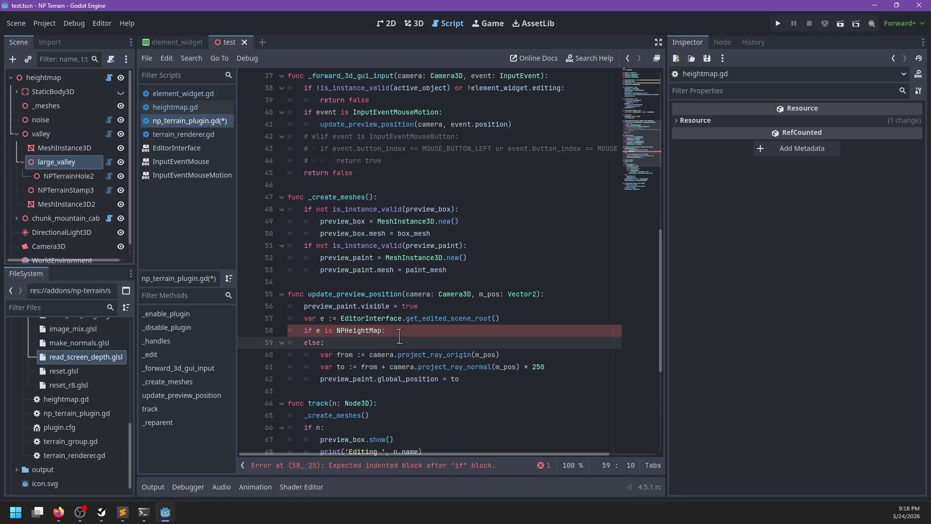
# - Replace the preview visibility assignment with a show() call
pyautogui.click(426, 303)
pyautogui.hotkey('ctrl', 'BackSpace')
pyautogui.hotkey('ctrl', 'BackSpace')
pyautogui.hotkey('ctrl', 'BackSpace')
pyautogui.write('sh')
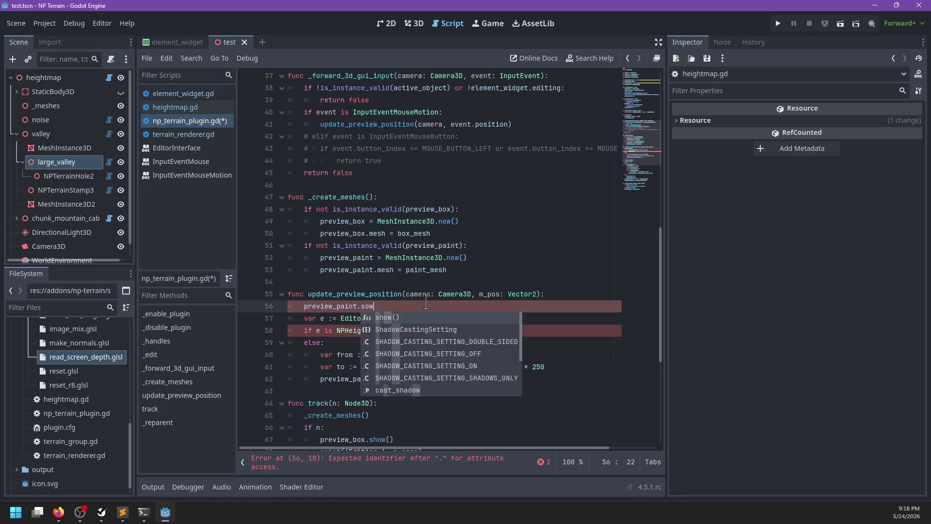
pyautogui.write('y0ow')
pyautogui.write('()')
pyautogui.click(416, 330)
# - Call e.renderer.get_depth(m_pos) inside the NPHeightMap branch
pyautogui.press('Return')
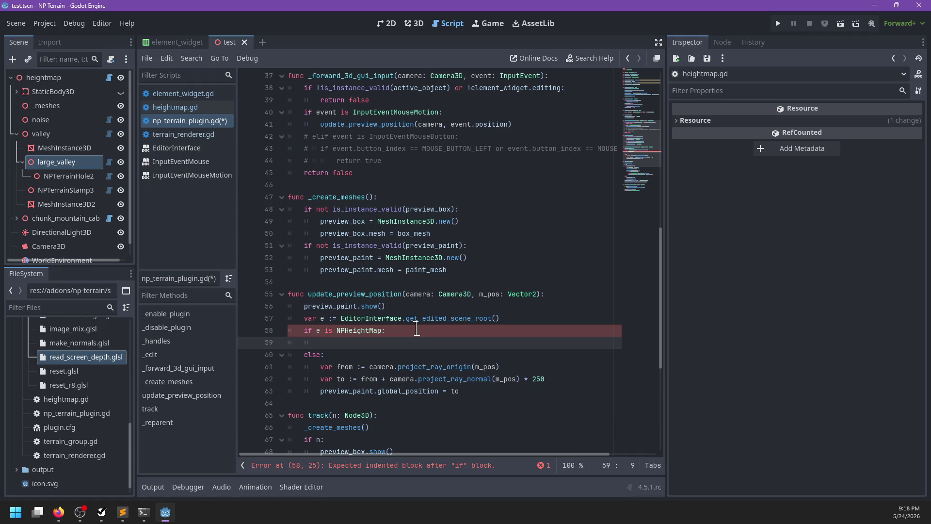
pyautogui.write('nderer.get')
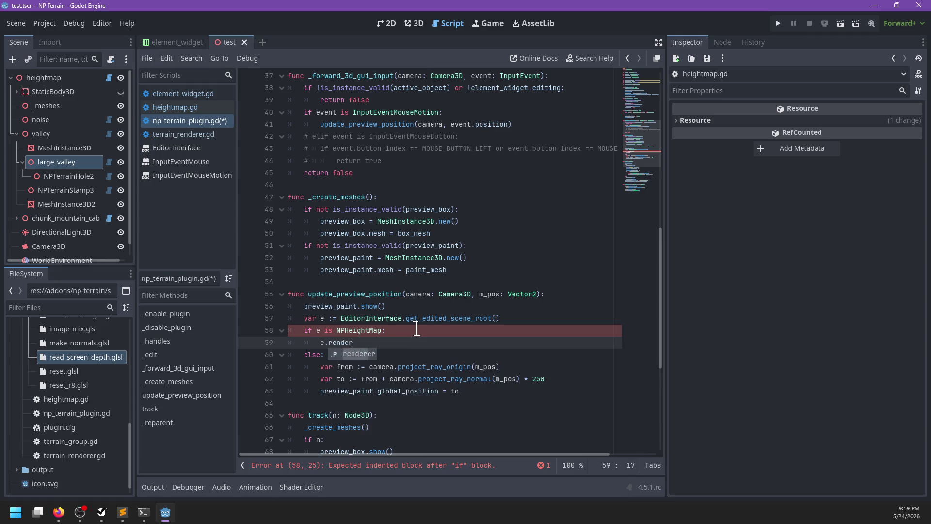
pyautogui.write('_')
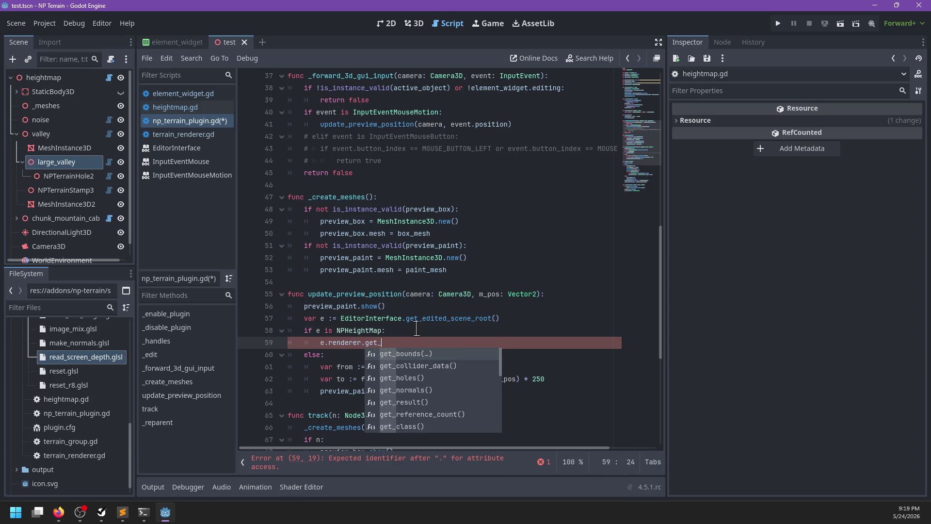
pyautogui.write('depth(')
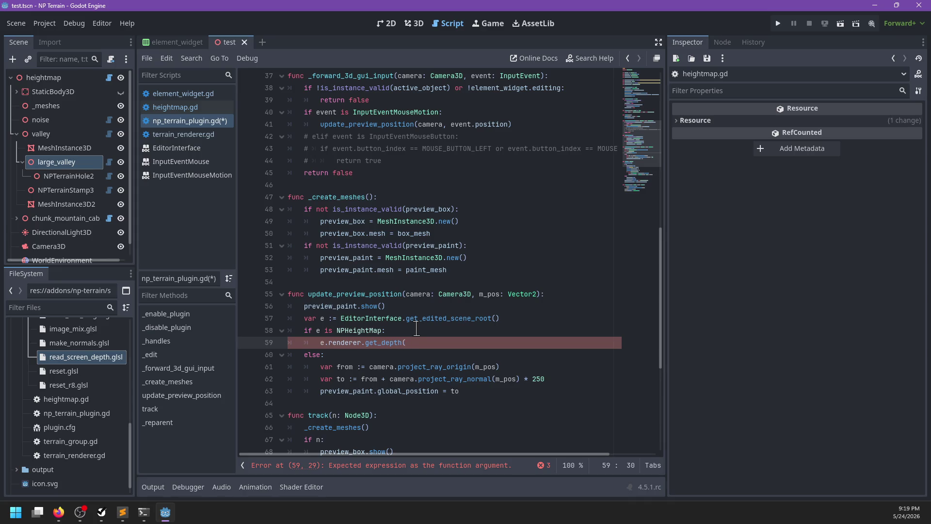
pyautogui.write('_pos)')
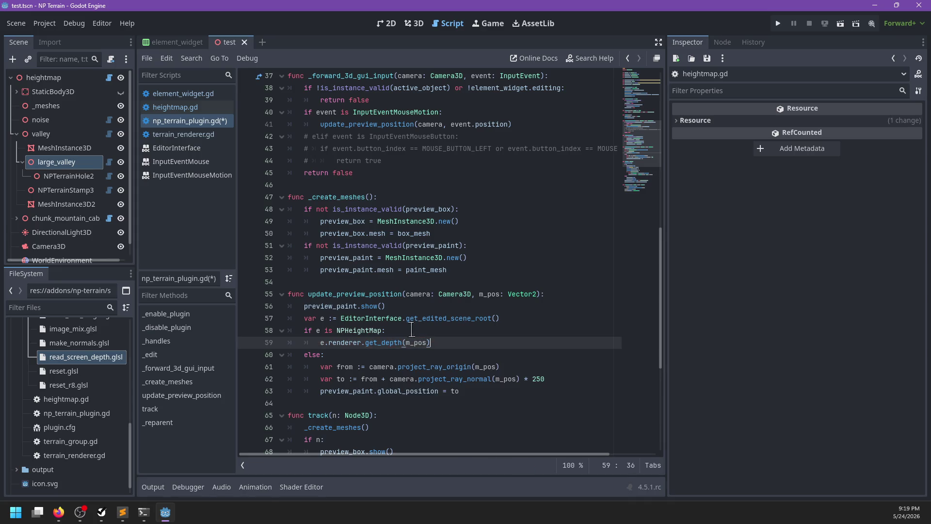
# - Follow the renderer reference into the TerrainRenderer script and browse its functions
pyautogui.keyDown('ctrl'); pyautogui.click(349, 343); pyautogui.keyUp('ctrl')
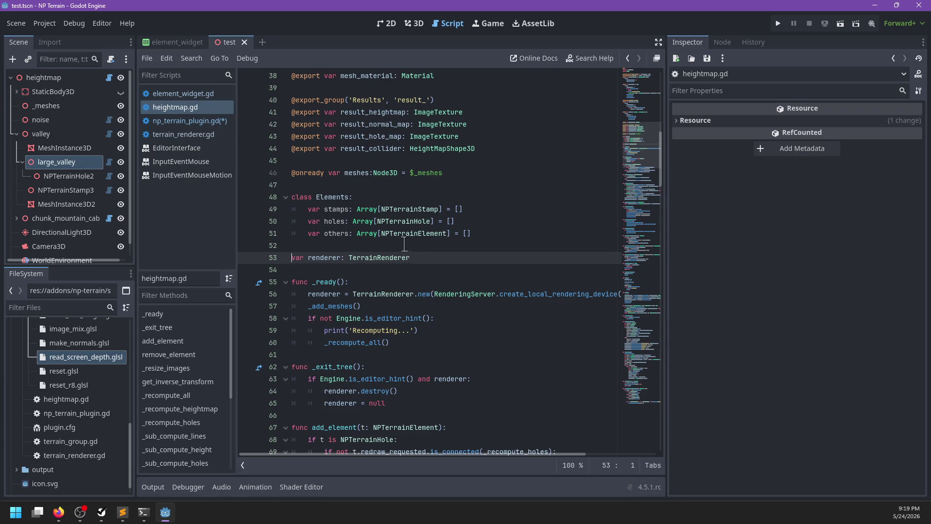
pyautogui.keyDown('ctrl'); pyautogui.click(369, 261); pyautogui.keyUp('ctrl')
pyautogui.scroll(-10, 436, 262)
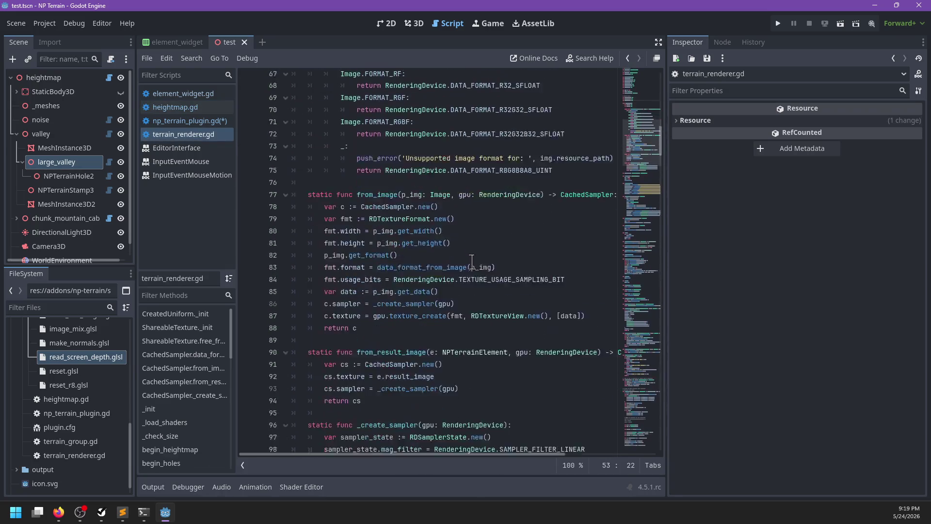
pyautogui.moveTo(642, 160)
pyautogui.mouseDown()
pyautogui.moveTo(703, 394)
pyautogui.moveTo(646, 446)
pyautogui.mouseUp()
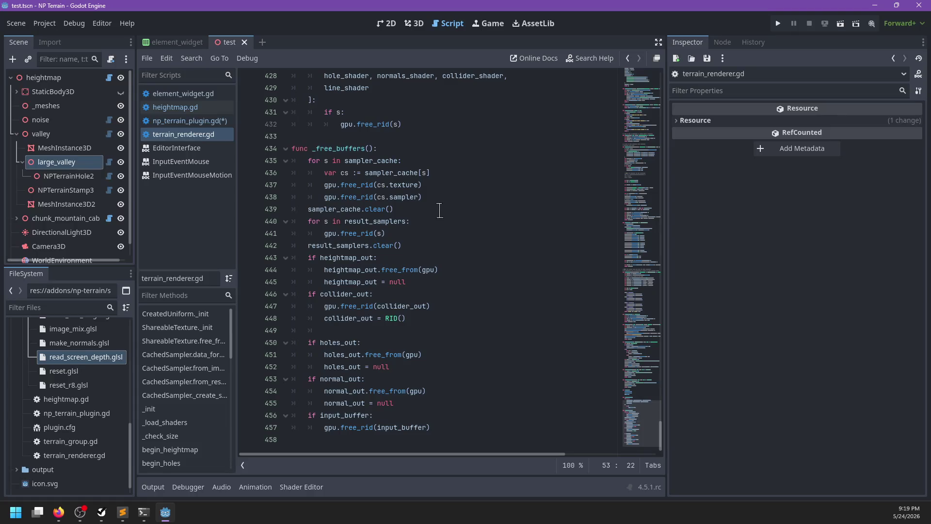
pyautogui.scroll(3, 440, 213)
pyautogui.scroll(-2, 412, 296)
pyautogui.scroll(9, 408, 362)
# - Add get_depth(mouse_pos: Vector2i) -> float returning 0.5 after the buffer uniform function, and save
pyautogui.click(399, 330)
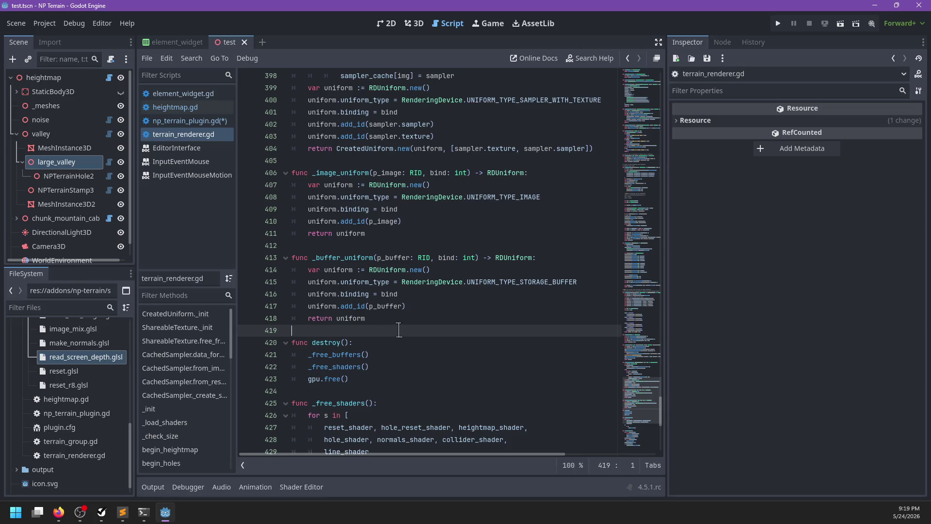
pyautogui.press('Return')
pyautogui.write('f')
pyautogui.write('_depth() -> floa')
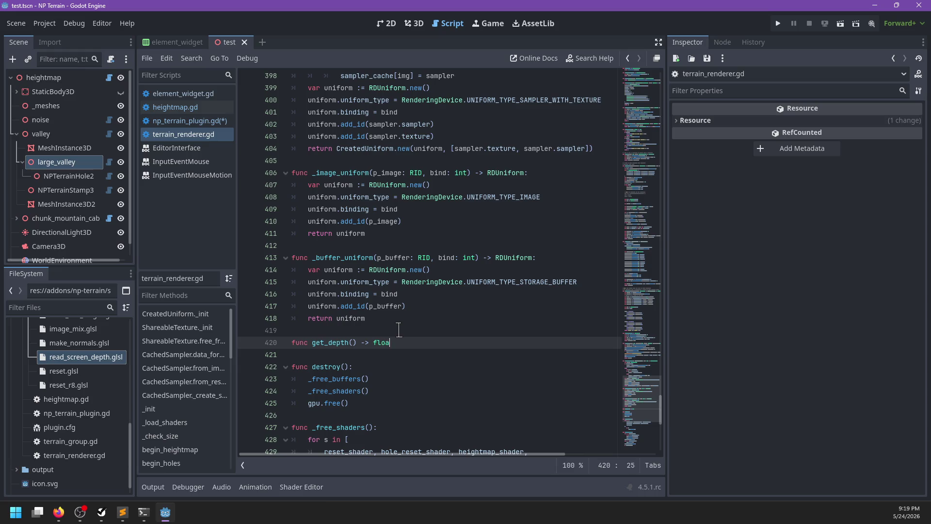
pyautogui.press('Left')
pyautogui.press('Left')
pyautogui.write('mouse_pos: P')
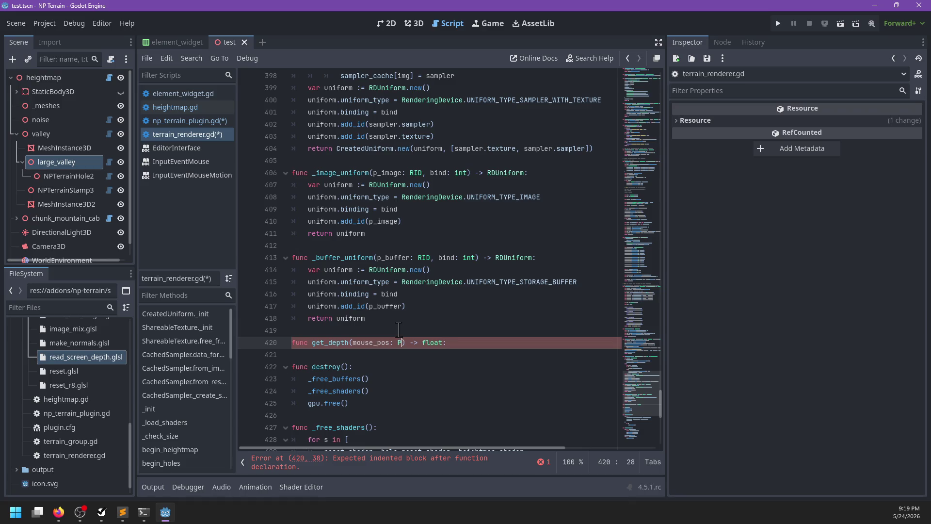
pyautogui.write('os')
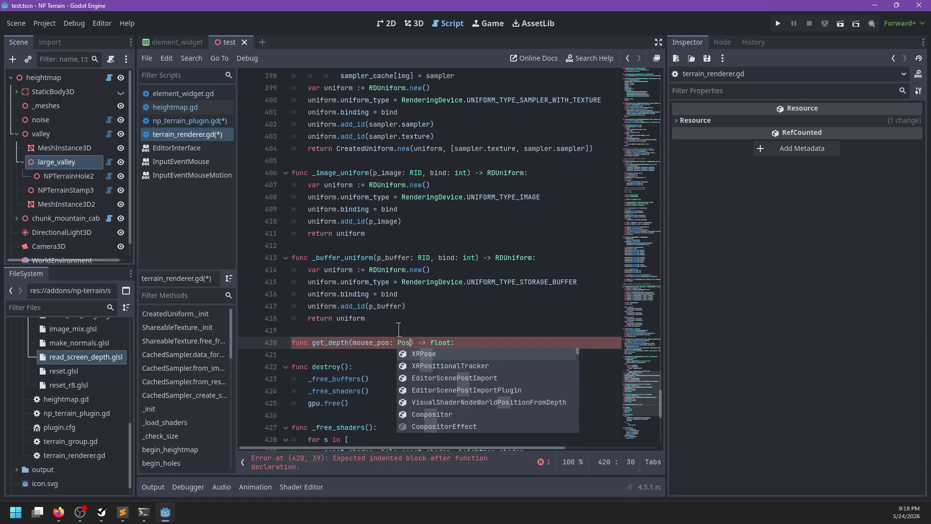
pyautogui.press('BackSpace')
pyautogui.press('BackSpace')
pyautogui.press('BackSpace')
pyautogui.write('Vector2')
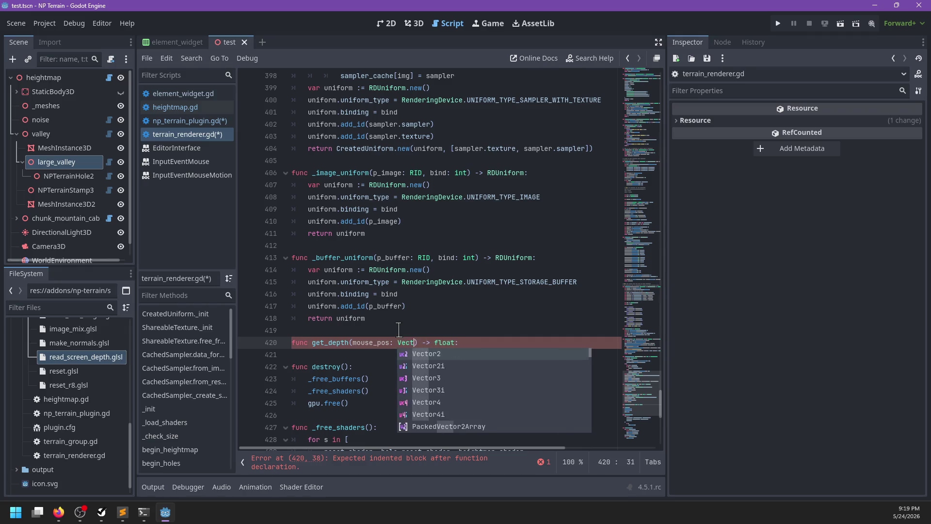
pyautogui.write('i')
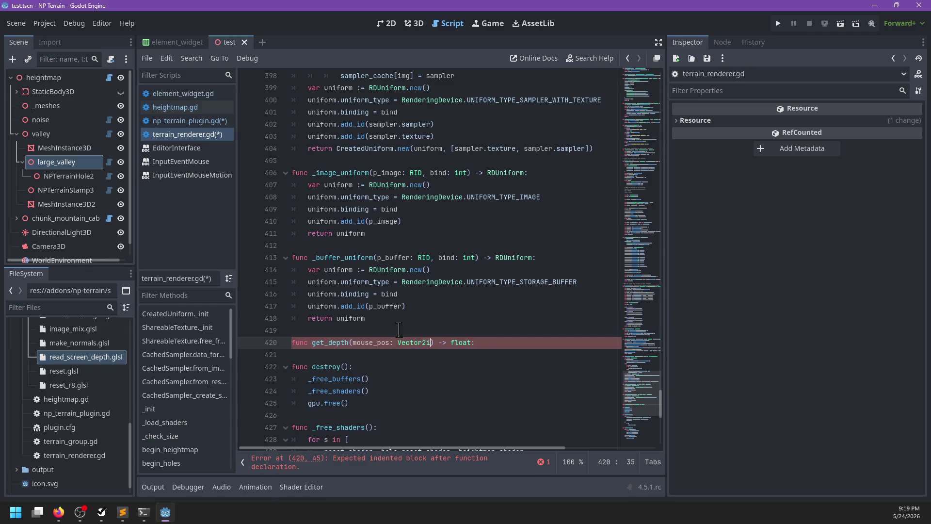
pyautogui.press('Return')
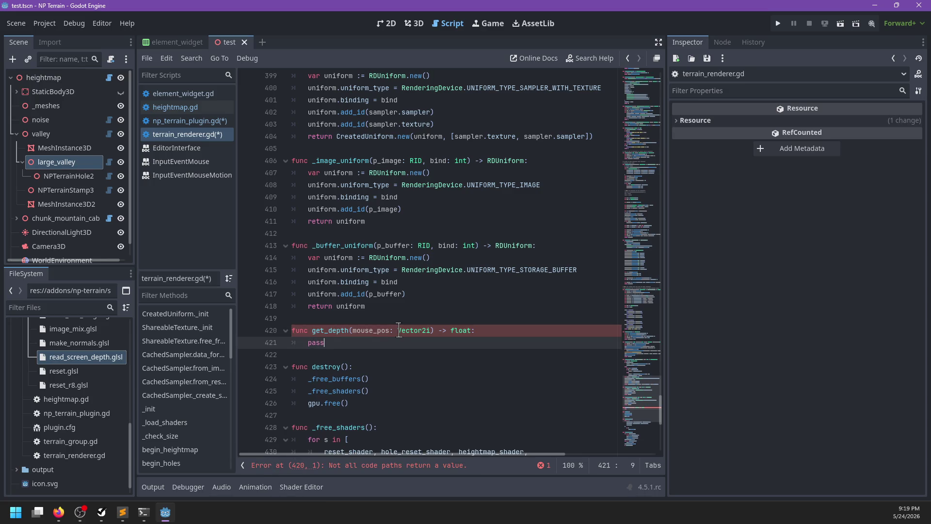
pyautogui.press('BackSpace')
pyautogui.press('BackSpace')
pyautogui.press('BackSpace')
pyautogui.write('return')
pyautogui.hotkey('ctrl', 's')
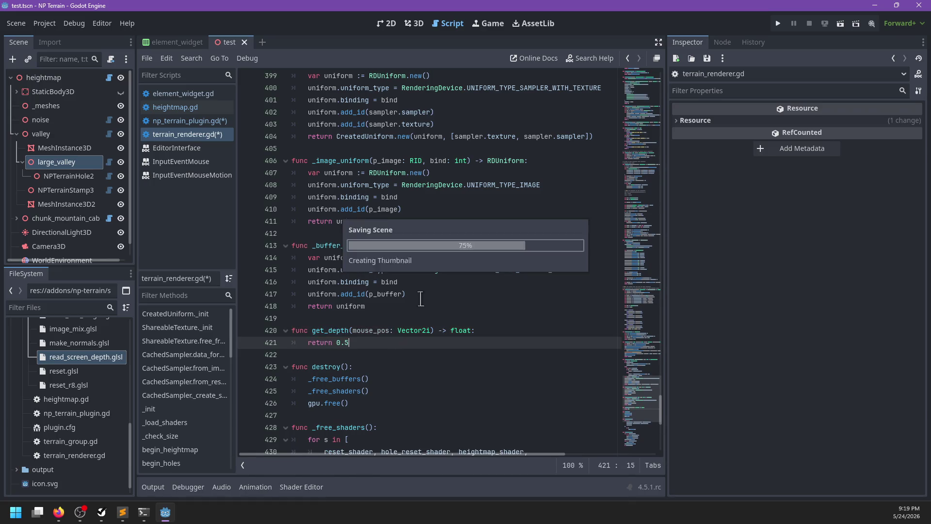
pyautogui.click(177, 120)
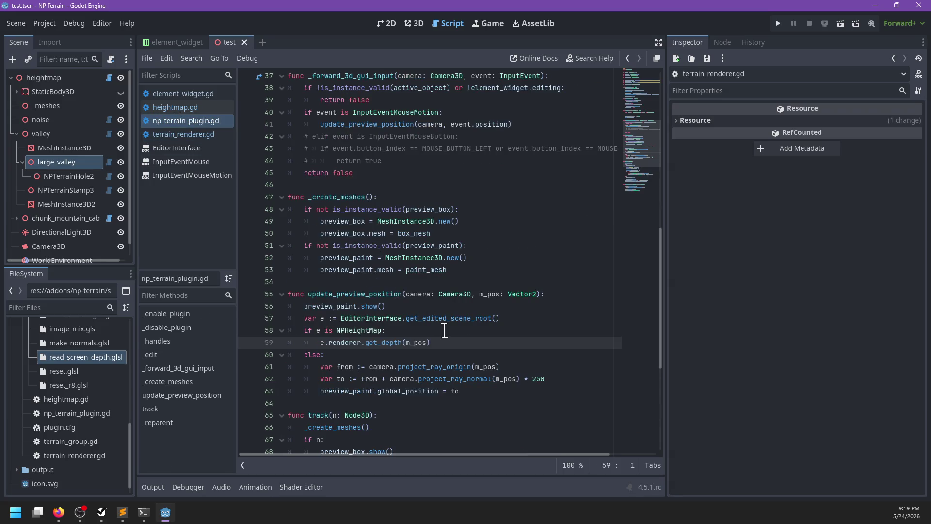
# - Open the Camera3D documentation for project_ray_normal from the else-branch ray code
pyautogui.scroll(-1, 444, 331)
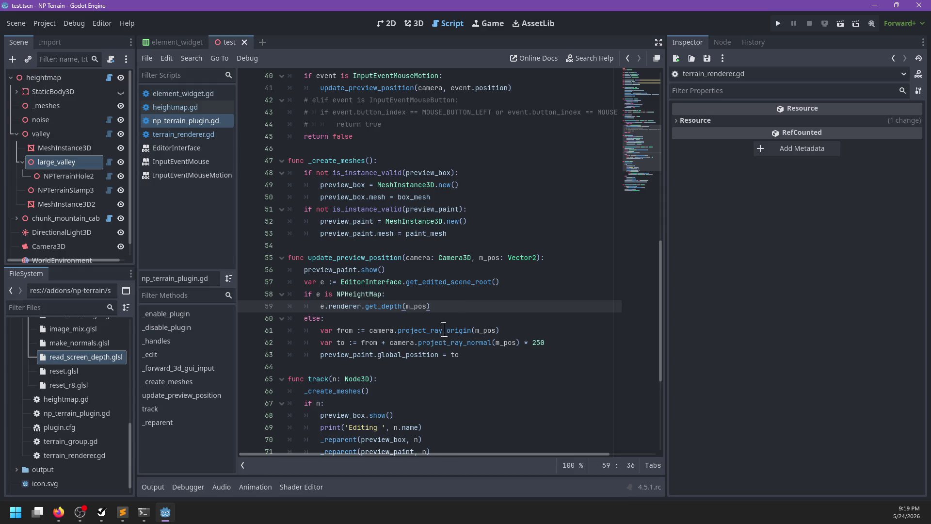
pyautogui.moveTo(349, 351)
pyautogui.mouseDown()
pyautogui.moveTo(321, 342)
pyautogui.moveTo(318, 331)
pyautogui.mouseUp()
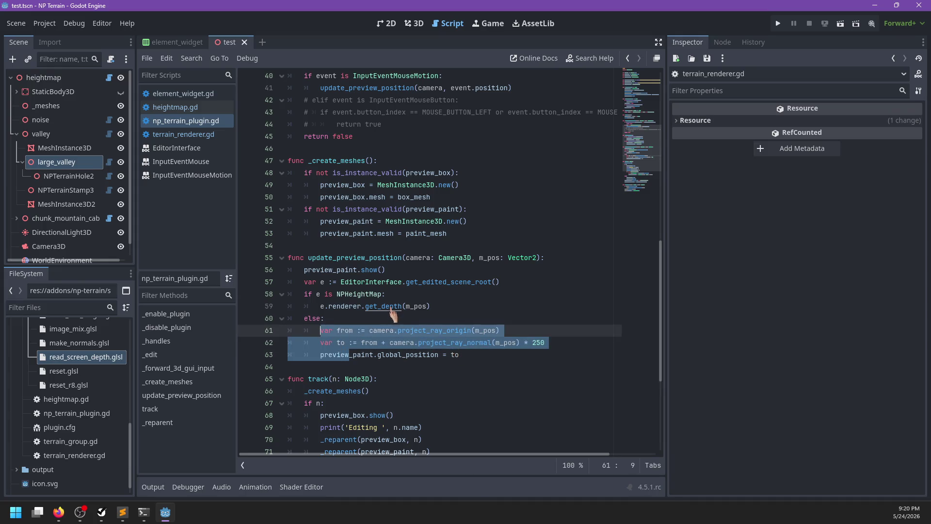
pyautogui.keyDown('ctrl'); pyautogui.click(453, 343); pyautogui.keyUp('ctrl')
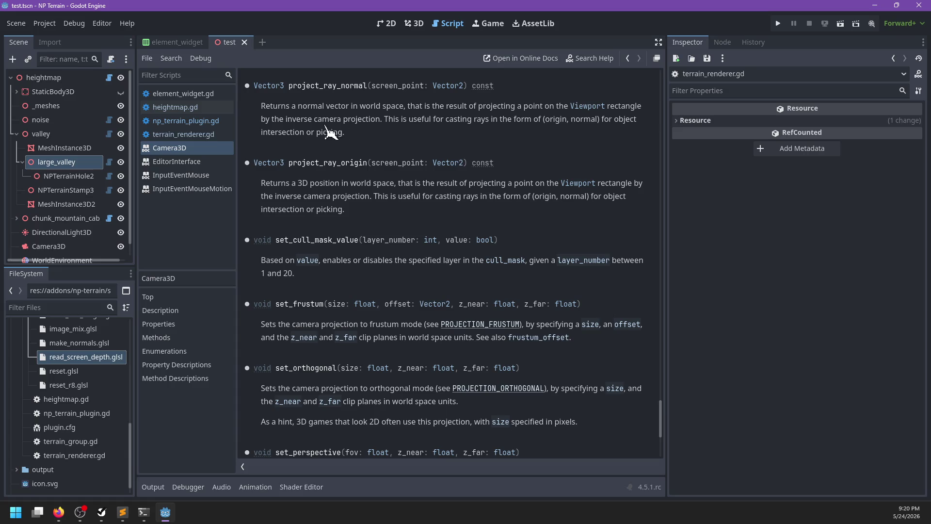
# - Go back to np_terrain_plugin.gd, then switch to heightmap.gd
pyautogui.click(188, 134)
pyautogui.click(196, 121)
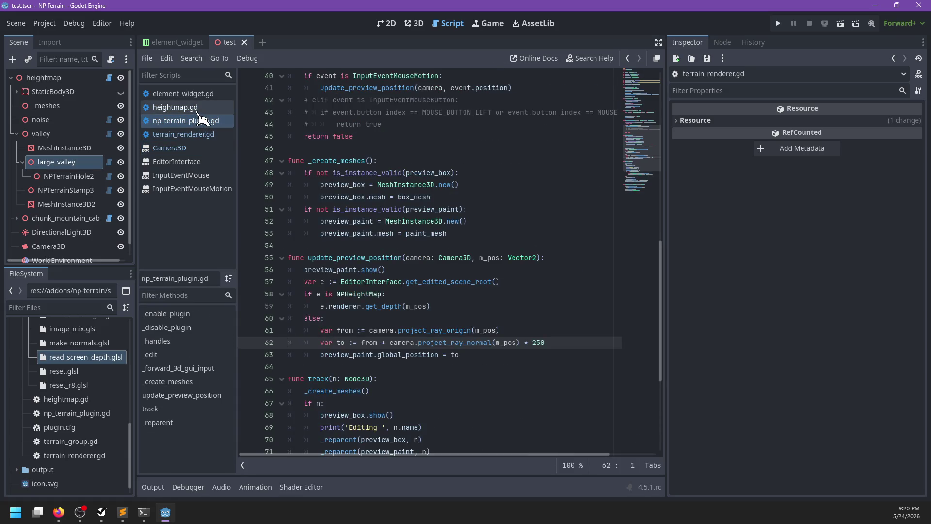
pyautogui.click(200, 118)
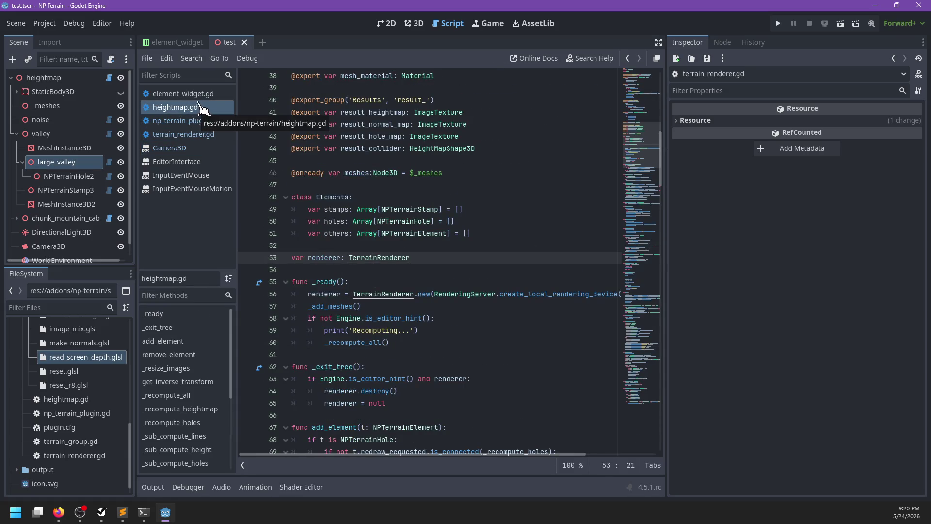
# - In terrain_renderer.gd, add the comment '# 0 for near plane, 1 for far plane' above get_depth
pyautogui.click(199, 95)
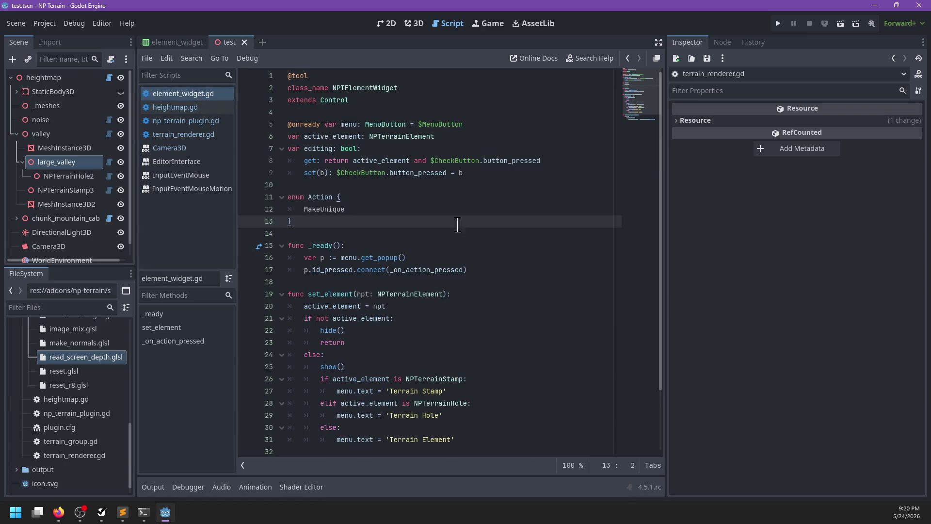
pyautogui.click(218, 135)
pyautogui.click(392, 315)
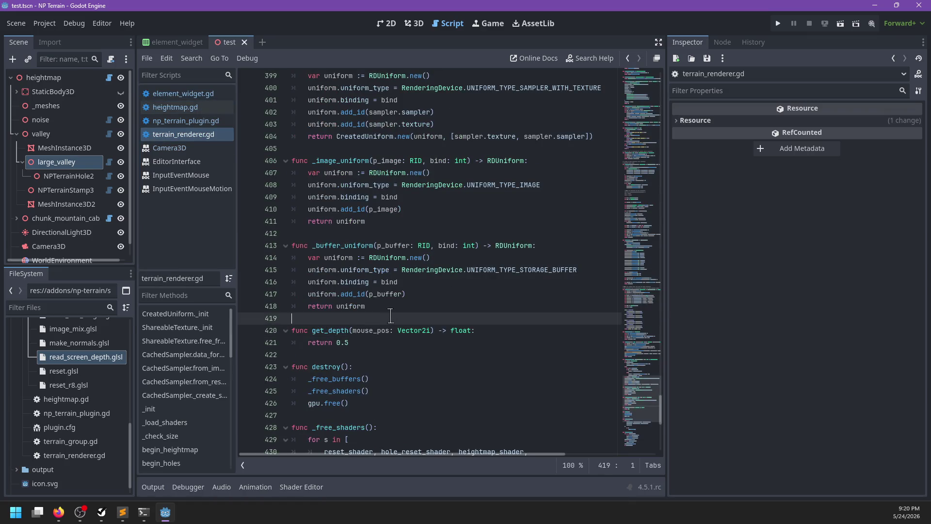
pyautogui.press('Return')
pyautogui.write('//')
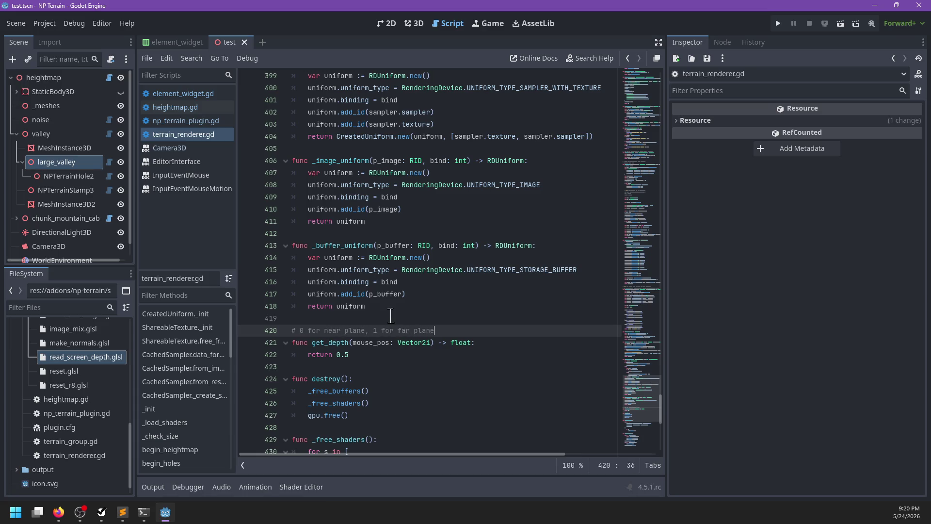
# - Change get_depth's placeholder return from 0.5 to 0.1 and save the script
pyautogui.click(371, 352)
pyautogui.press('BackSpace')
pyautogui.write('1')
pyautogui.hotkey('ctrl', 's')
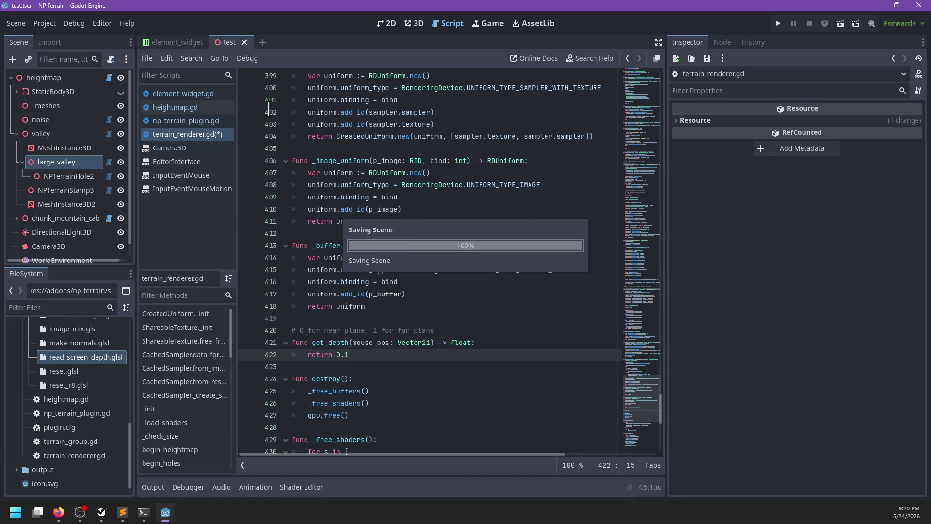
pyautogui.click(216, 121)
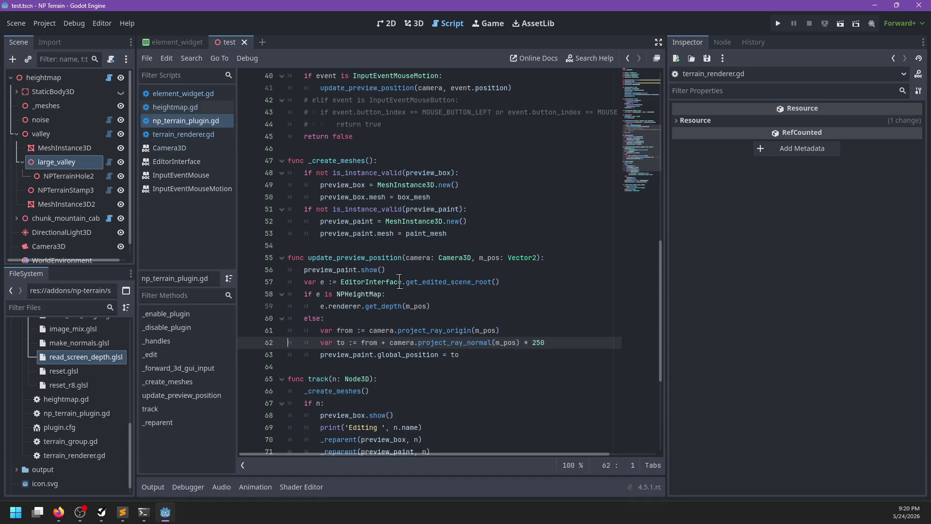
# - Declare var distance := 250 and set distance = camera.far*e.renderer.get_depth(m_pos) for heightmaps
pyautogui.click(526, 284)
pyautogui.press('Return')
pyautogui.write('fd')
pyautogui.press('BackSpace')
pyautogui.press('BackSpace')
pyautogui.press('BackSpace')
pyautogui.write('istance := 250')
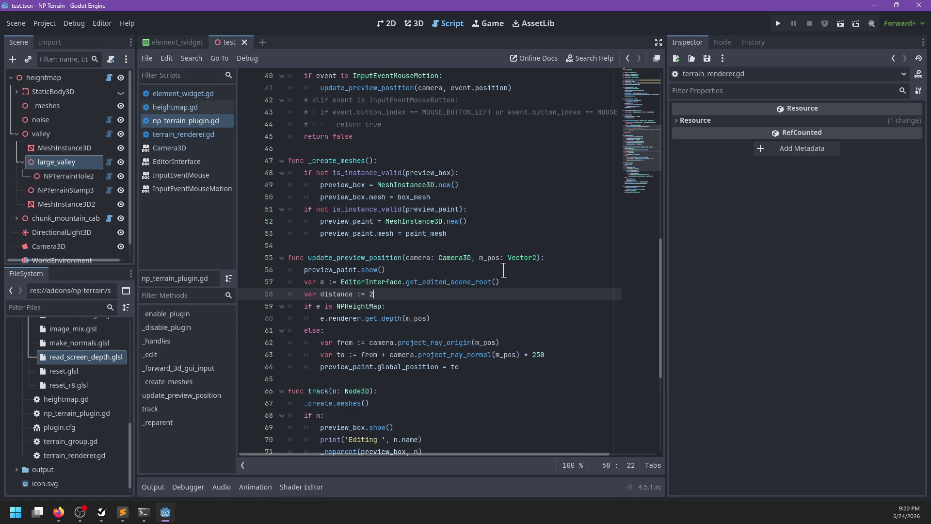
pyautogui.click(320, 318)
pyautogui.write('distance ')
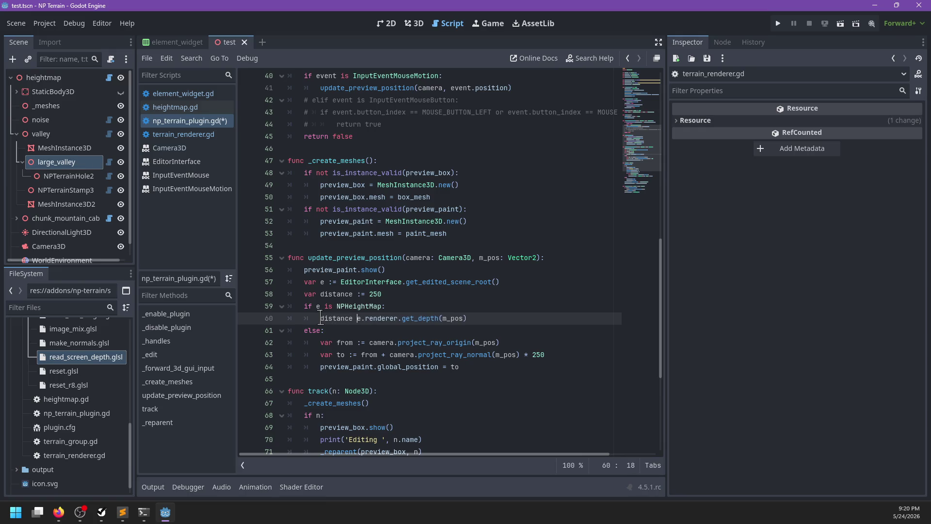
pyautogui.write('= camera.far')
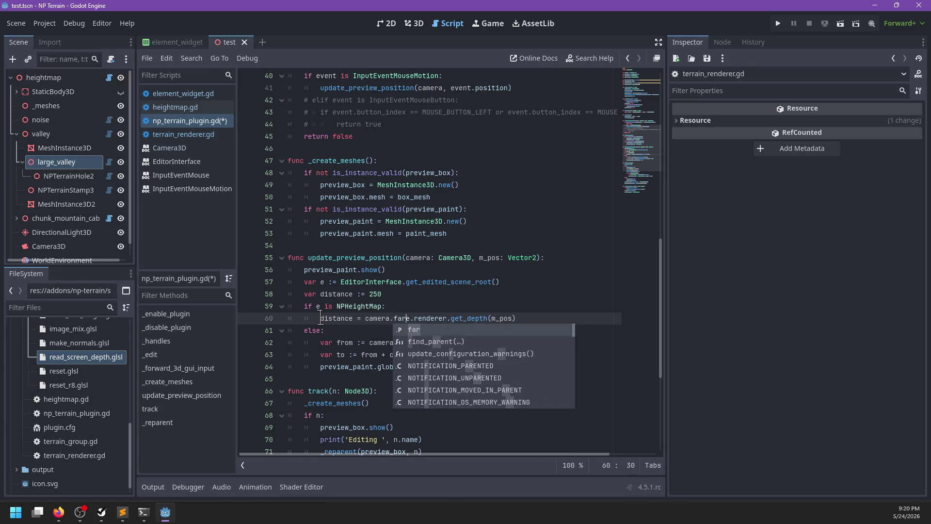
pyautogui.write('*')
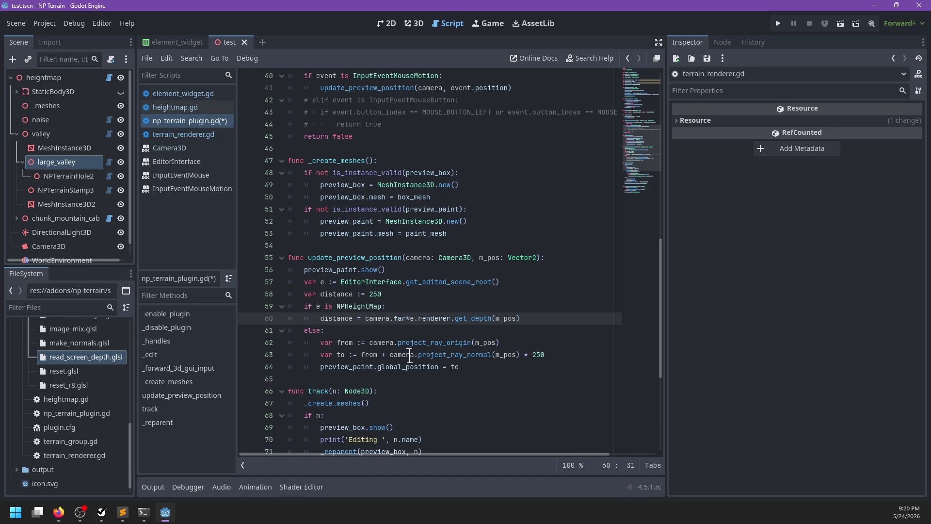
# - Remove the else: branch, dedent the ray lines, replace the 250 multiplier with distance, and save
pyautogui.moveTo(515, 370); pyautogui.dragTo(319, 342)
pyautogui.hotkey('shift', 'Tab')
pyautogui.click(339, 342)
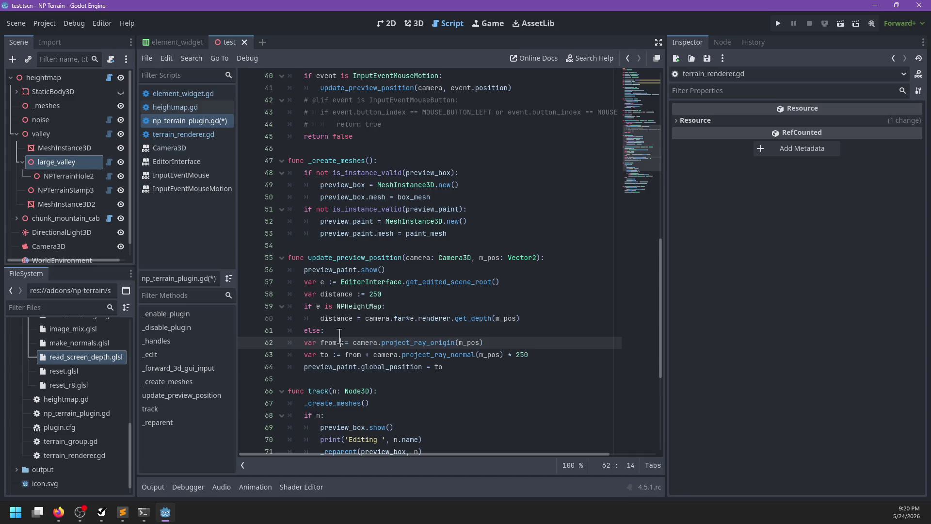
pyautogui.press('Up')
pyautogui.hotkey('shift', 'Home')
pyautogui.press('BackSpace')
pyautogui.press('BackSpace')
pyautogui.press('BackSpace')
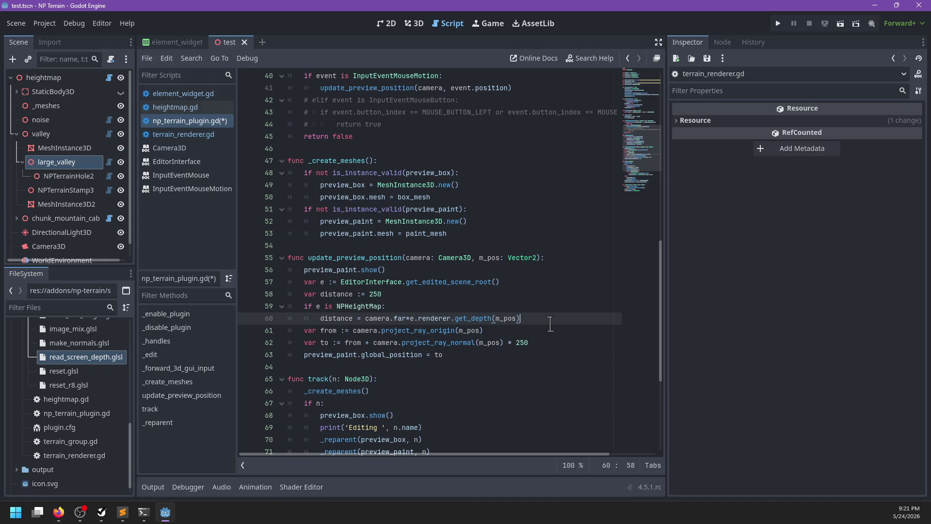
pyautogui.press('Down')
pyautogui.press('Down')
pyautogui.press('BackSpace')
pyautogui.press('Delete')
pyautogui.press('Delete')
pyautogui.write('distance')
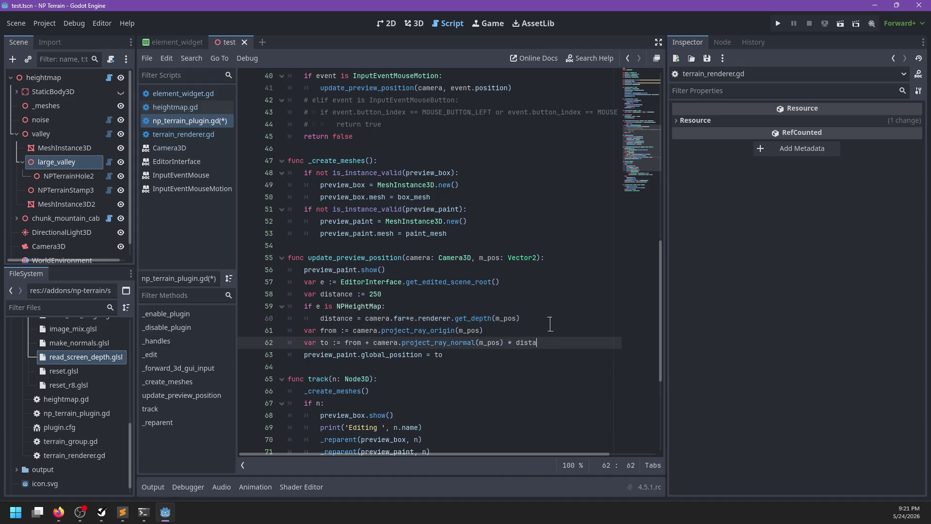
pyautogui.hotkey('ctrl', 's')
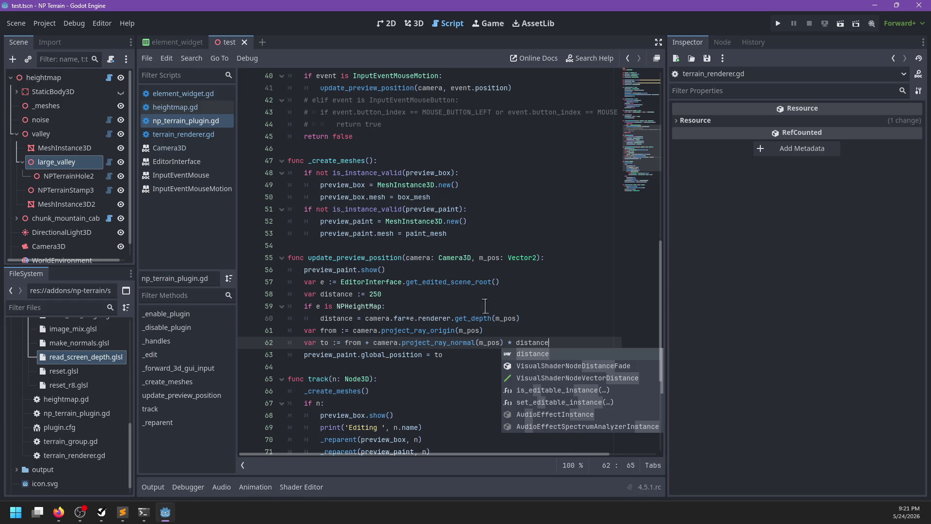
pyautogui.click(465, 354)
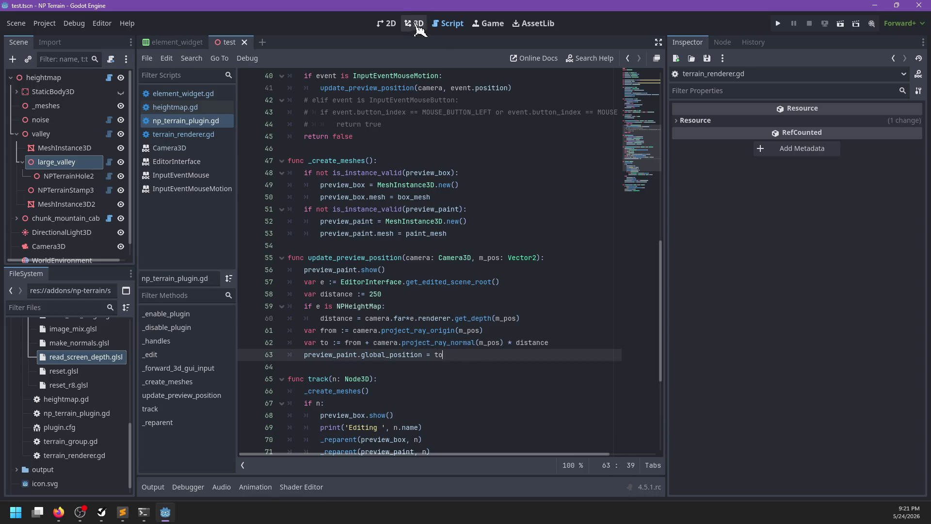
# - Enable the terrain Editing toggle in the 3D view, zoom over the terrain, then go back to the script editor
pyautogui.click(417, 27)
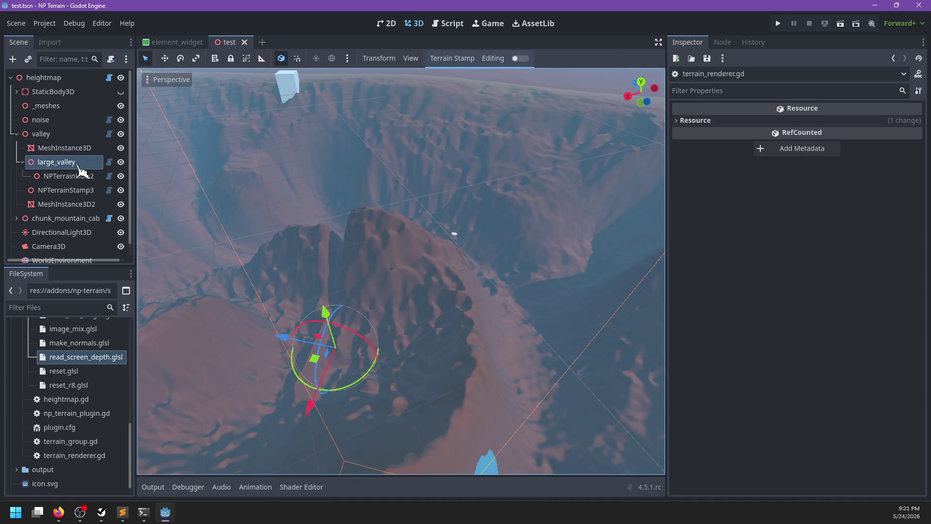
pyautogui.click(521, 58)
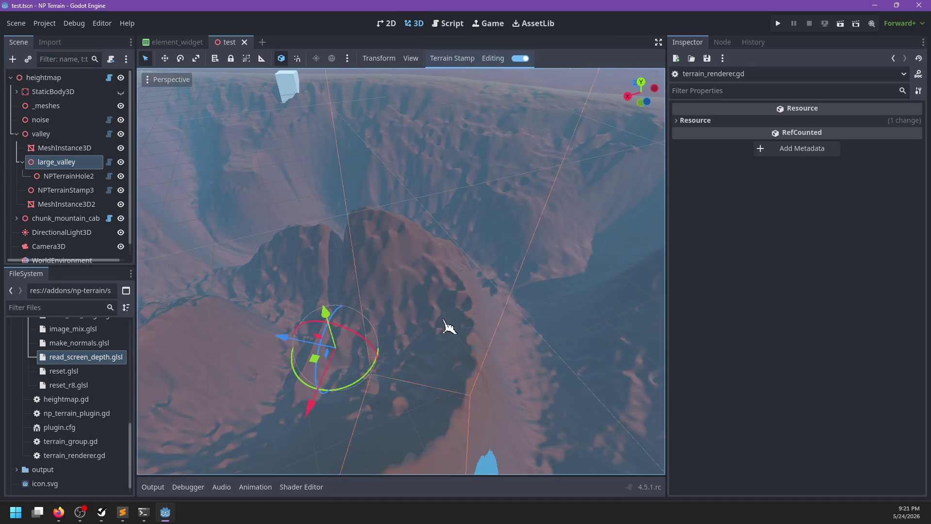
pyautogui.scroll(-5, 492, 214)
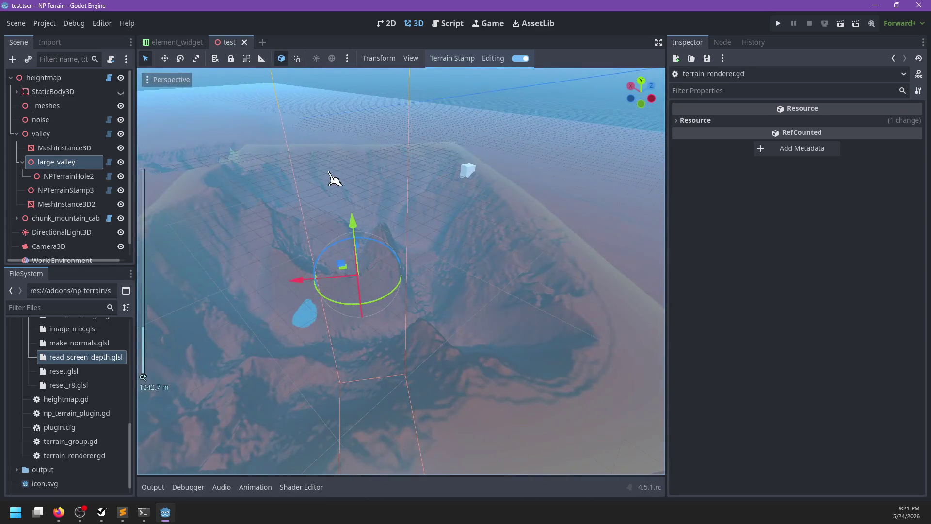
pyautogui.scroll(-6, 374, 208)
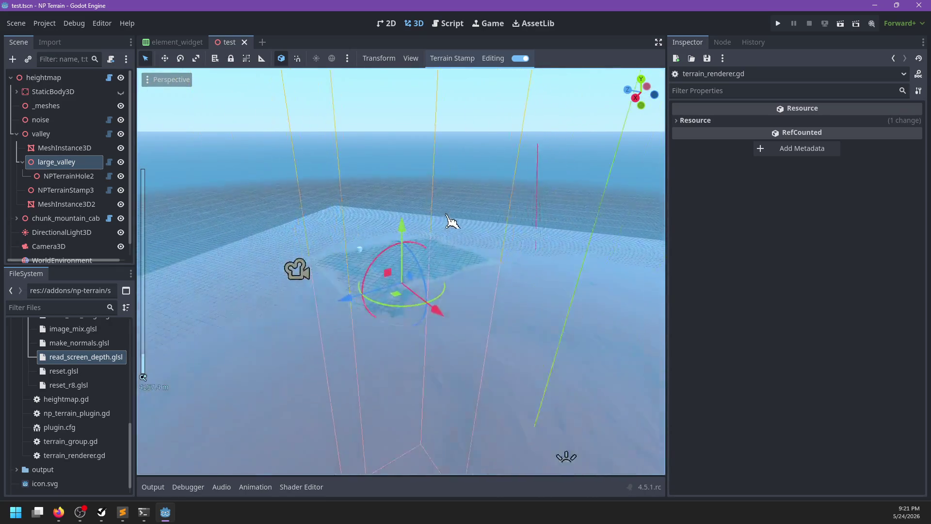
pyautogui.scroll(8, 449, 216)
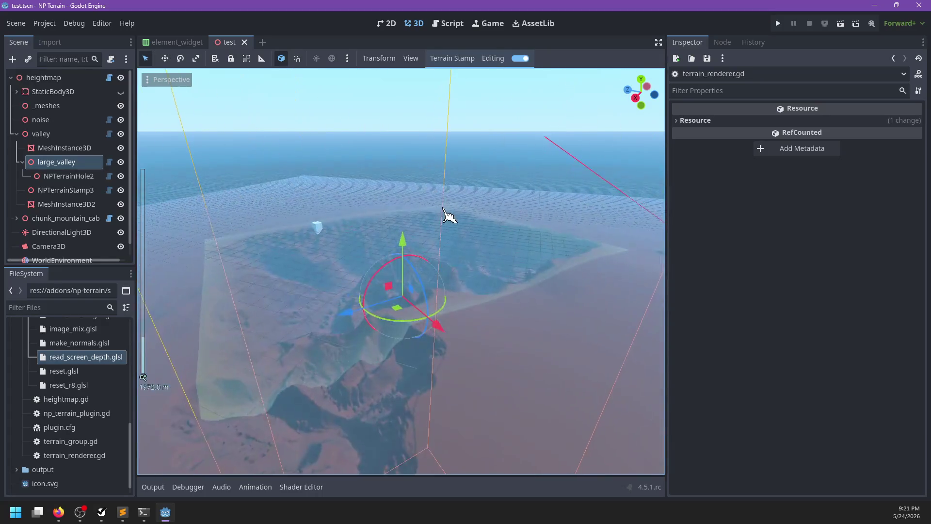
pyautogui.scroll(10, 442, 216)
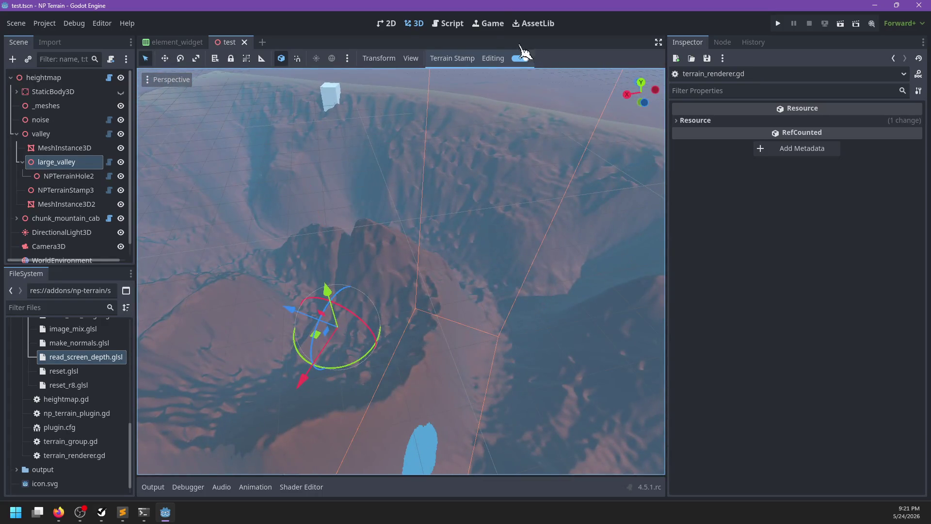
pyautogui.click(491, 24)
pyautogui.click(456, 25)
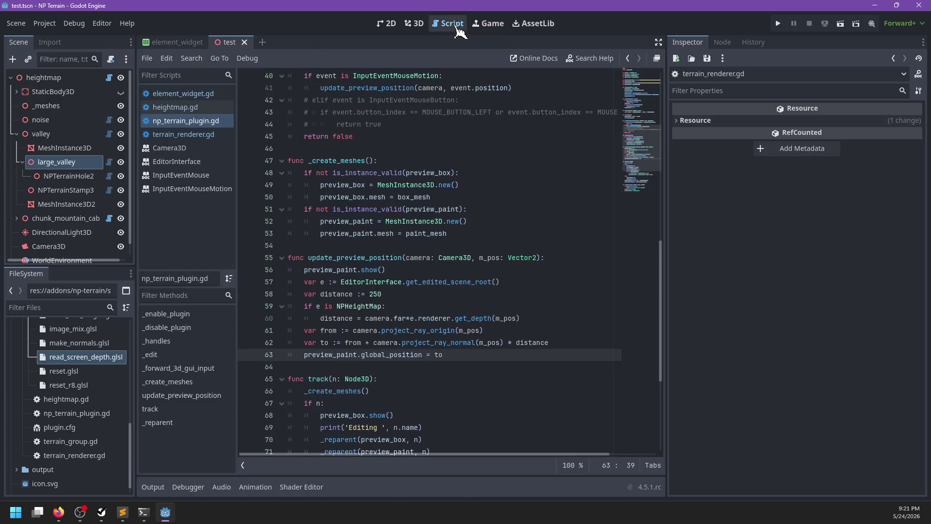
# - Check the large_valley stamp's script, then open the element_widget scene and its element_widget.gd script
pyautogui.click(386, 24)
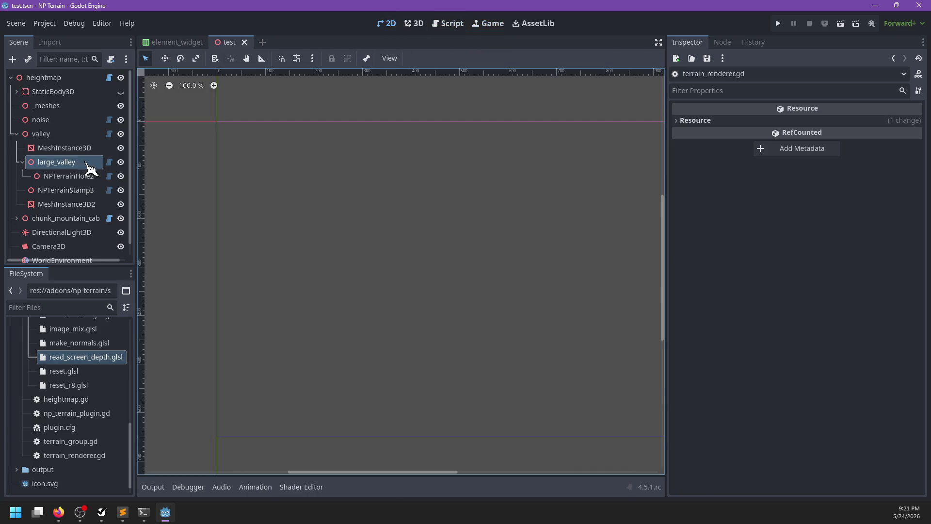
pyautogui.click(89, 165)
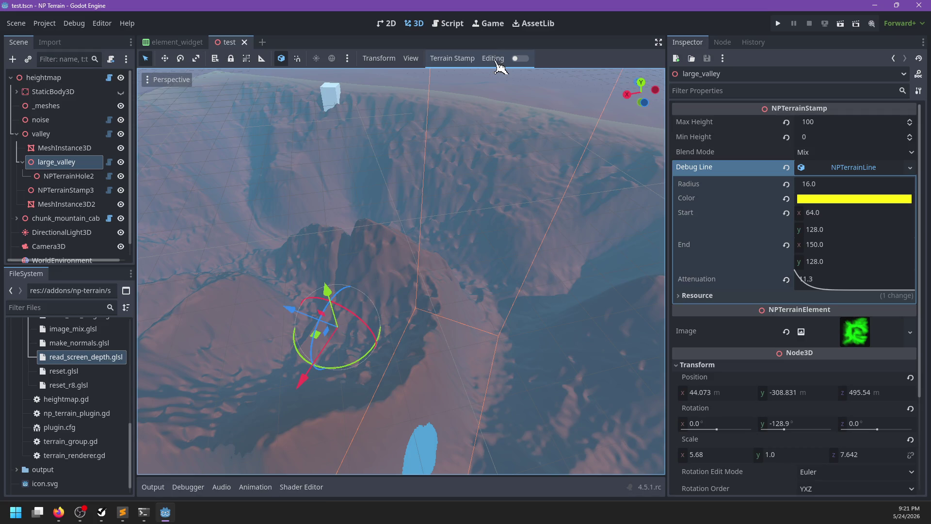
pyautogui.click(109, 163)
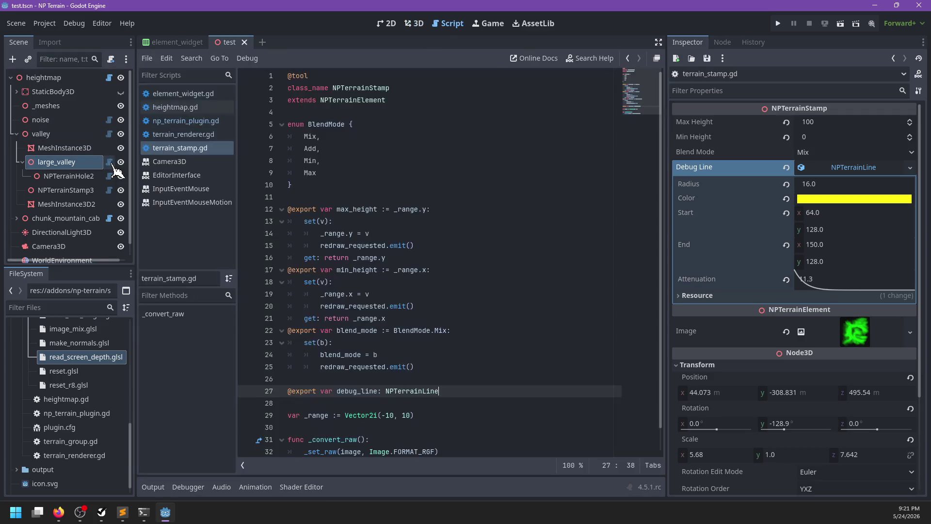
pyautogui.click(420, 26)
pyautogui.click(448, 25)
pyautogui.click(174, 44)
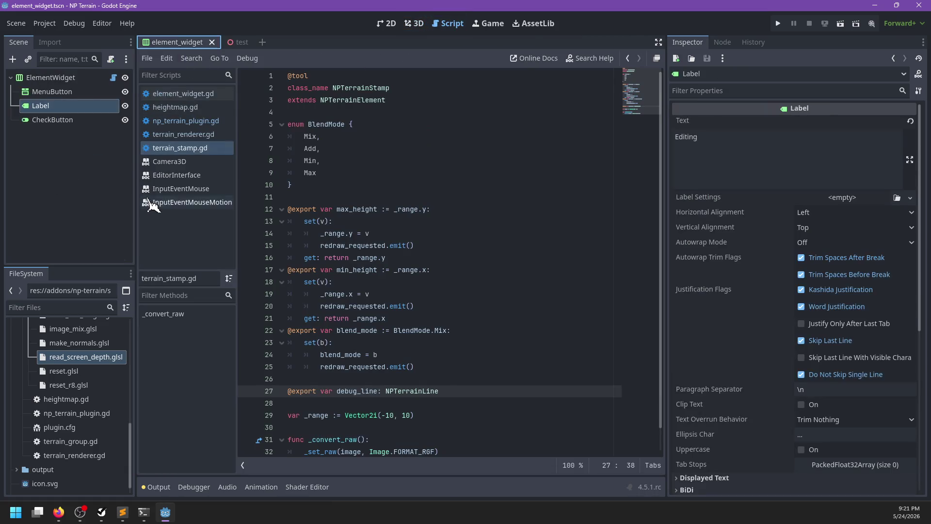
pyautogui.click(113, 78)
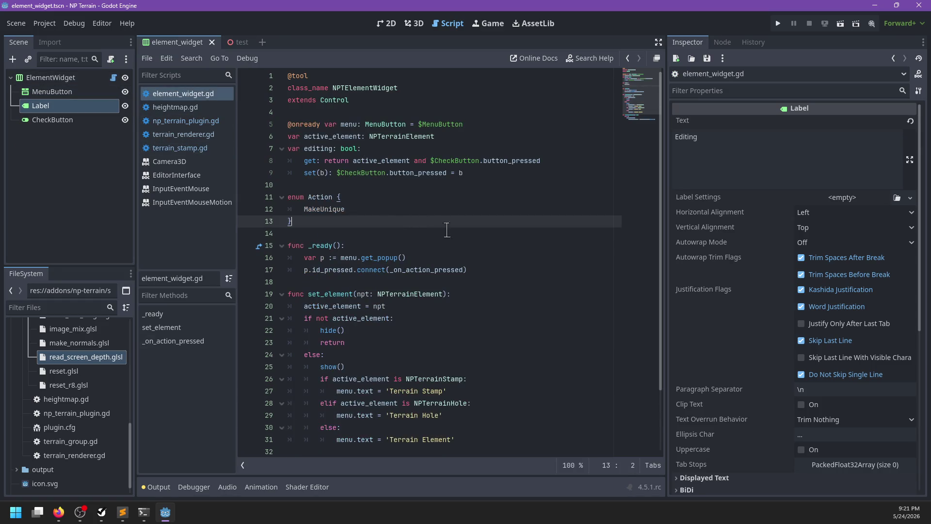
# - Add a blank line in _ready and rename the CheckButton node to 'editing'
pyautogui.click(500, 267)
pyautogui.press('Return')
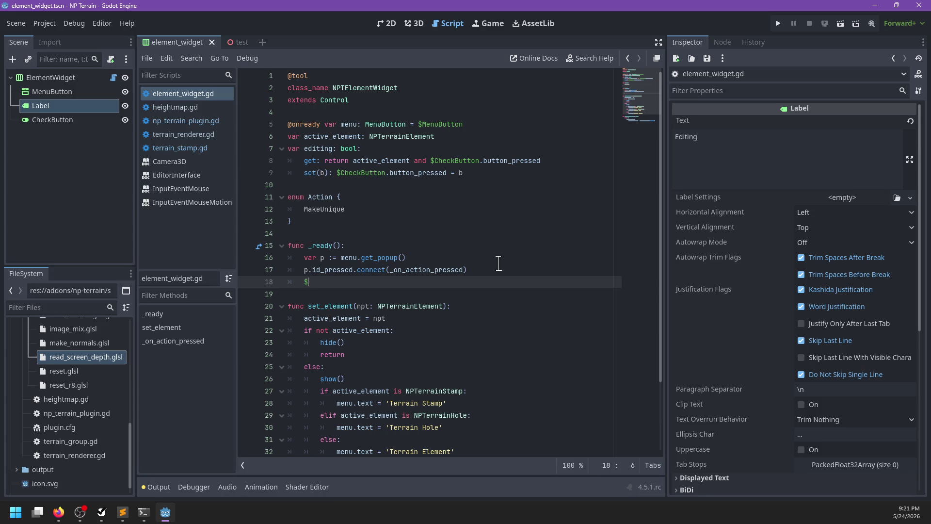
pyautogui.press('Escape')
pyautogui.press('BackSpace')
pyautogui.doubleClick(80, 117)
pyautogui.write('edut')
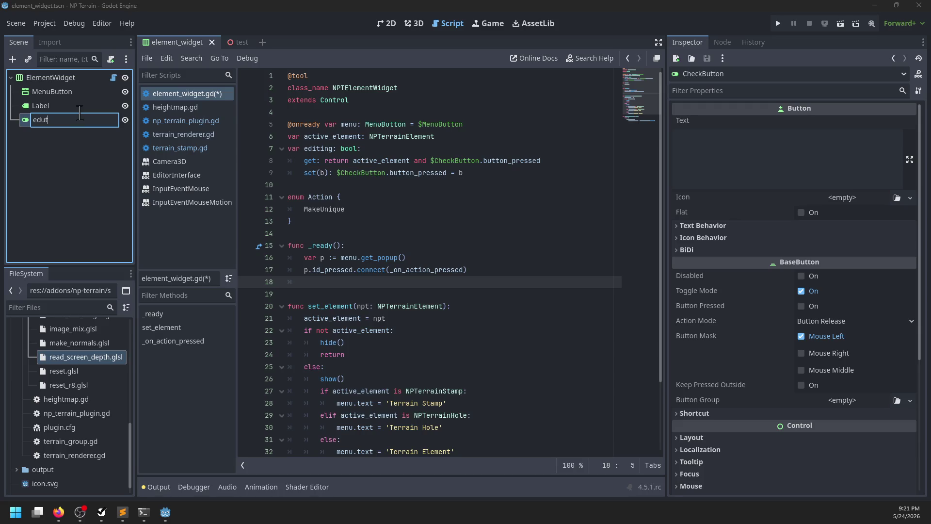
pyautogui.write('ng')
pyautogui.press('Return')
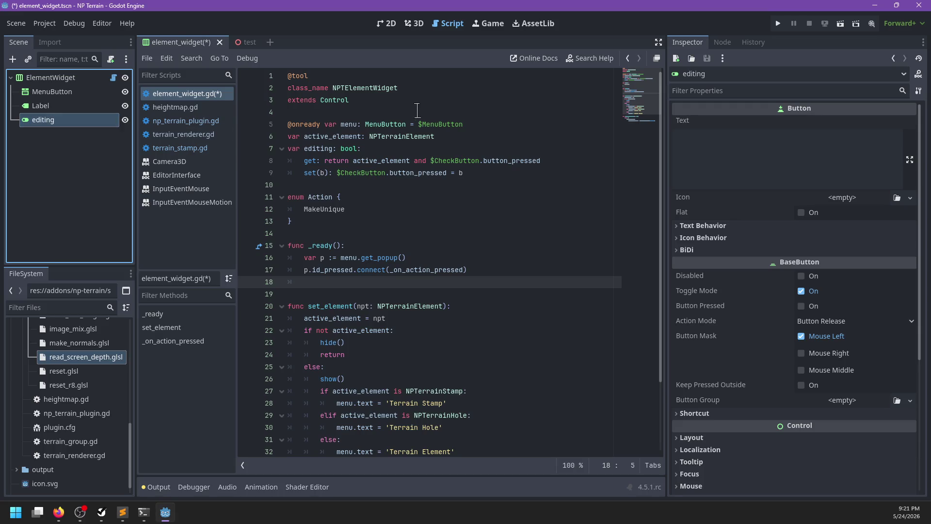
pyautogui.click(504, 122)
pyautogui.press('Return')
pyautogui.write('@onready var e')
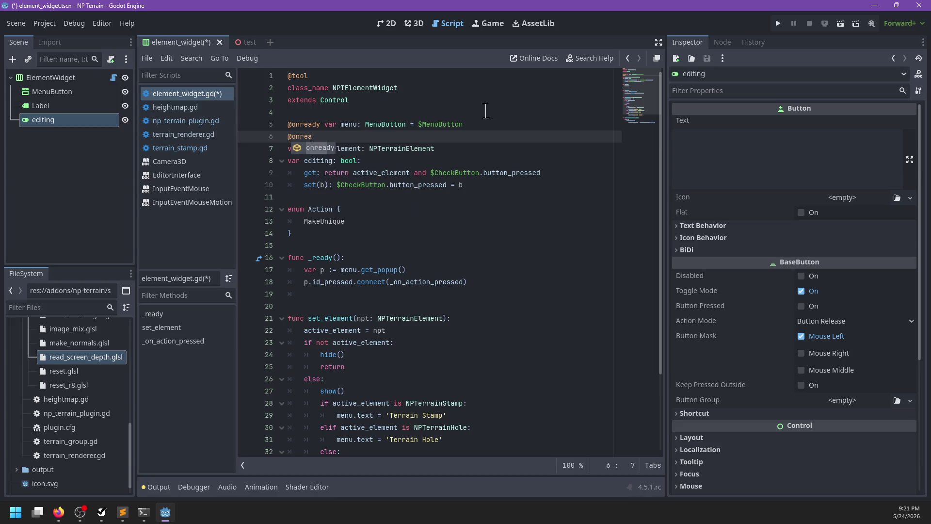
pyautogui.write('diting: Che')
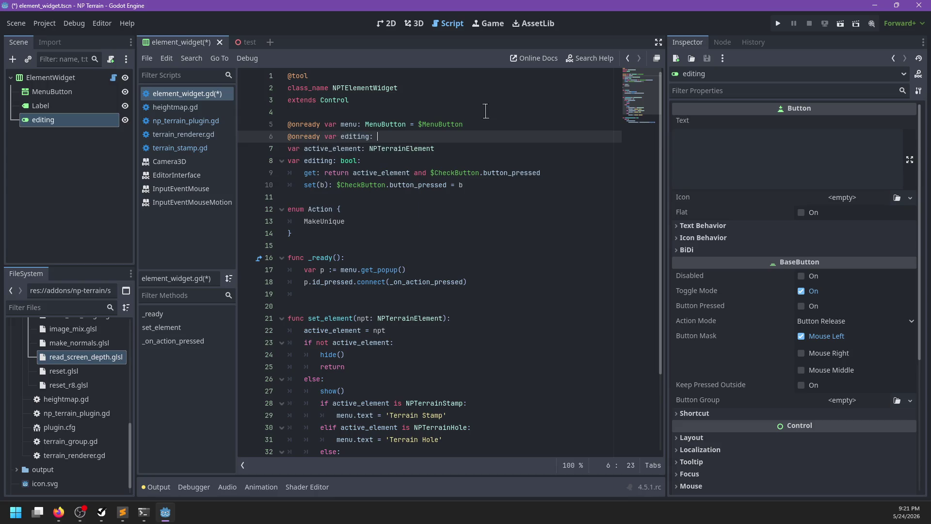
pyautogui.write('ck')
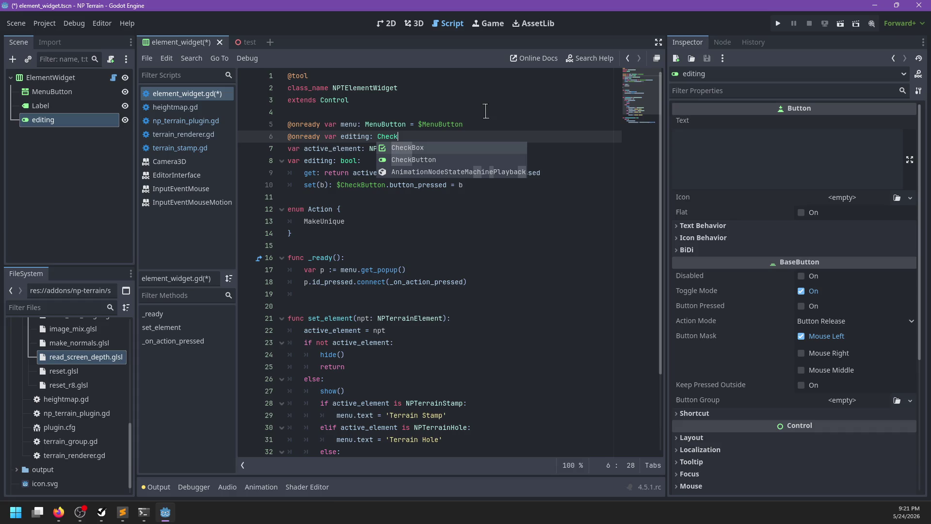
pyautogui.press('Return')
pyautogui.write('= $e')
pyautogui.press('Return')
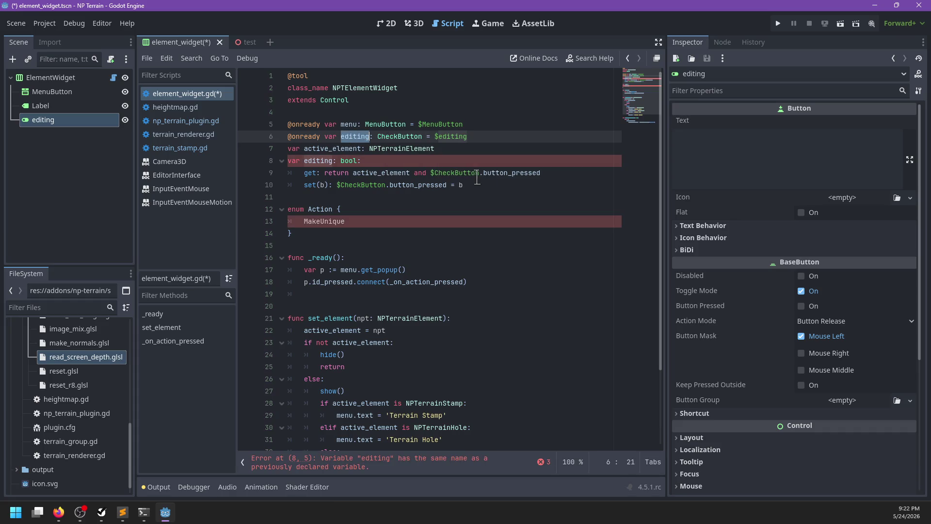
# - Replace both $CheckButton references in the editing property with editing
pyautogui.moveTo(472, 173); pyautogui.dragTo(479, 173)
pyautogui.doubleClick(442, 173)
pyautogui.hotkey('ctrl', 'd')
pyautogui.write('editing')
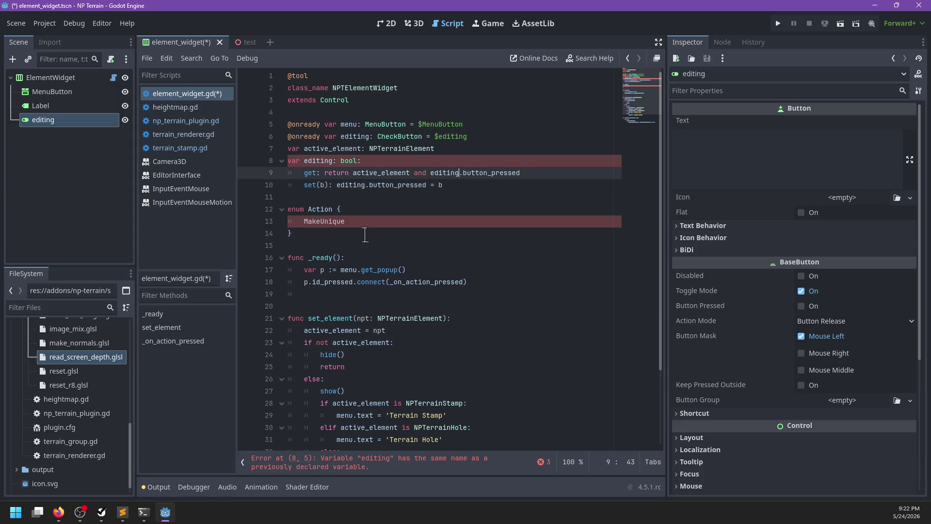
pyautogui.click(376, 282)
pyautogui.click(375, 292)
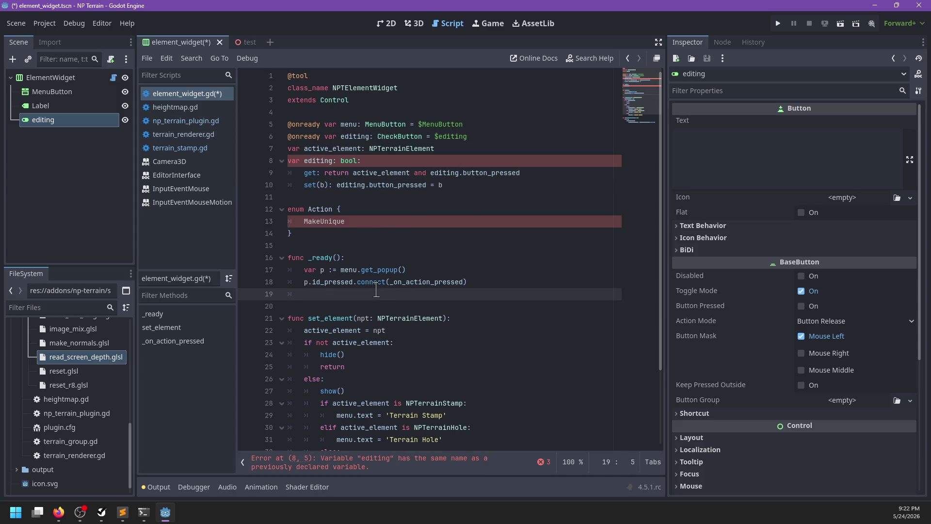
# - Rename the variable to edit_button everywhere and connect edit_button.pressed to _on_edit_toggled in _ready
pyautogui.click(316, 159)
pyautogui.doubleClick(344, 136)
pyautogui.write('edit_button')
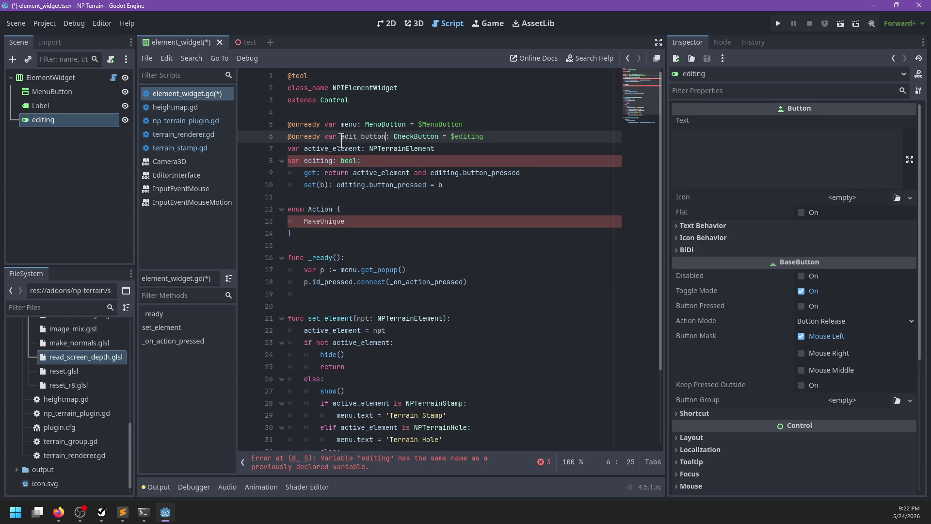
pyautogui.doubleClick(449, 173)
pyautogui.hotkey('ctrl', 'd')
pyautogui.write('edit_button')
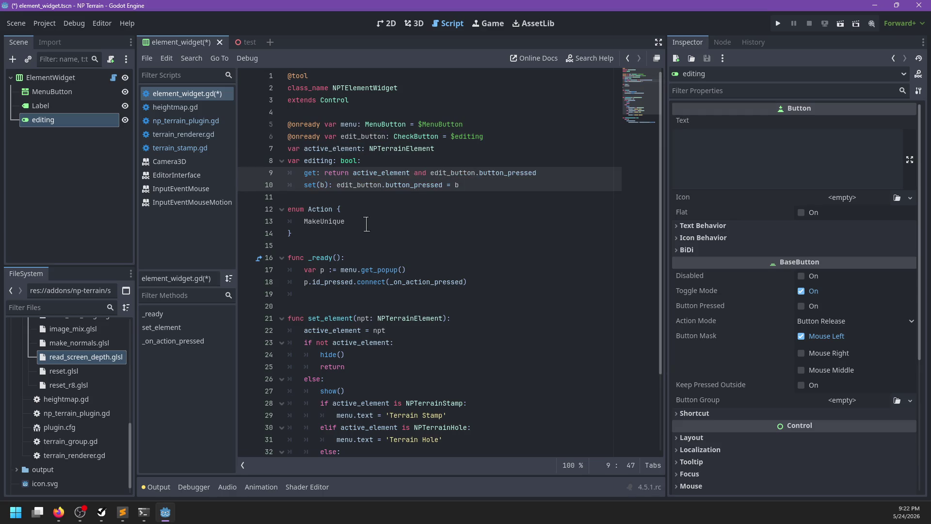
pyautogui.click(324, 294)
pyautogui.write('edit_button.')
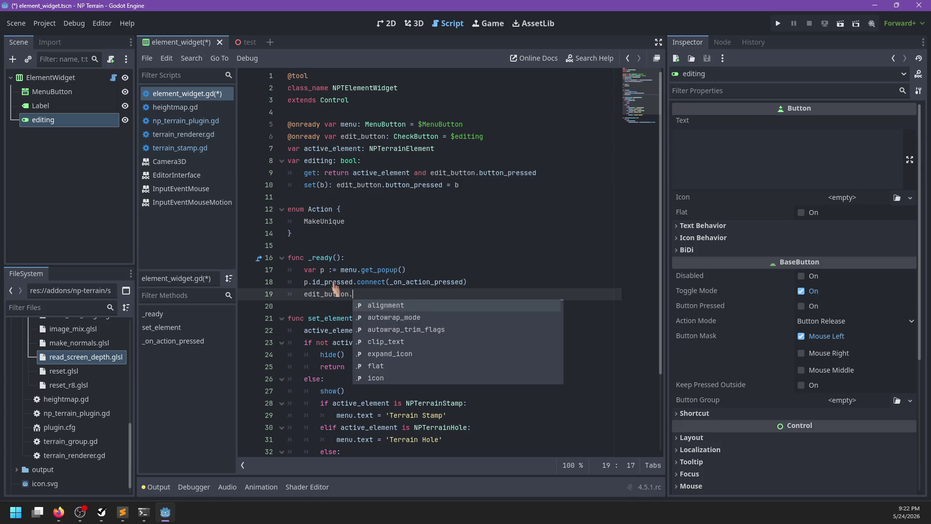
pyautogui.write('pressed.connect(_on_edit_toggled')
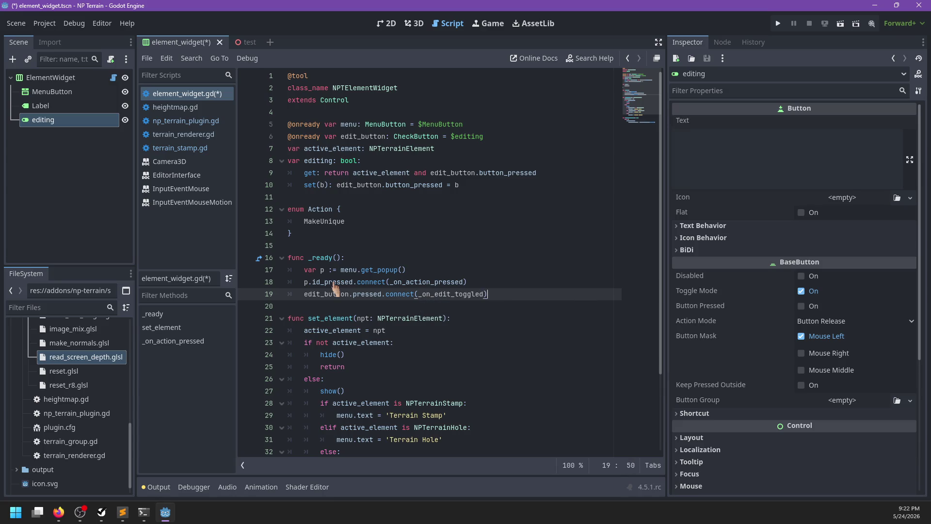
# - Change the Label node's type to MenuButton and rename it EditMenu
pyautogui.click(46, 106)
pyautogui.rightClick(49, 107)
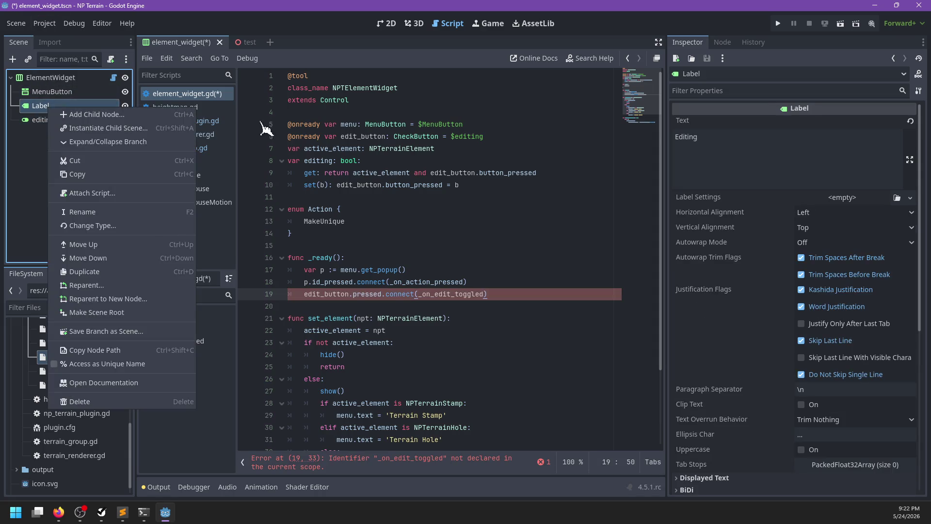
pyautogui.click(141, 226)
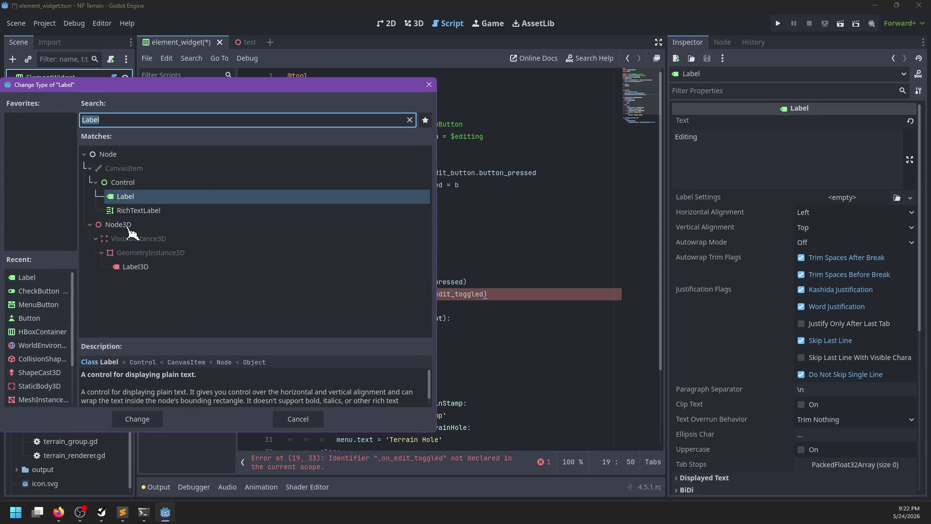
pyautogui.write('Menug')
pyautogui.press('BackSpace')
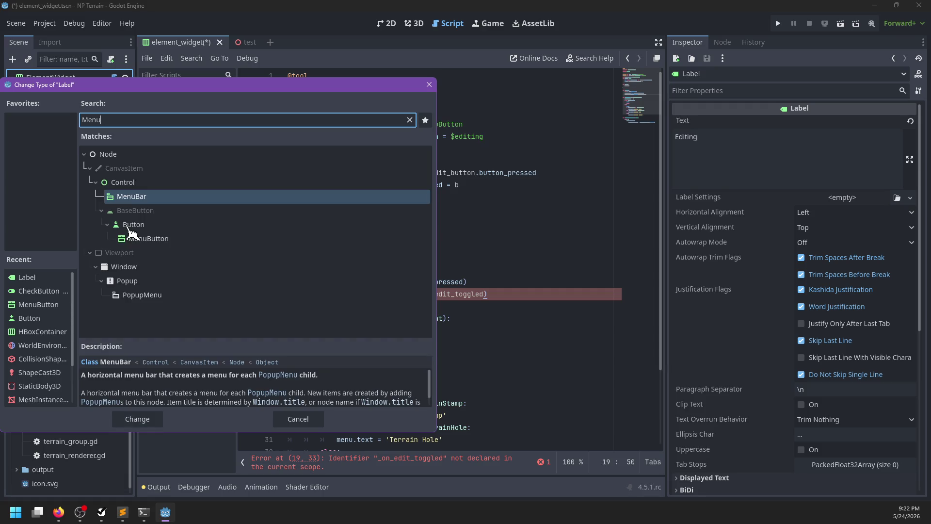
pyautogui.press('Down')
pyautogui.press('Down')
pyautogui.press('Return')
pyautogui.doubleClick(97, 105)
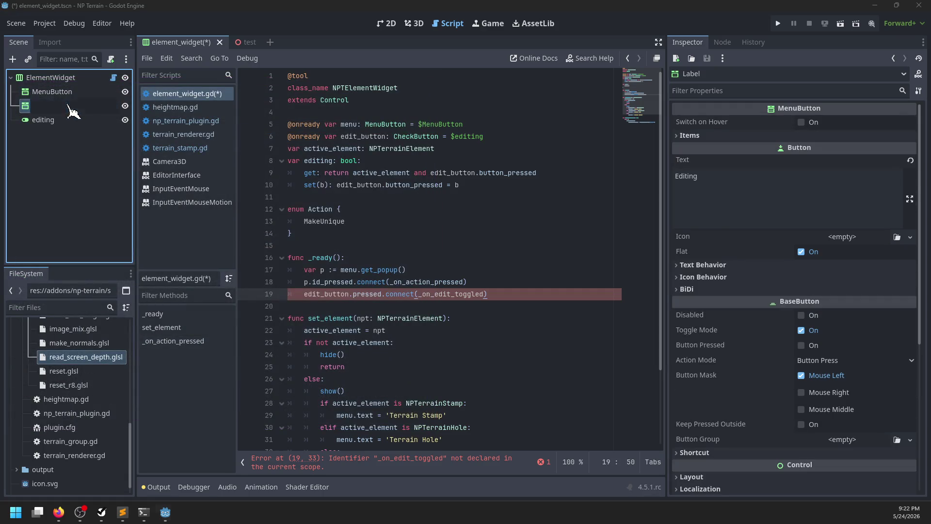
pyautogui.write('EditMenu')
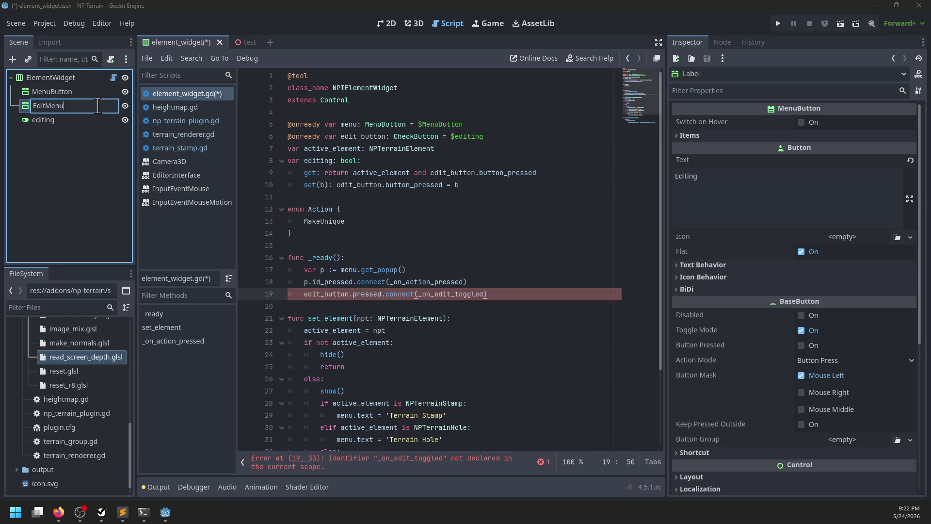
pyautogui.press('Return')
# - Glance at the 3D view's transform and preview sun/environment options, then open the MenuButton class reference
pyautogui.click(417, 24)
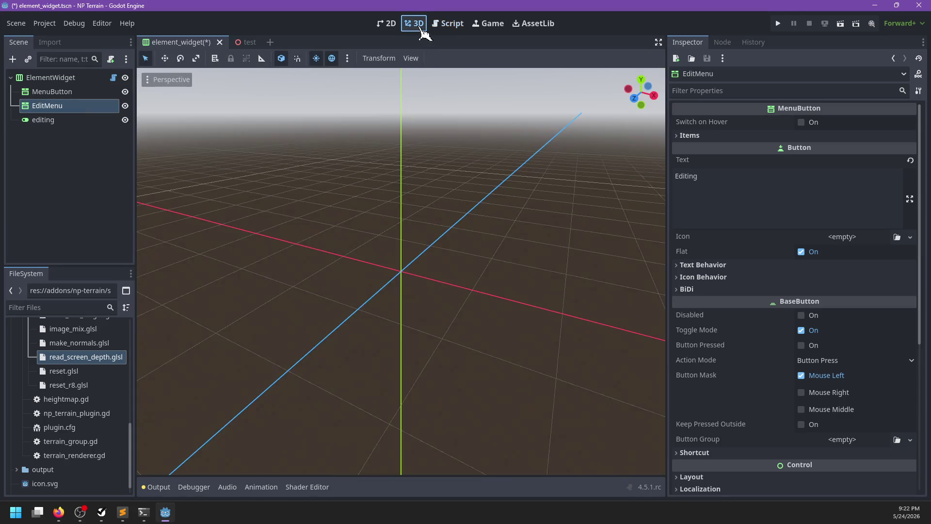
pyautogui.click(376, 59)
pyautogui.click(374, 60)
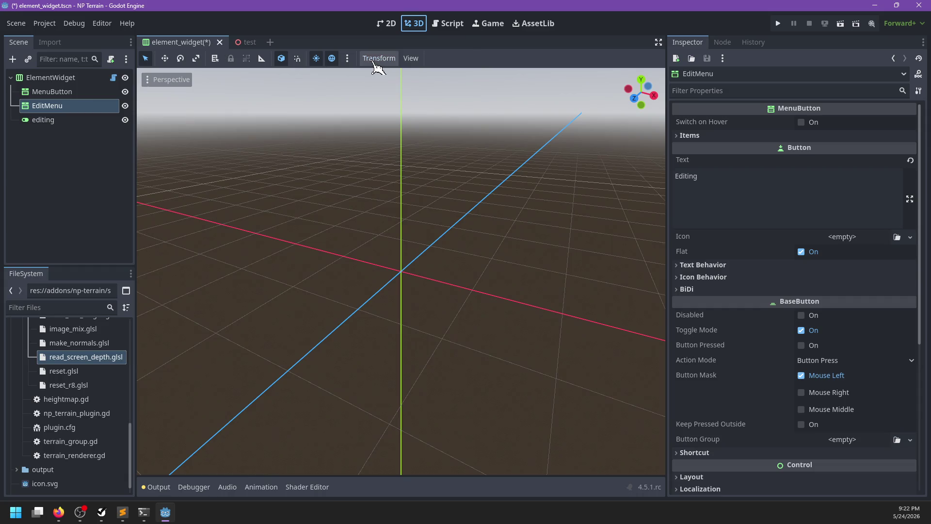
pyautogui.click(297, 59)
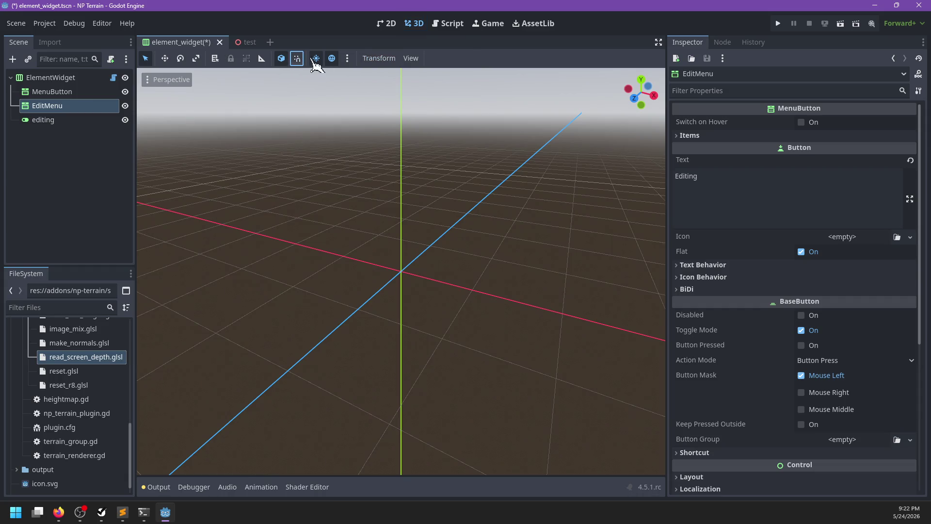
pyautogui.click(347, 59)
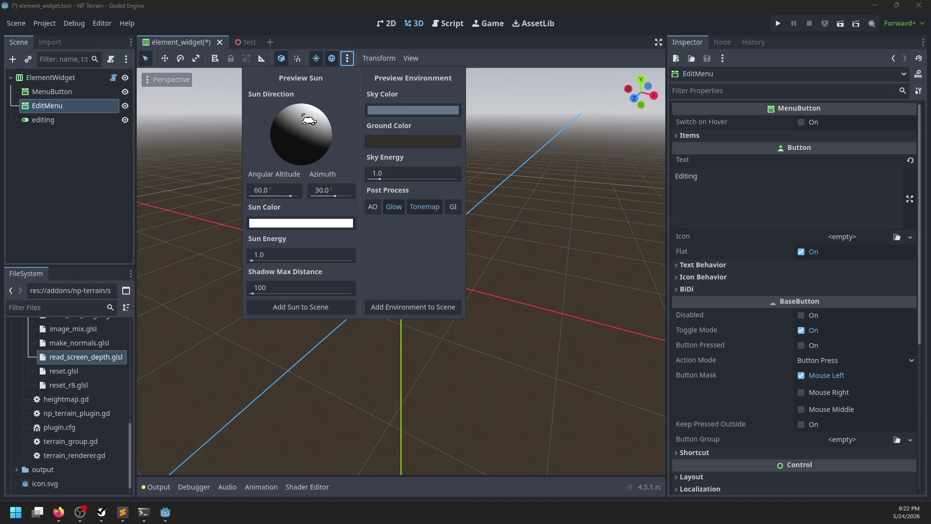
pyautogui.click(347, 58)
pyautogui.click(449, 23)
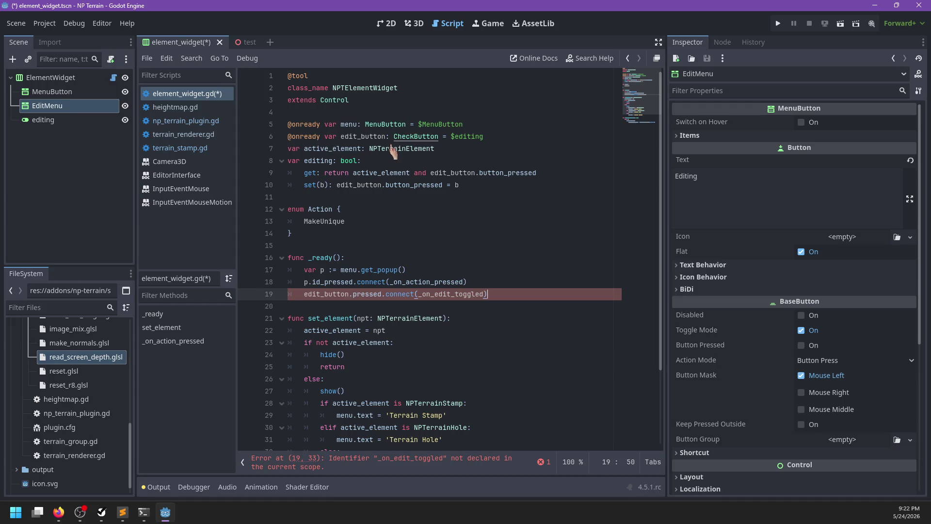
pyautogui.keyDown('ctrl'); pyautogui.click(394, 125); pyautogui.keyUp('ctrl')
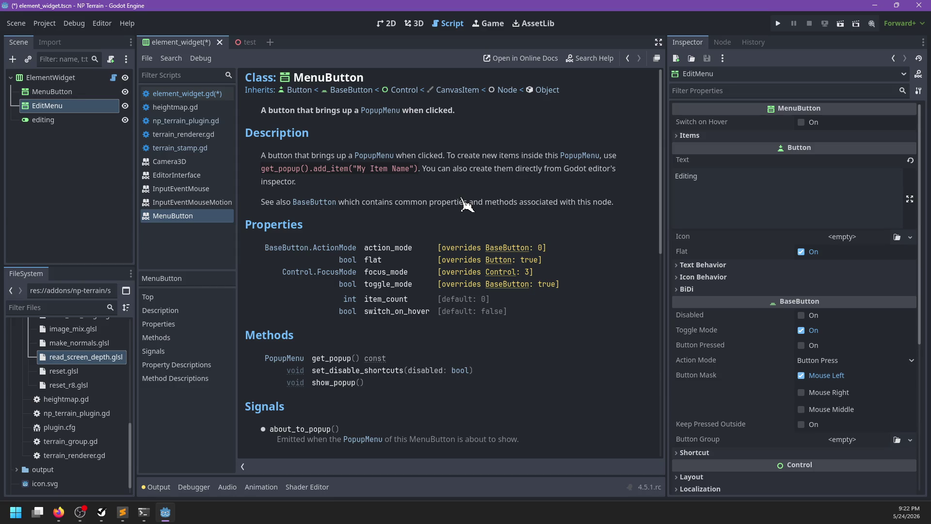
# - Scroll through the MenuButton reference and search the help for 'popup'
pyautogui.scroll(-2, 443, 196)
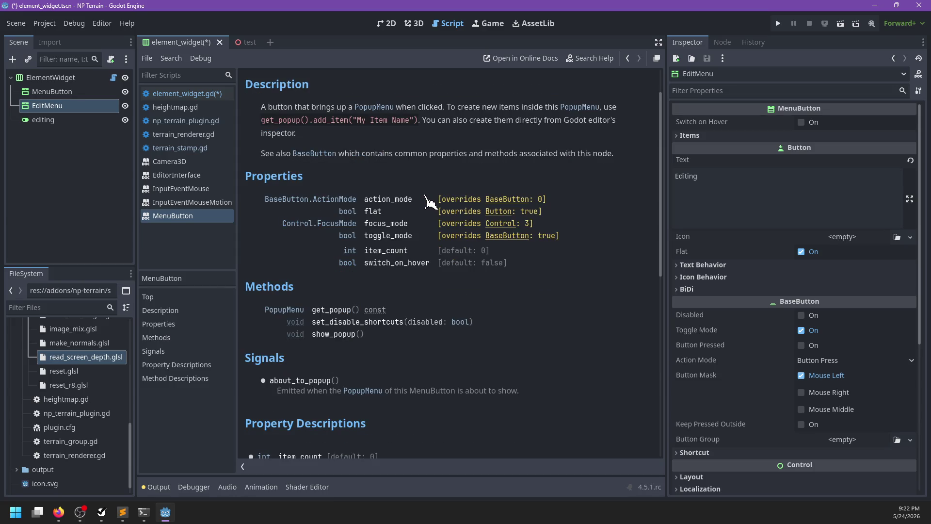
pyautogui.scroll(-5, 430, 201)
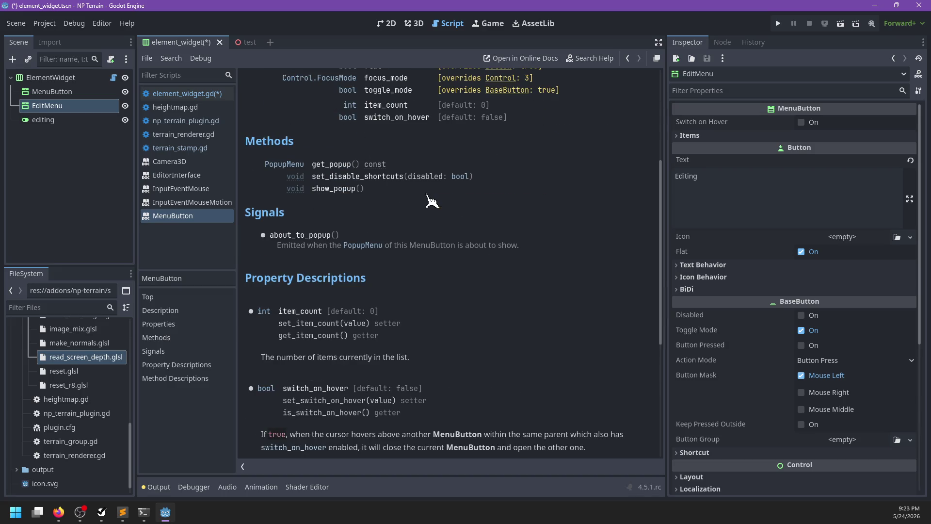
pyautogui.scroll(-8, 430, 200)
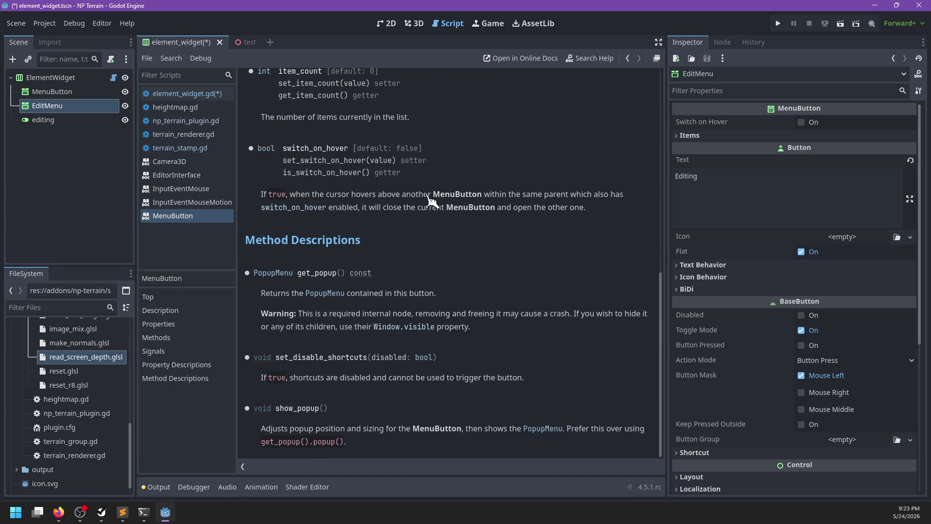
pyautogui.press('F1')
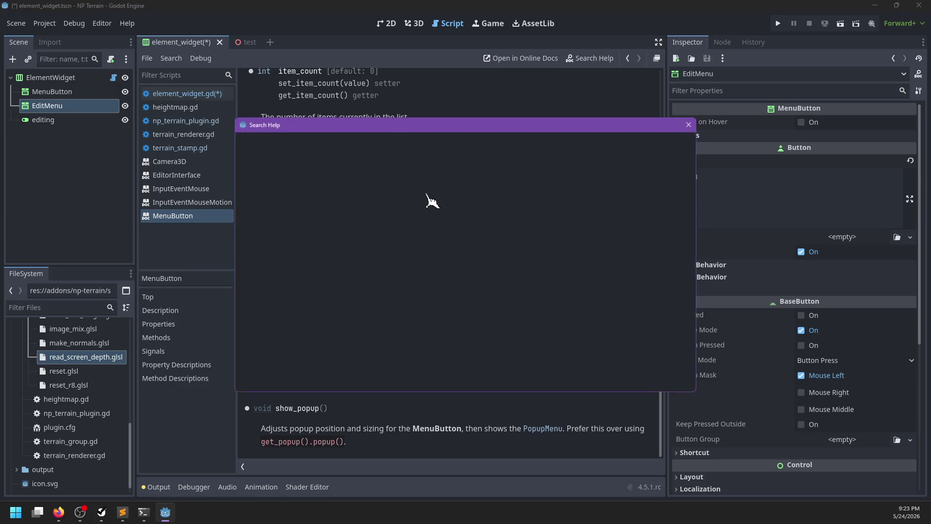
pyautogui.write('popup')
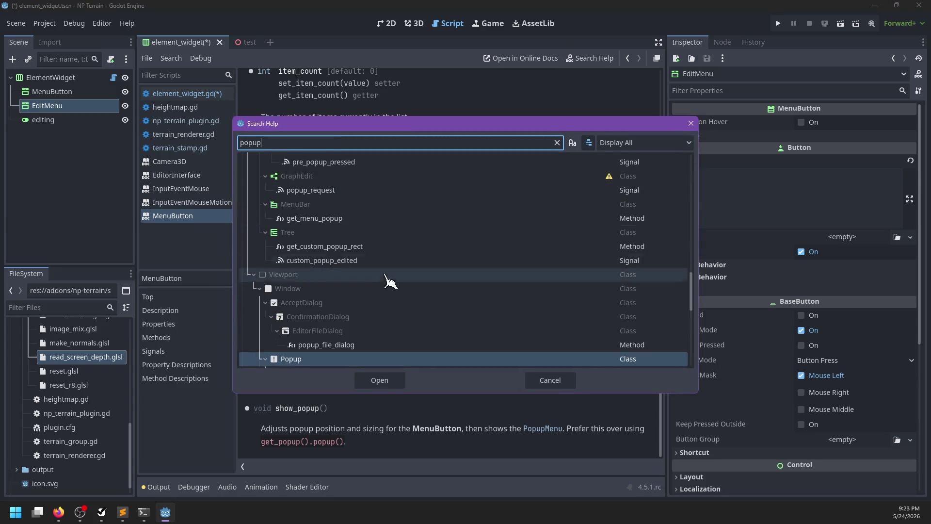
pyautogui.scroll(-8, 374, 302)
pyautogui.scroll(2, 359, 310)
pyautogui.scroll(10, 359, 313)
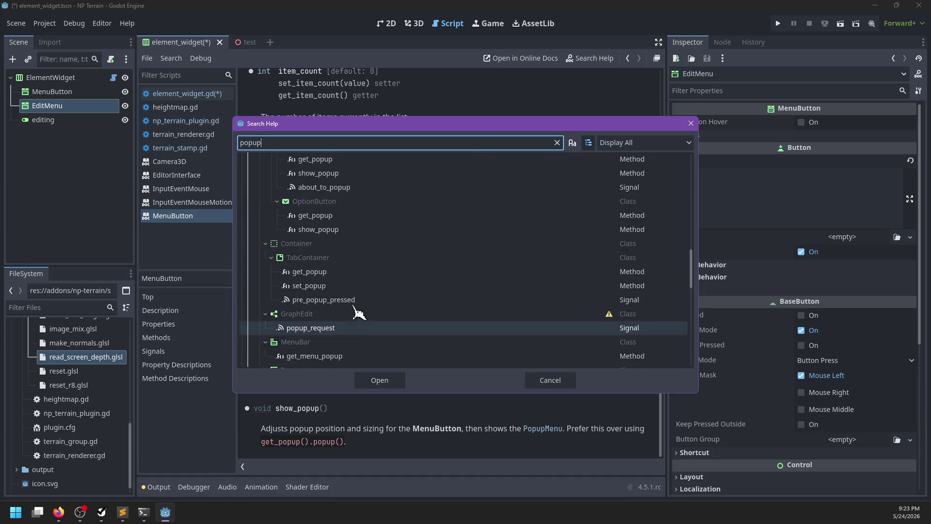
pyautogui.scroll(-10, 359, 310)
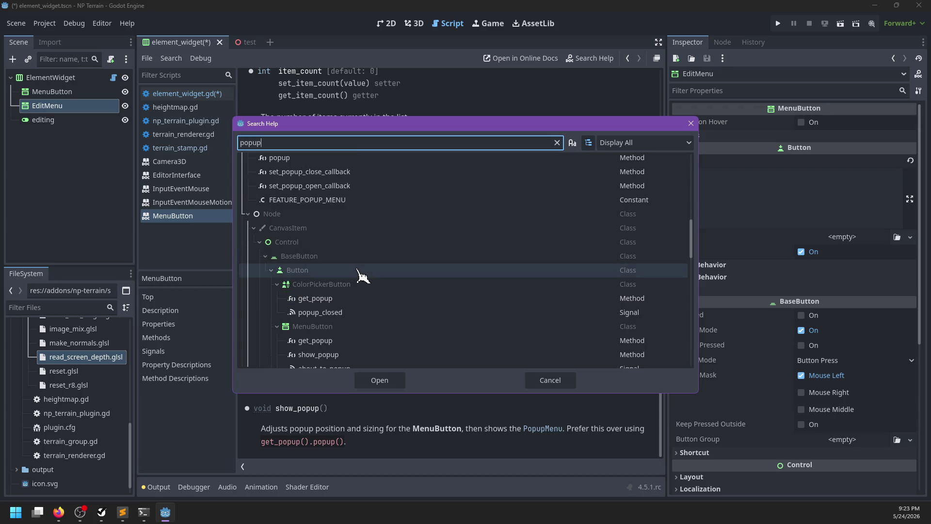
pyautogui.scroll(-2, 358, 270)
# - Read the ColorPickerButton popup entry, then close the help search and reopen element_widget.gd
pyautogui.click(310, 235)
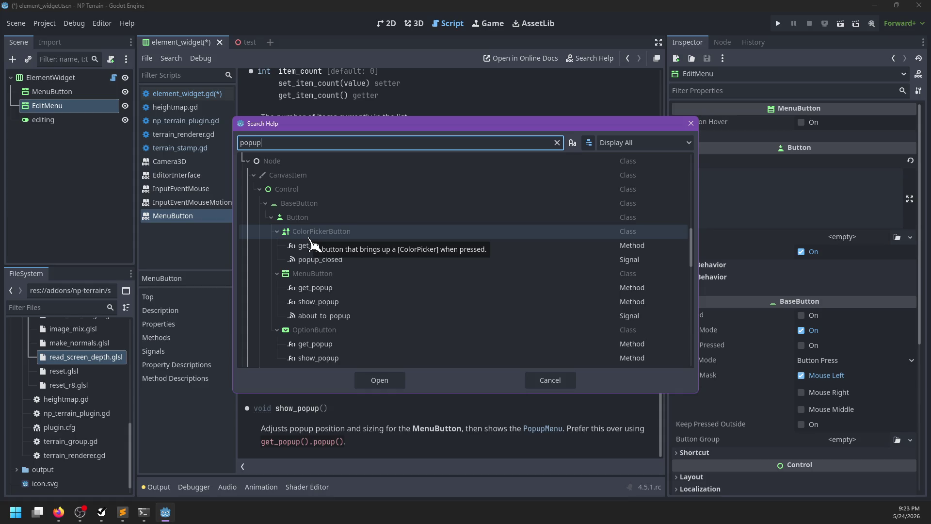
pyautogui.scroll(-2, 354, 289)
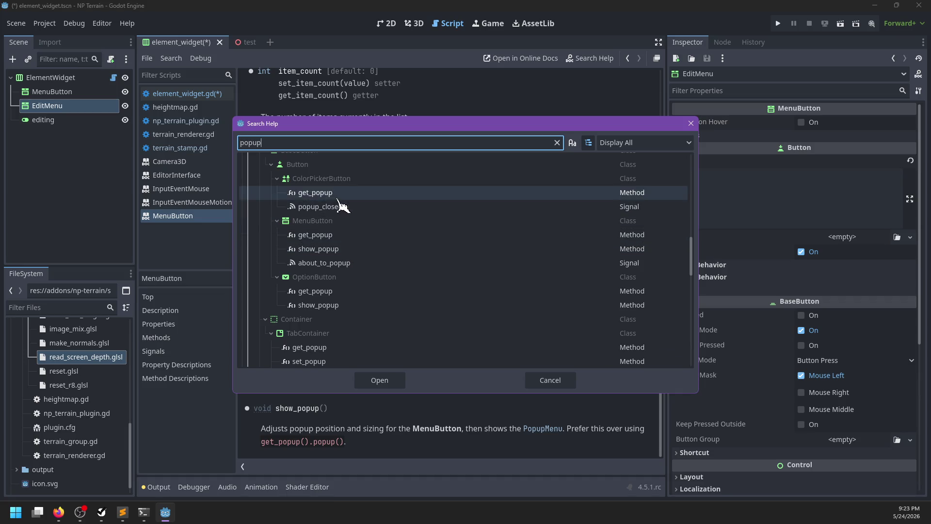
pyautogui.scroll(-2, 341, 305)
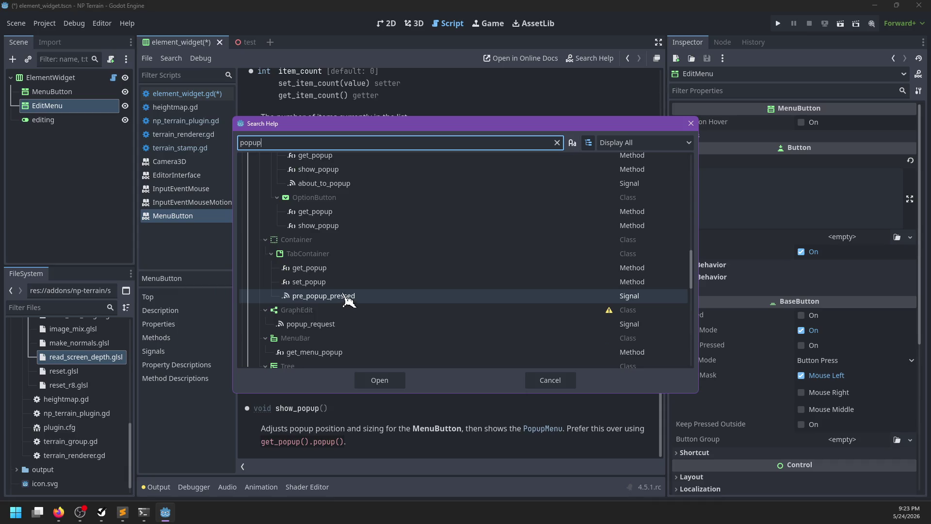
pyautogui.scroll(1, 351, 301)
pyautogui.scroll(-3, 350, 302)
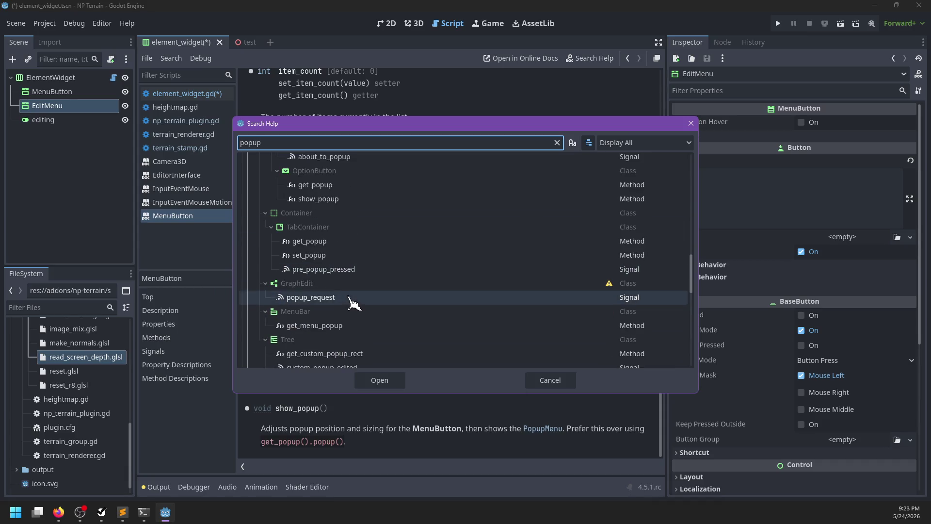
pyautogui.scroll(-2, 352, 298)
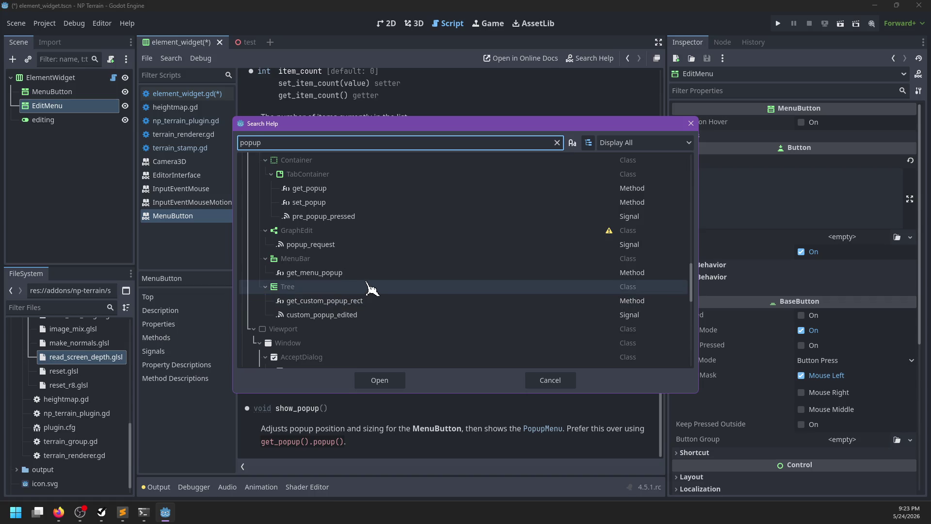
pyautogui.scroll(5, 376, 291)
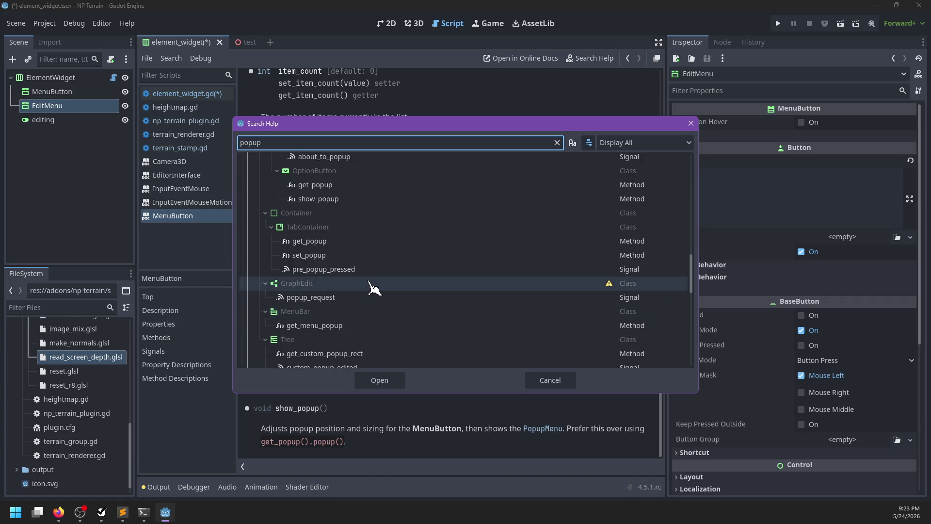
pyautogui.scroll(3, 373, 288)
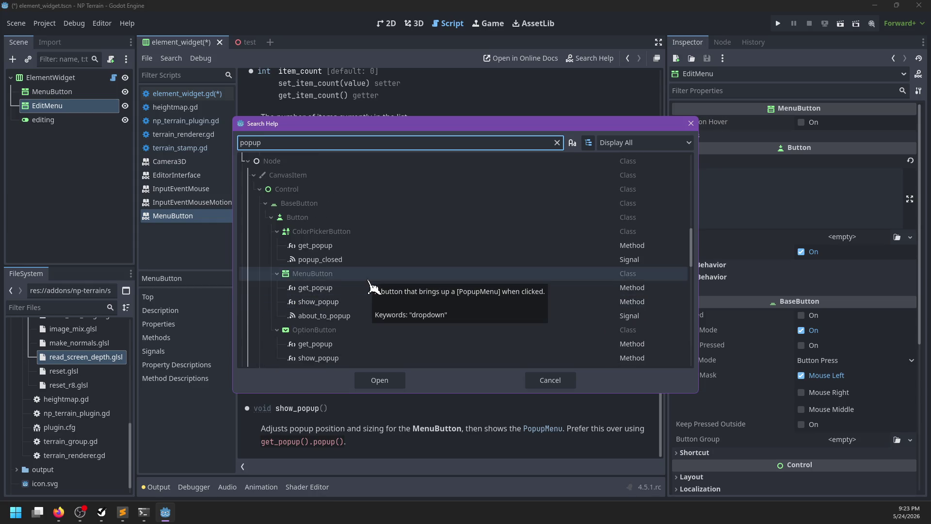
pyautogui.click(381, 100)
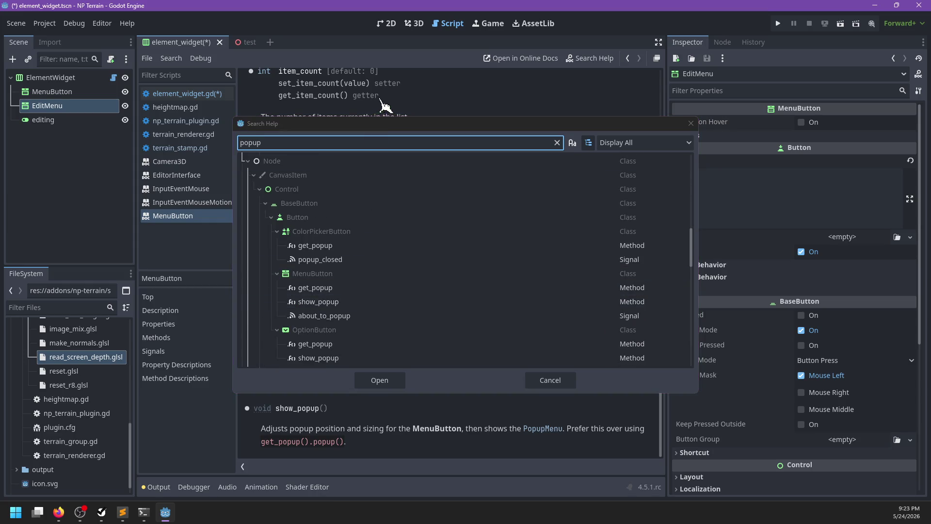
pyautogui.click(550, 380)
pyautogui.click(203, 93)
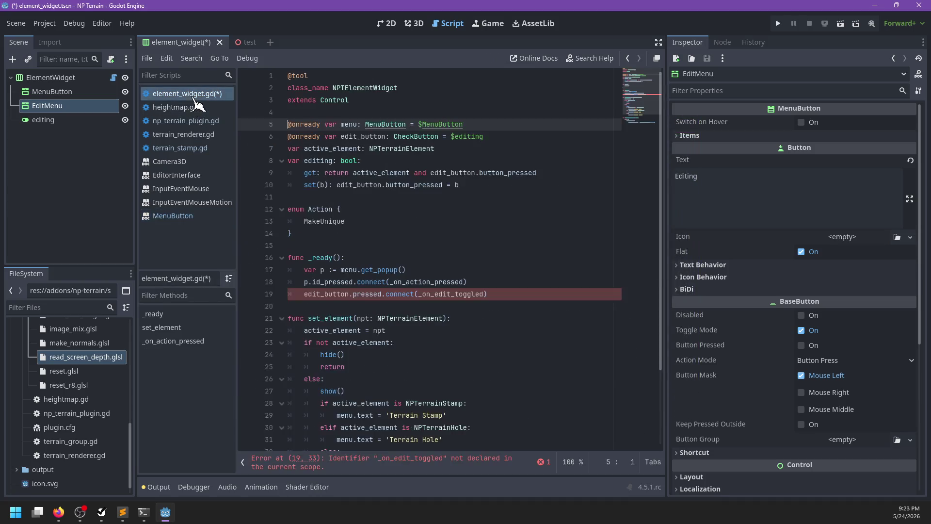
pyautogui.hotkey('ctrl', 's')
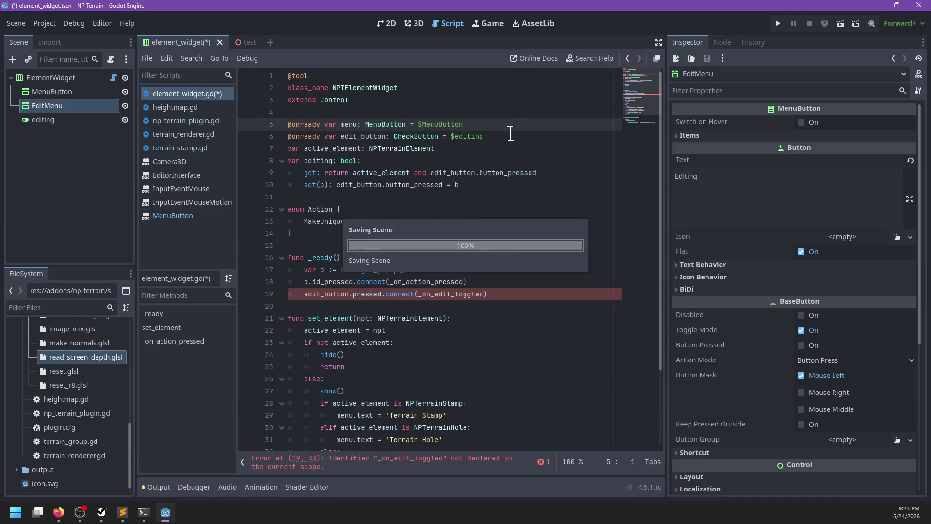
pyautogui.click(510, 134)
pyautogui.press('Return')
pyautogui.write('@onready var edit_menu: ')
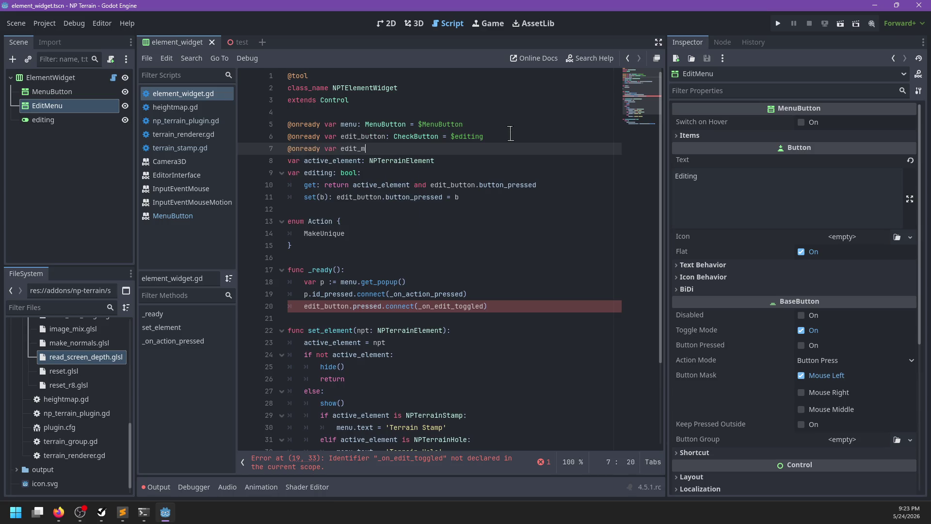
pyautogui.write('Edit')
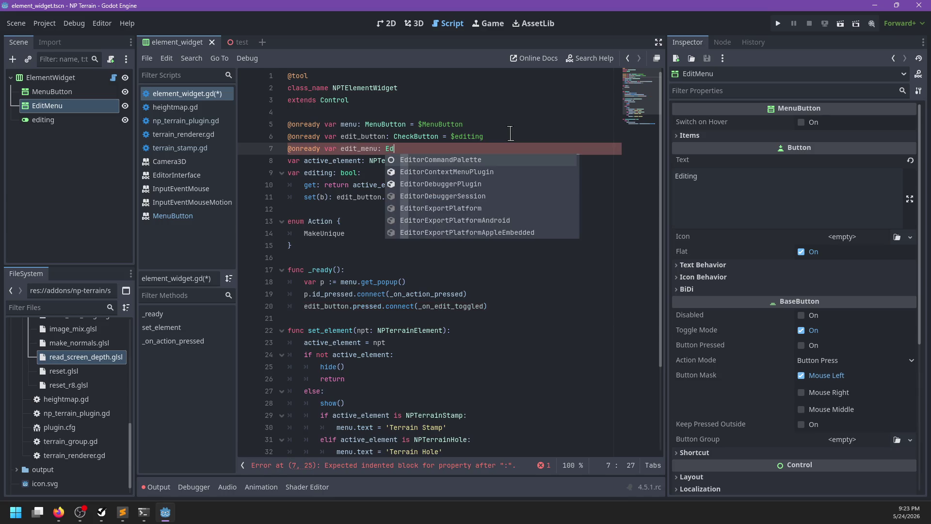
pyautogui.press('BackSpace')
pyautogui.press('BackSpace')
pyautogui.press('BackSpace')
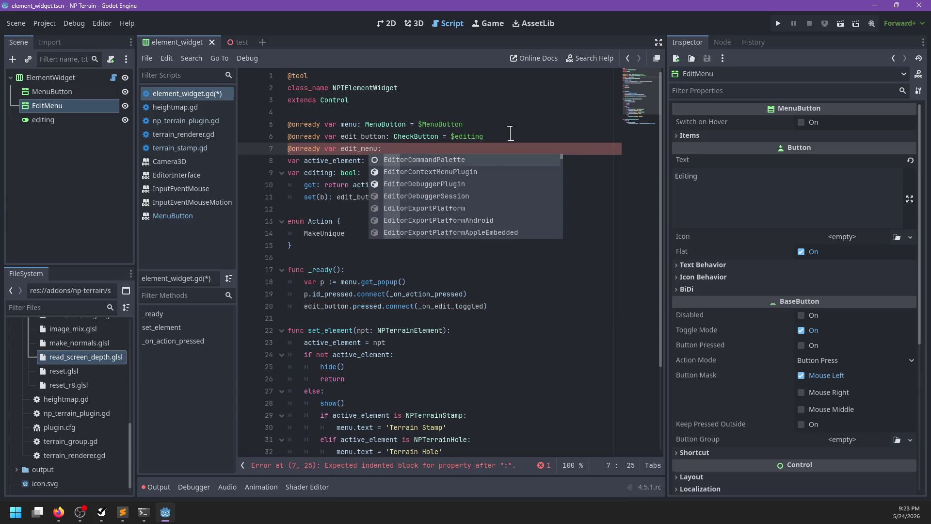
pyautogui.write('MenuButton $')
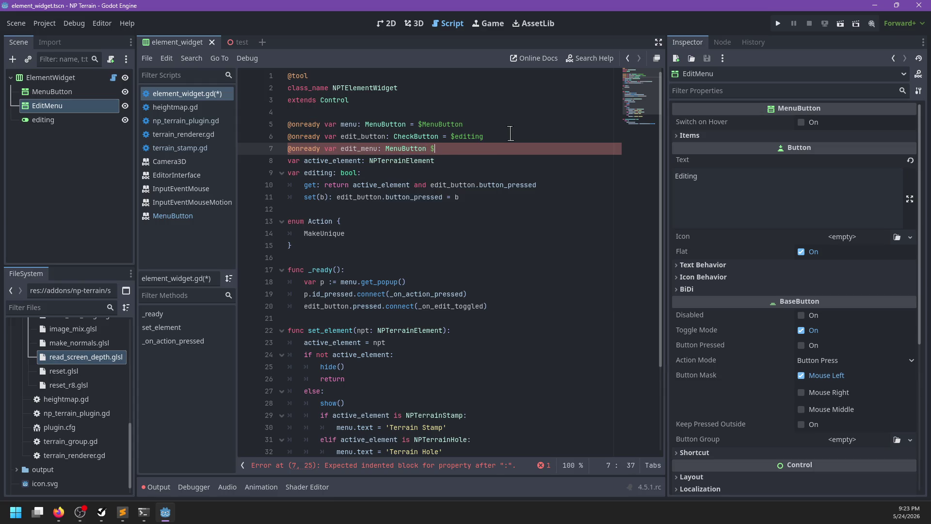
pyautogui.write('$Edi')
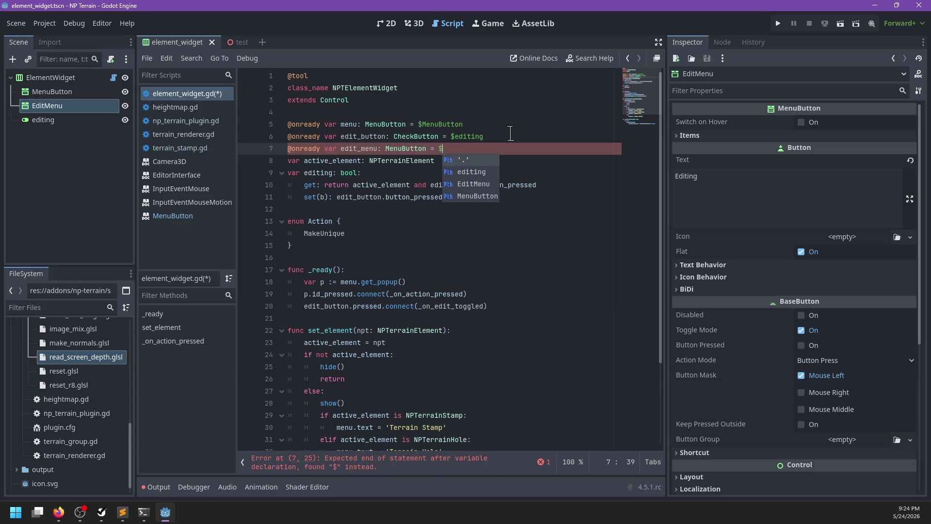
pyautogui.press('Return')
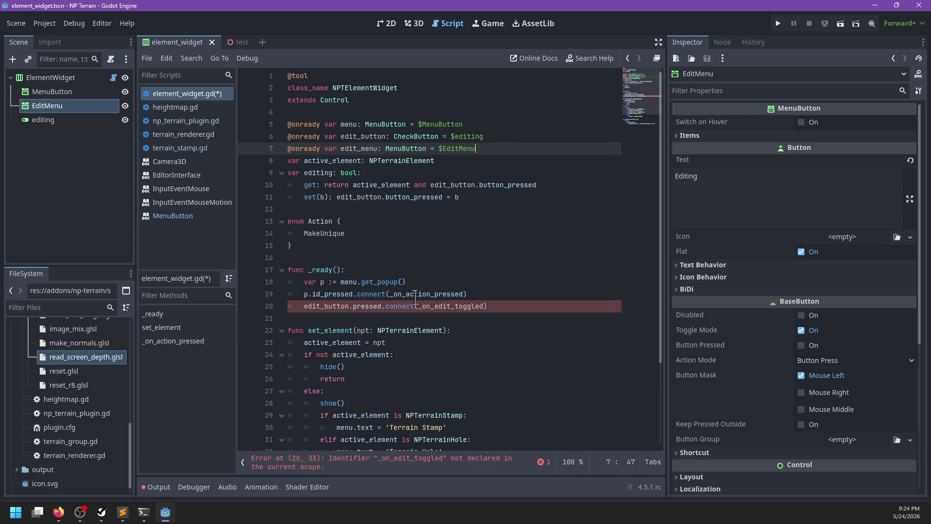
# - Add func _on_edit_toggled(value: bool) setting edit_menu.disabled = not value, and save
pyautogui.click(480, 318)
pyautogui.scroll(-3, 438, 304)
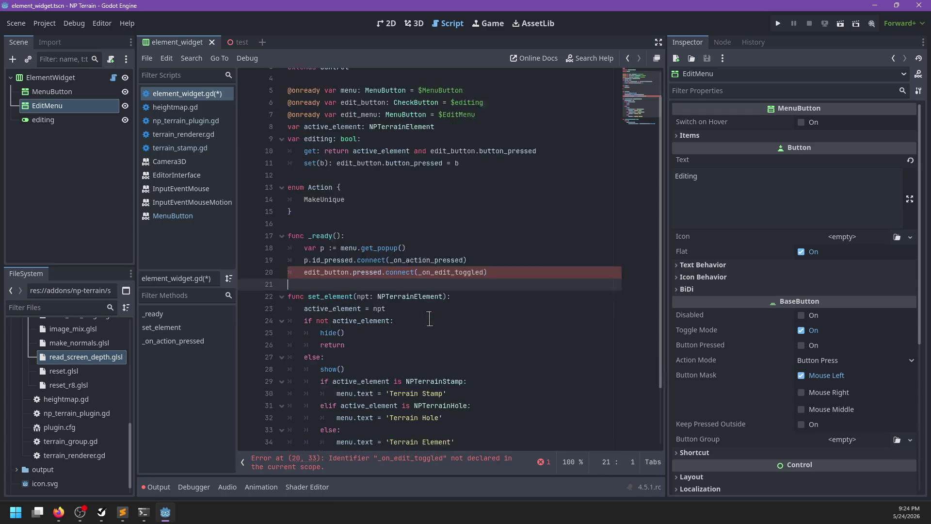
pyautogui.click(420, 383)
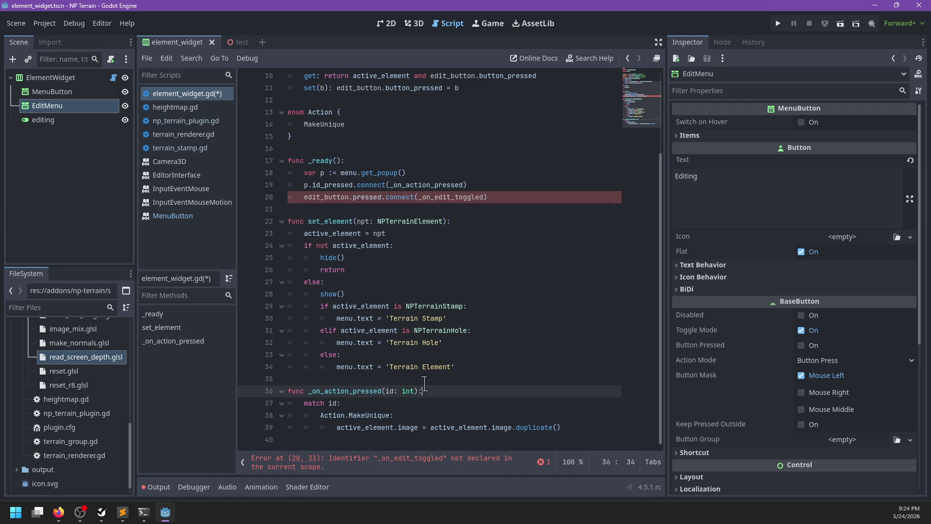
pyautogui.press('Return')
pyautogui.press('Return')
pyautogui.press('Up')
pyautogui.write('finm')
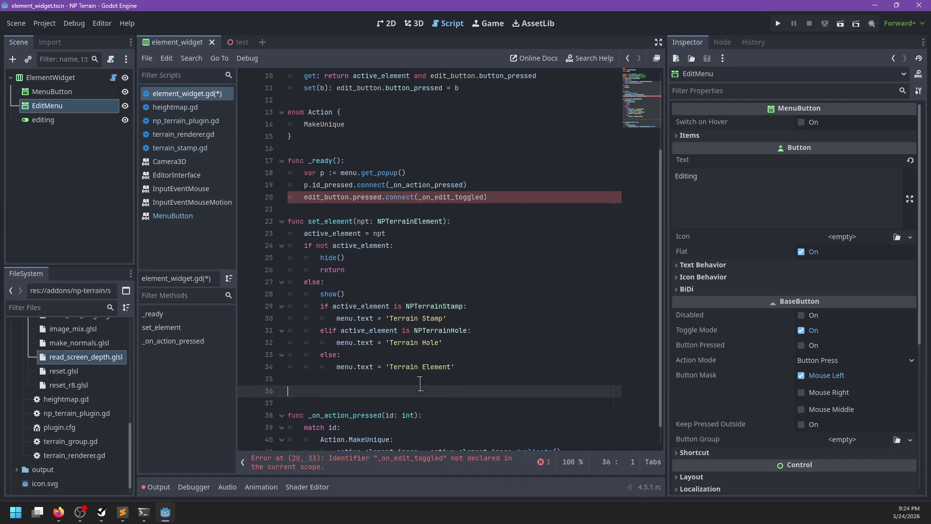
pyautogui.write('_on_edit_toggled(value: bool')
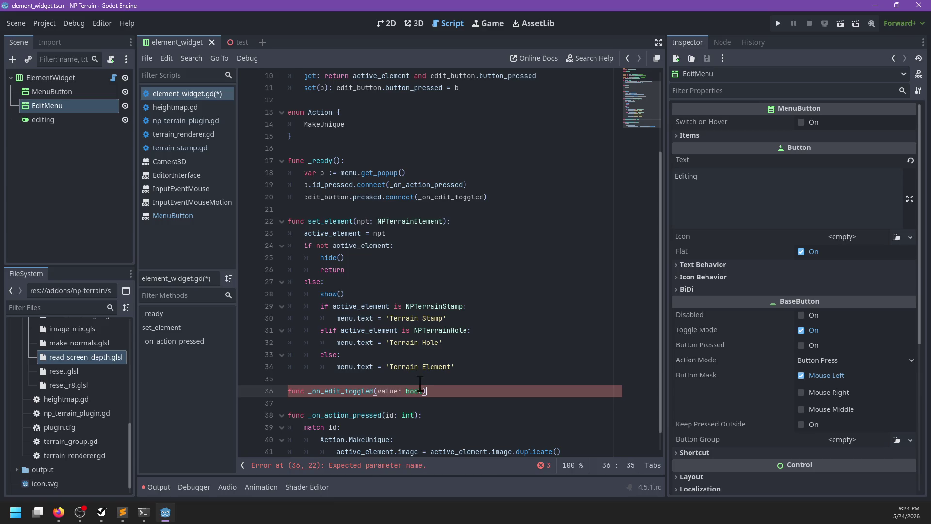
pyautogui.write(':')
pyautogui.press('Return')
pyautogui.write('edit_')
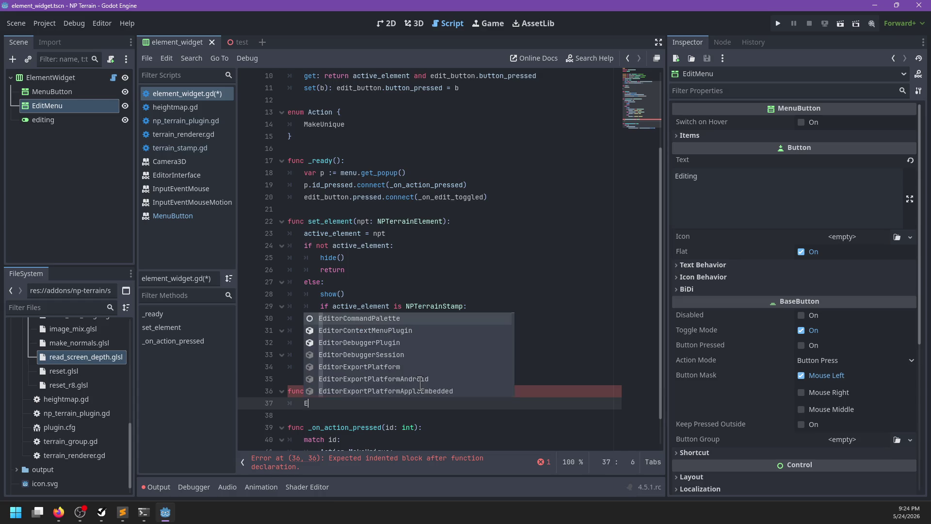
pyautogui.write('menu.')
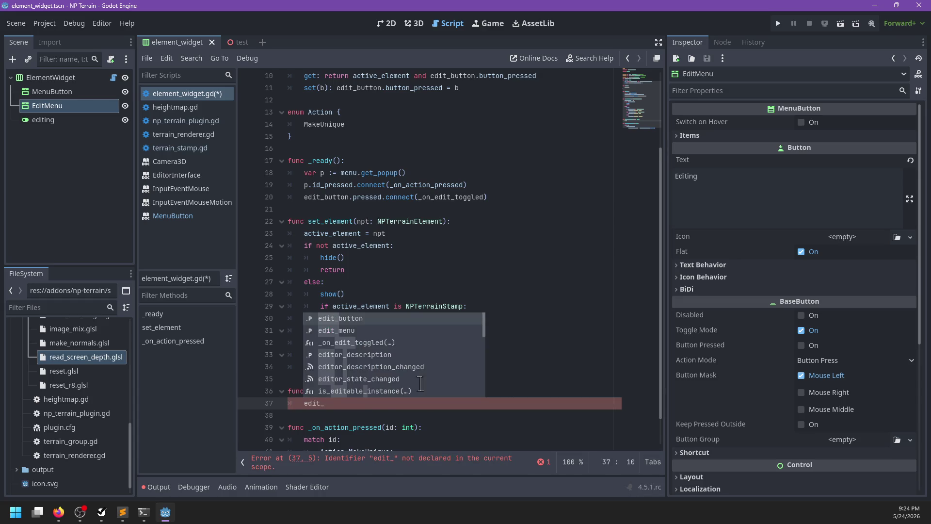
pyautogui.write('disabled = not value')
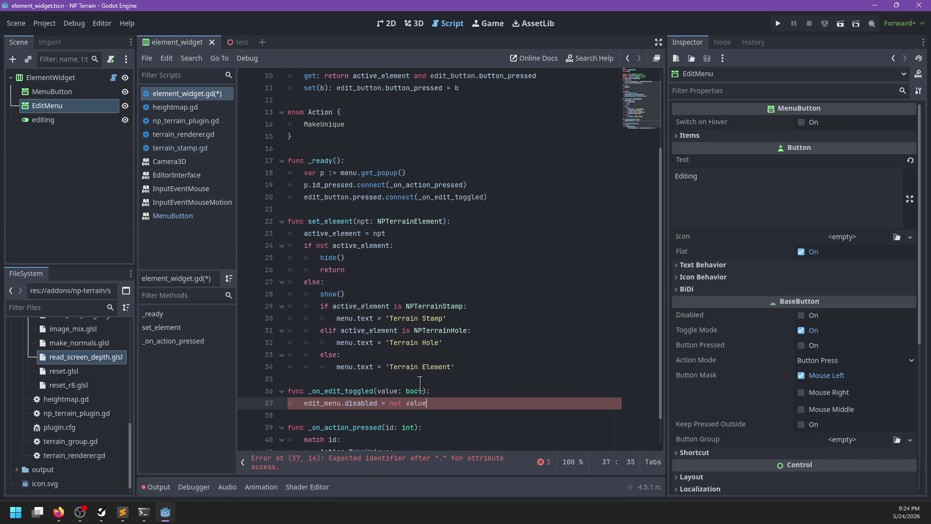
pyautogui.hotkey('ctrl', 's')
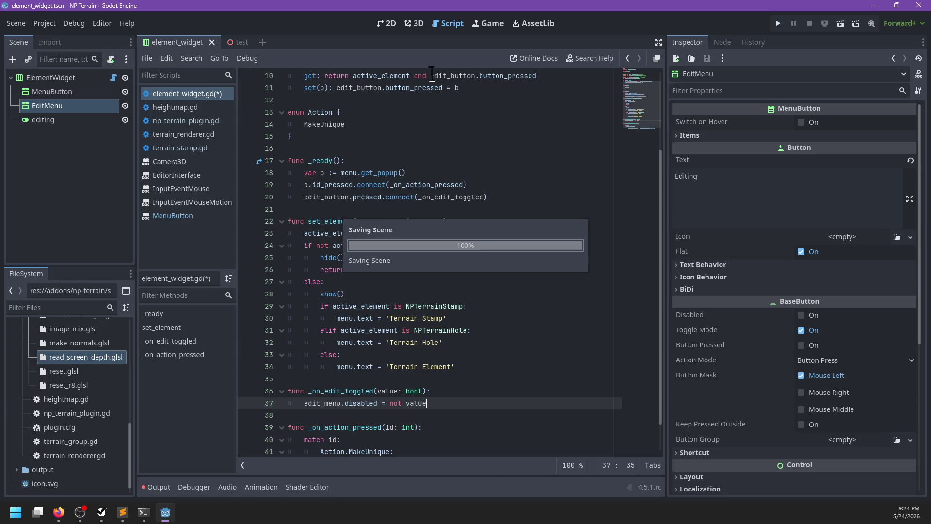
pyautogui.click(413, 23)
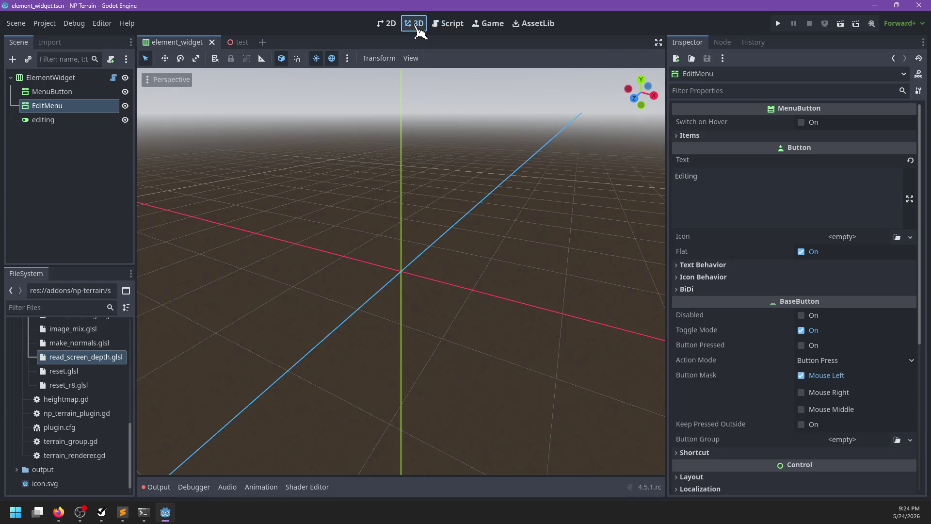
# - Change EditMenu's Text from 'Editing' to 'Paint Settings' in the Inspector and save the element_widget scene
pyautogui.click(391, 24)
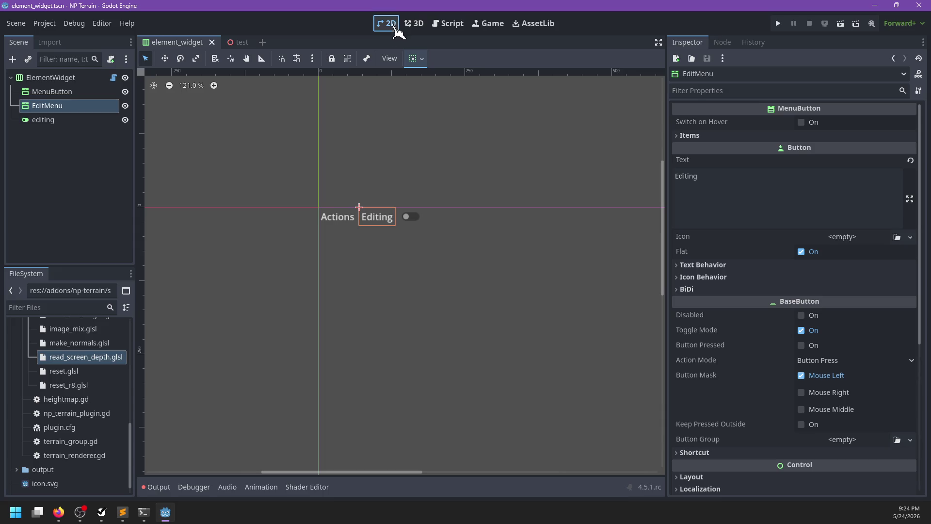
pyautogui.click(748, 177)
pyautogui.hotkey('ctrl', 'a')
pyautogui.press('BackSpace')
pyautogui.write('Editing')
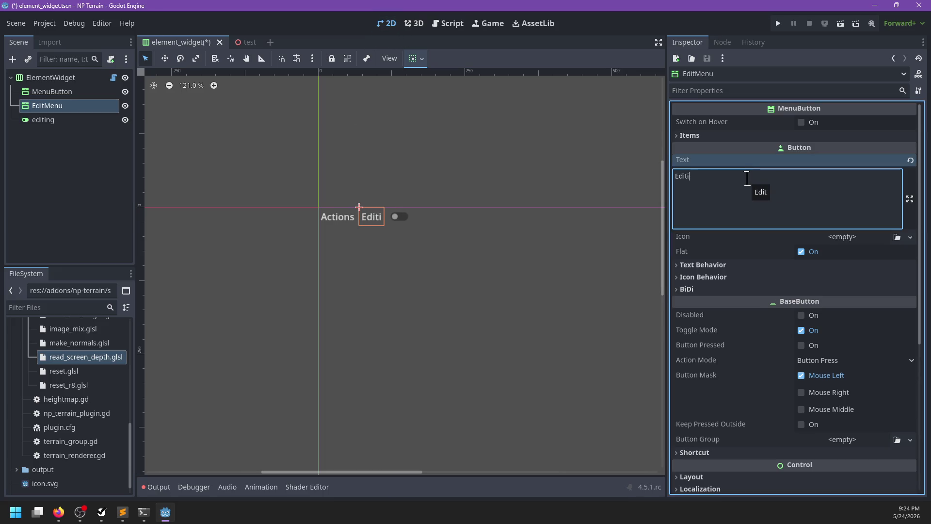
pyautogui.hotkey('ctrl', 'a')
pyautogui.press('BackSpace')
pyautogui.write('D')
pyautogui.press('BackSpace')
pyautogui.write('Paint ')
pyautogui.write('Settings')
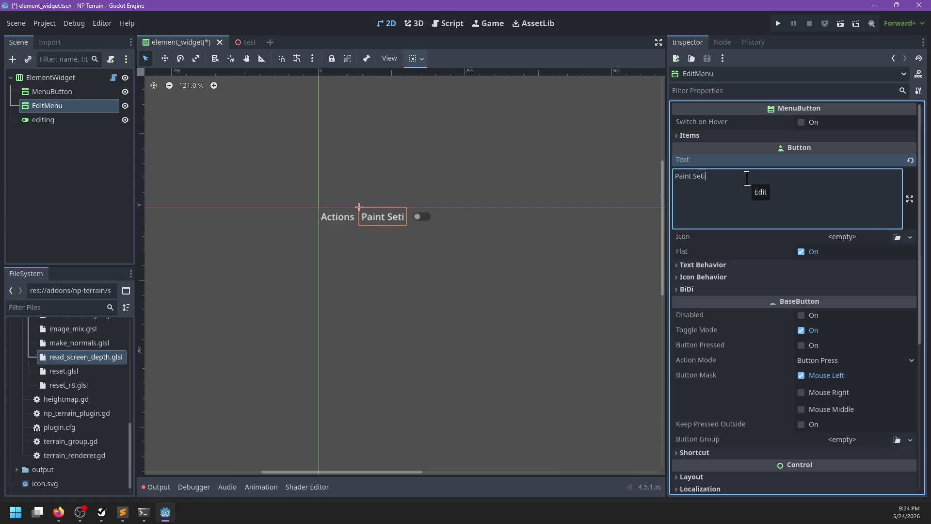
pyautogui.hotkey('ctrl', 's')
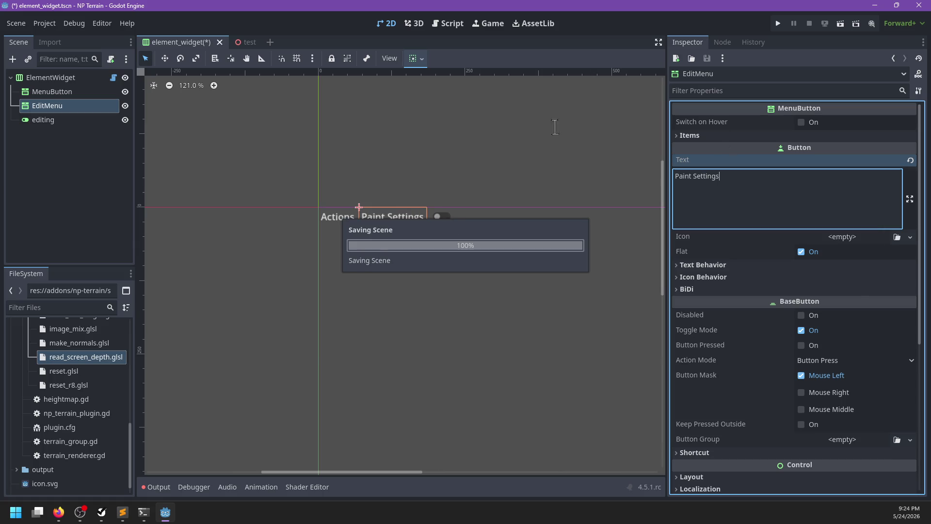
pyautogui.click(246, 42)
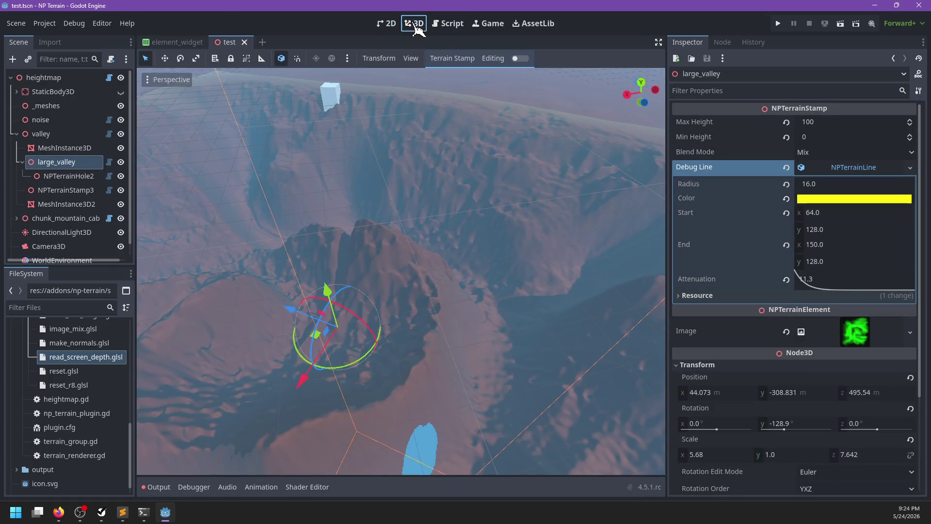
# - Reload the NP Terrain plugin by disabling and re-enabling it in Project Settings
pyautogui.click(44, 25)
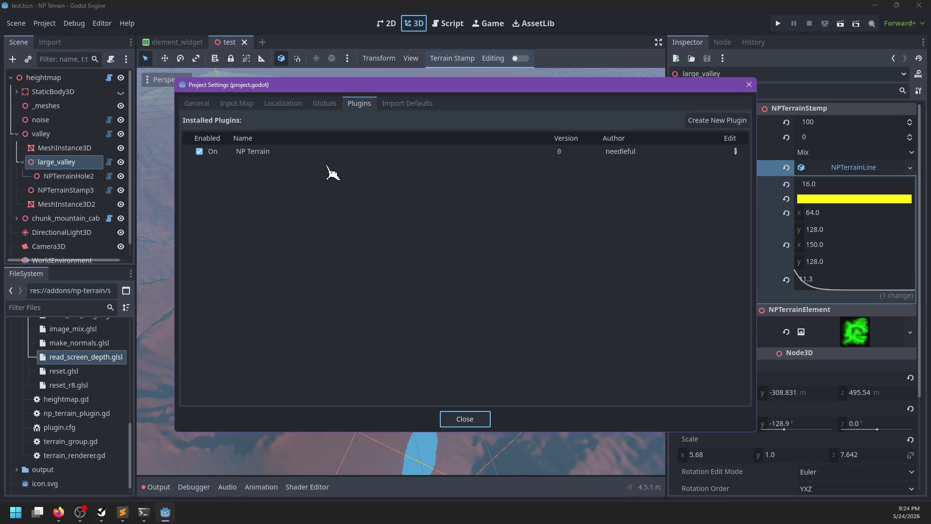
pyautogui.click(199, 151)
pyautogui.click(199, 151)
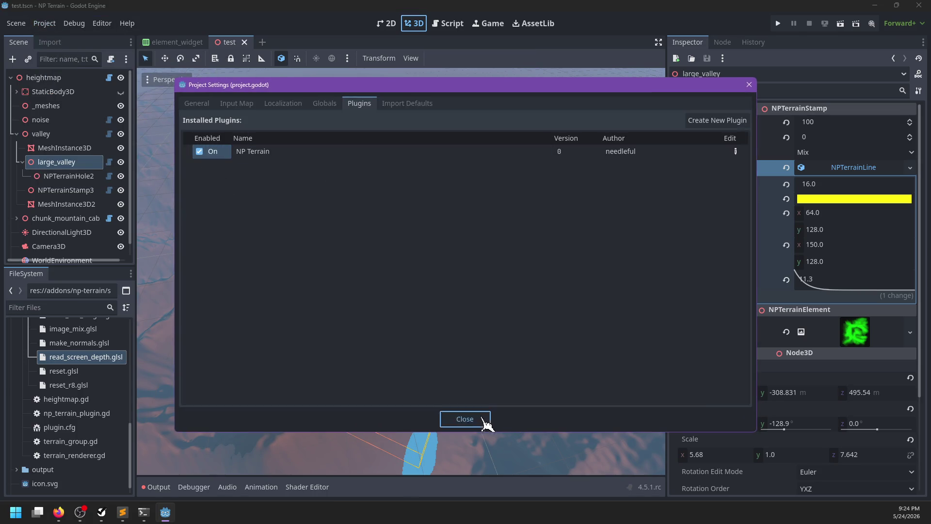
pyautogui.click(484, 420)
# - Reselect large_valley, toggle Paint Settings on and off, and check the errors in Output
pyautogui.click(58, 148)
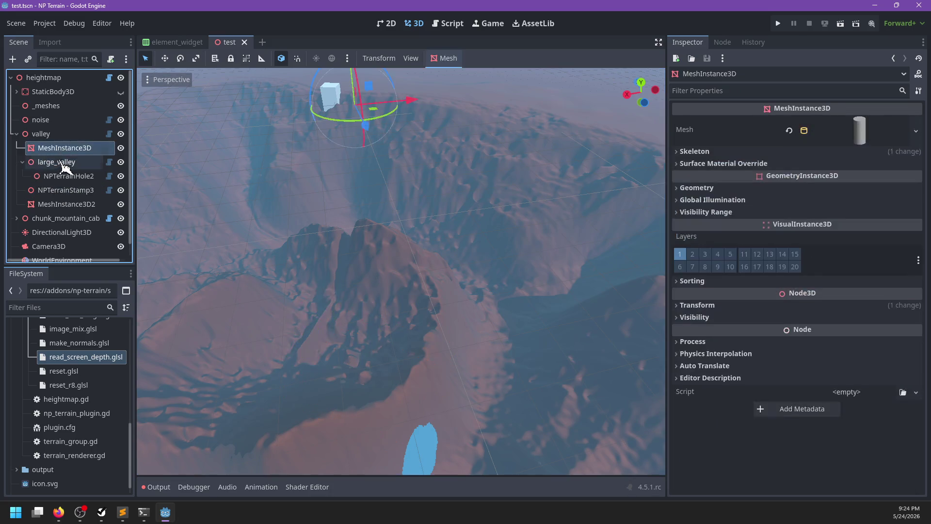
pyautogui.click(56, 162)
pyautogui.click(544, 58)
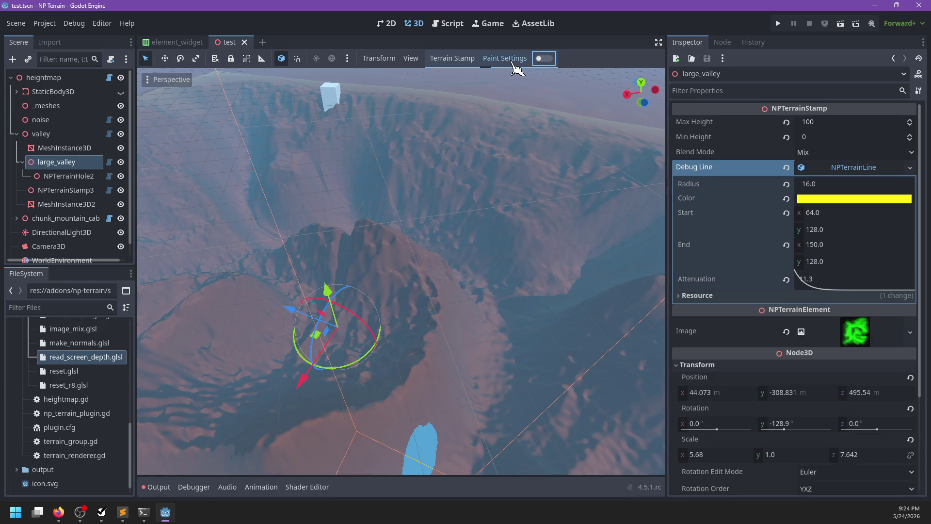
pyautogui.click(544, 58)
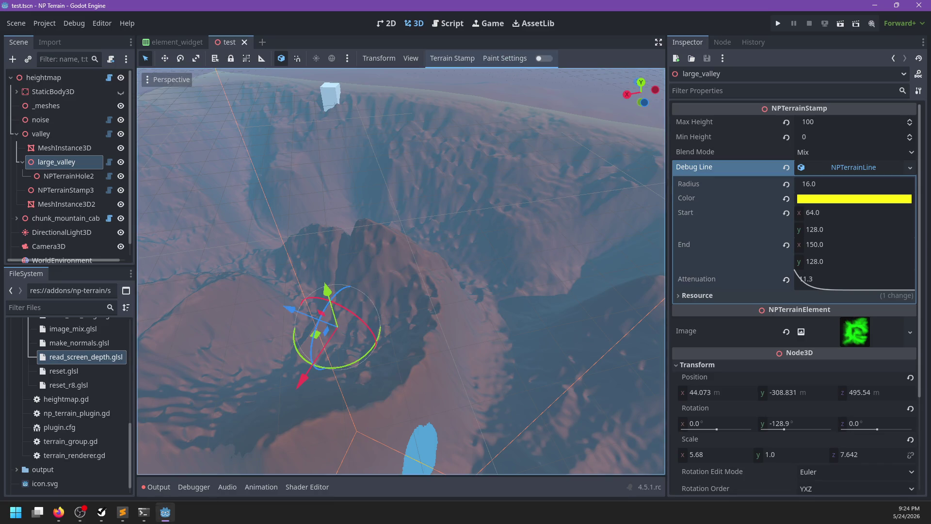
pyautogui.click(156, 487)
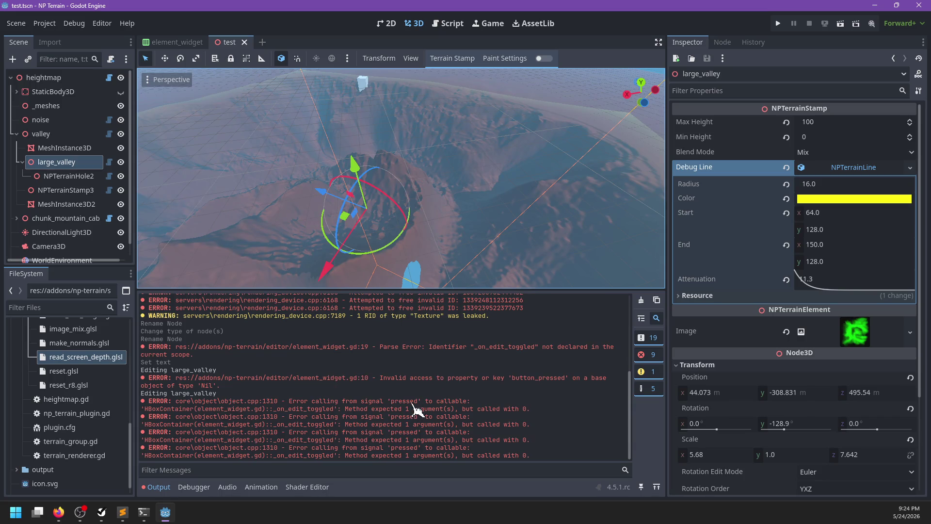
pyautogui.click(449, 24)
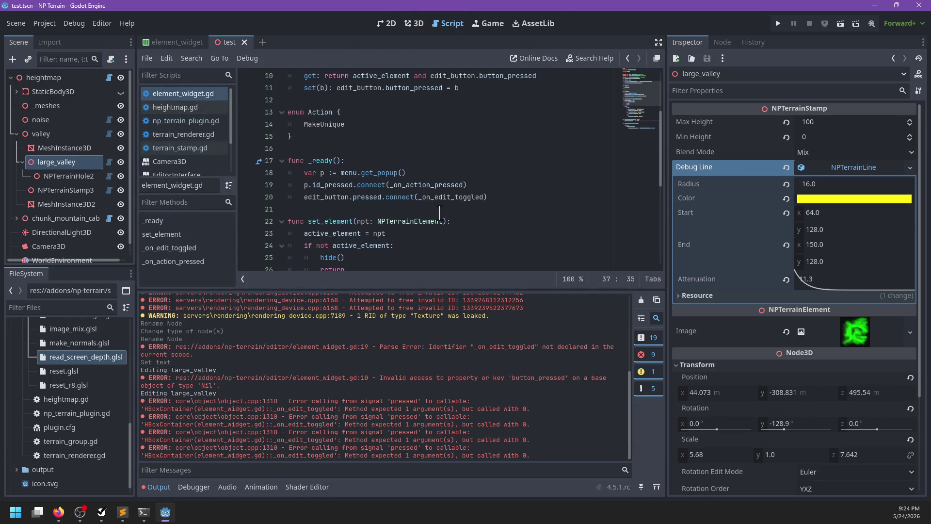
# - Drop _on_edit_toggled's bool parameter and make line 37 read edit_button.button_pressed
pyautogui.scroll(-6, 440, 213)
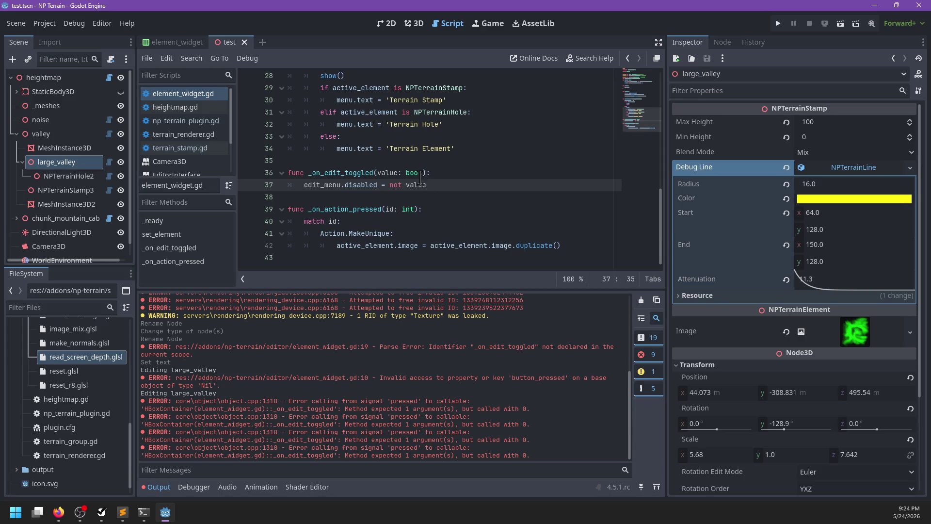
pyautogui.doubleClick(417, 173)
pyautogui.press('BackSpace')
pyautogui.press('Down')
pyautogui.hotkey('ctrl', 'Right')
pyautogui.hotkey('ctrl', 'Right')
pyautogui.write('_button.valu')
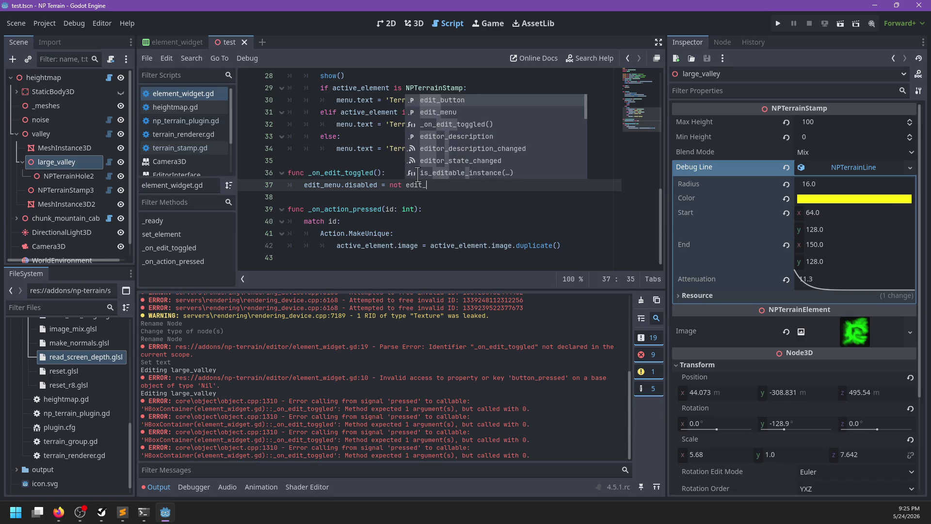
pyautogui.press('BackSpace')
pyautogui.press('BackSpace')
pyautogui.press('BackSpace')
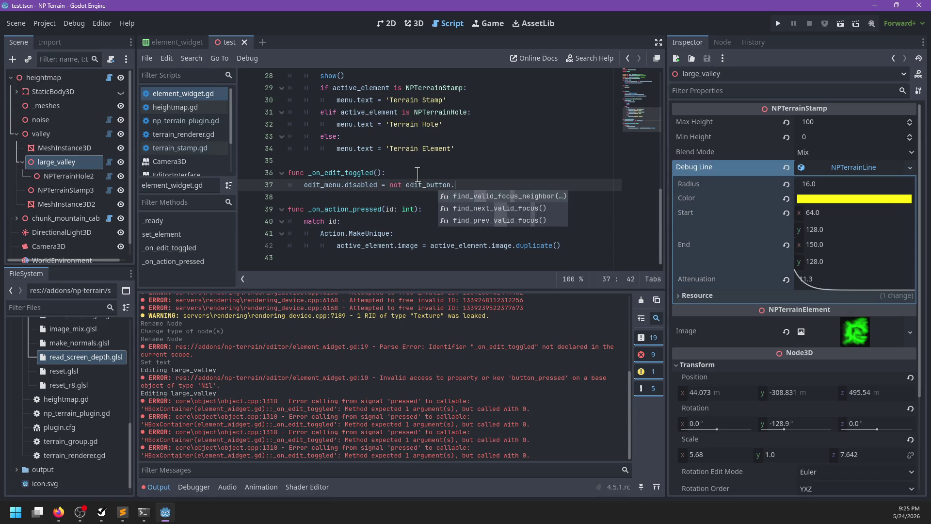
pyautogui.write('buto')
pyautogui.press('Down')
pyautogui.press('Return')
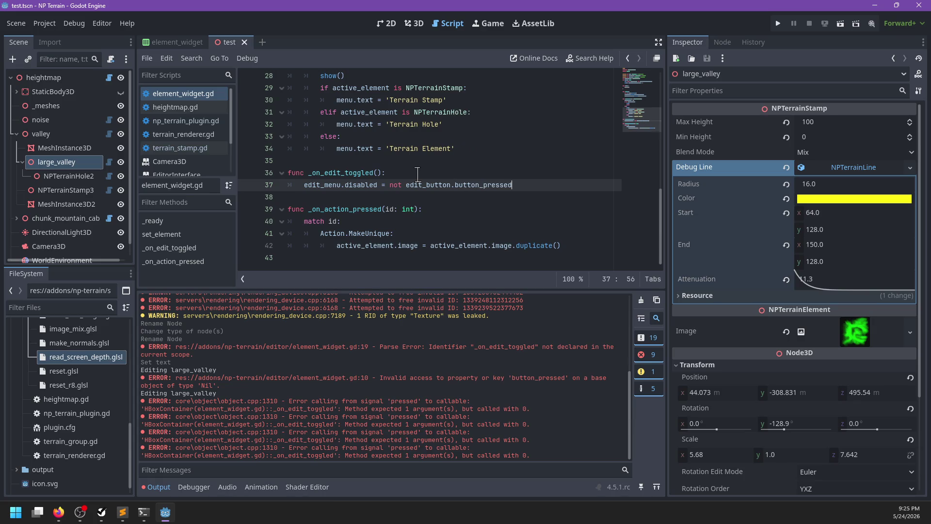
# - Connect edit_button.toggled instead of pressed on line 20, use v in the handler, and save
pyautogui.scroll(5, 417, 180)
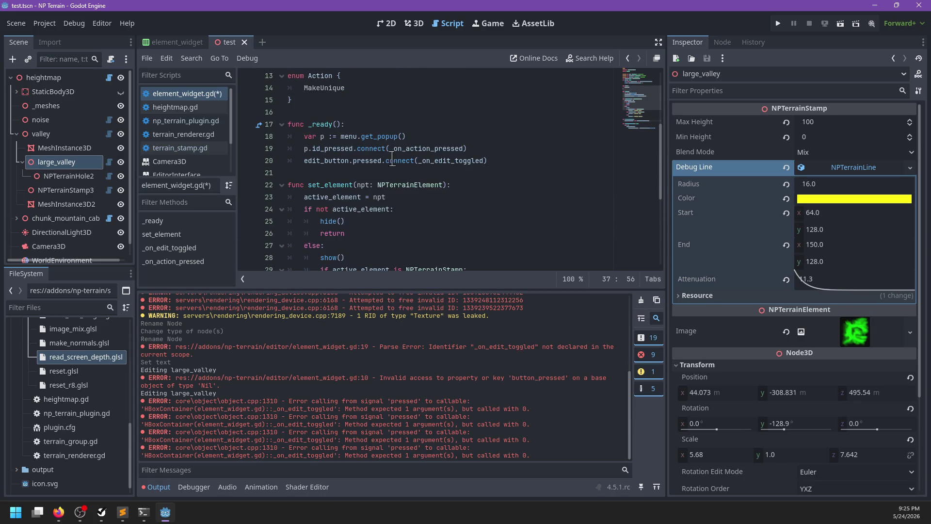
pyautogui.doubleClick(376, 160)
pyautogui.write('toggled')
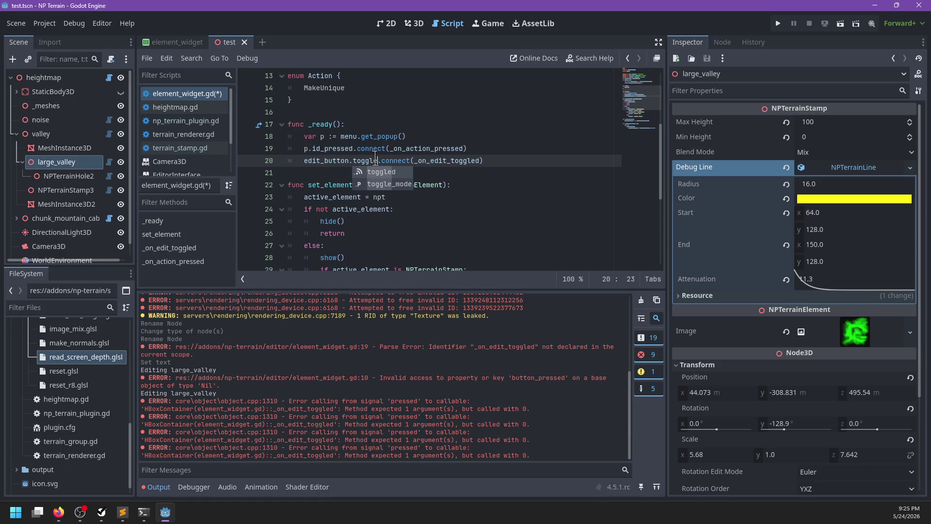
pyautogui.scroll(-5, 376, 161)
pyautogui.click(378, 173)
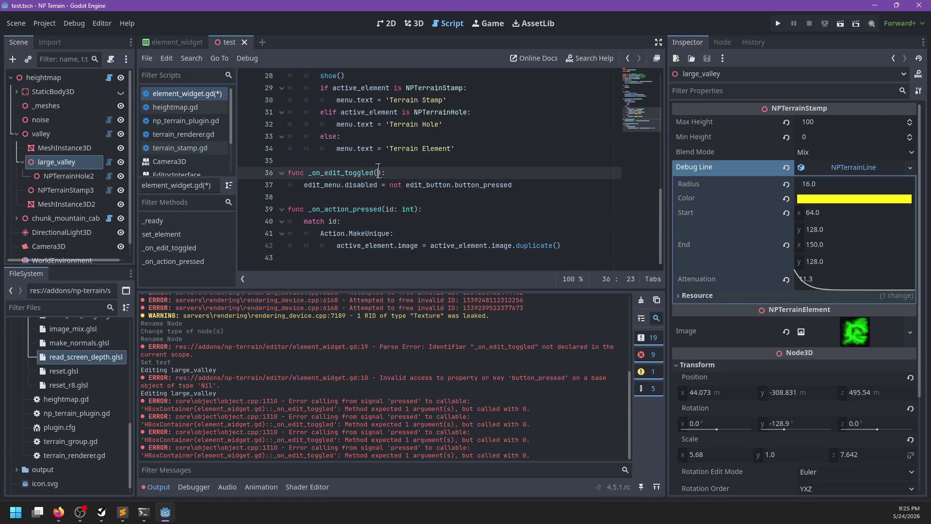
pyautogui.doubleClick(478, 185)
pyautogui.press('BackSpace')
pyautogui.press('BackSpace')
pyautogui.press('BackSpace')
pyautogui.write('v')
pyautogui.hotkey('ctrl', 's')
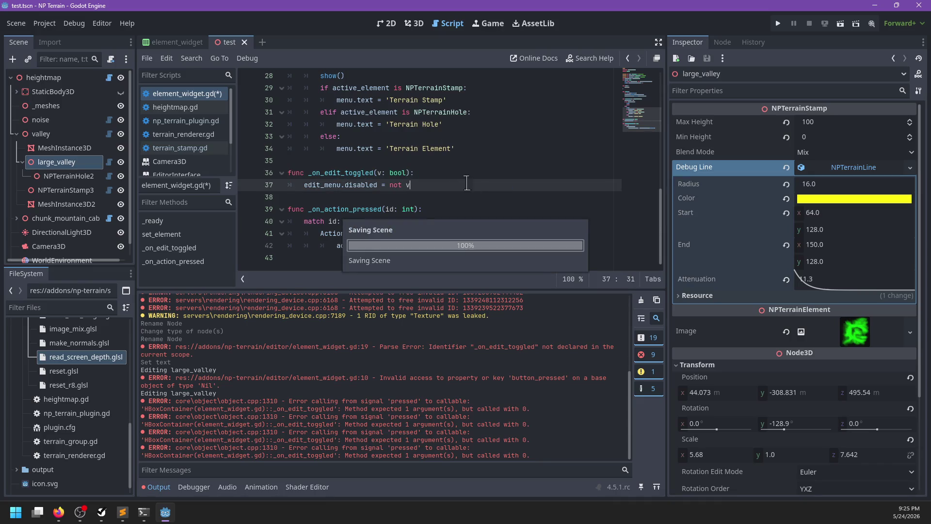
# - Reload the NP Terrain plugin again in Project Settings
pyautogui.click(41, 23)
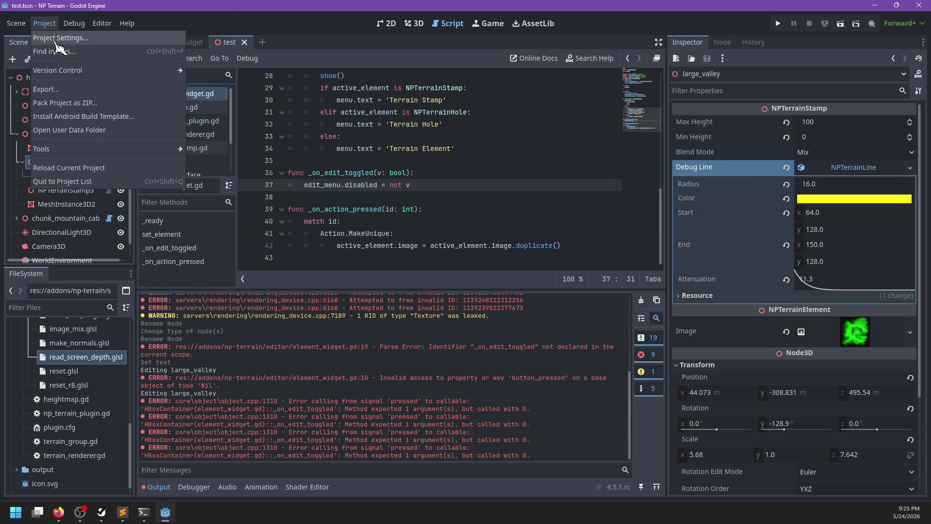
pyautogui.click(63, 38)
pyautogui.click(200, 151)
pyautogui.click(199, 151)
pyautogui.click(470, 418)
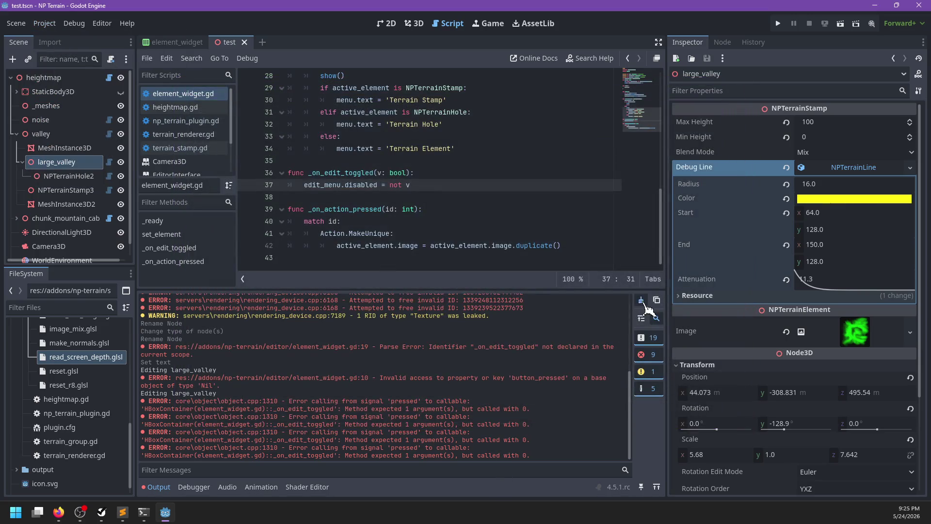
# - Clear the output log and toggle Paint Settings on and off for NPTerrainHole2
pyautogui.click(641, 301)
pyautogui.click(399, 22)
pyautogui.click(416, 23)
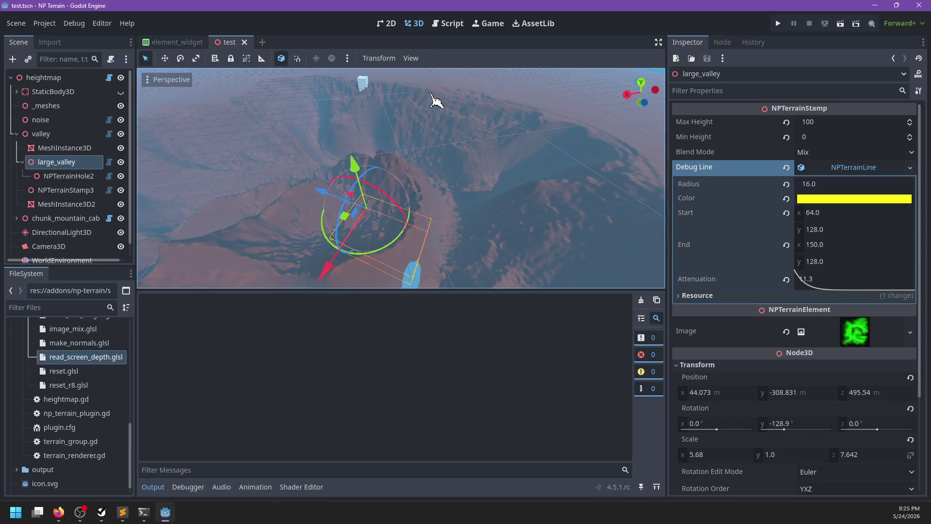
pyautogui.click(68, 178)
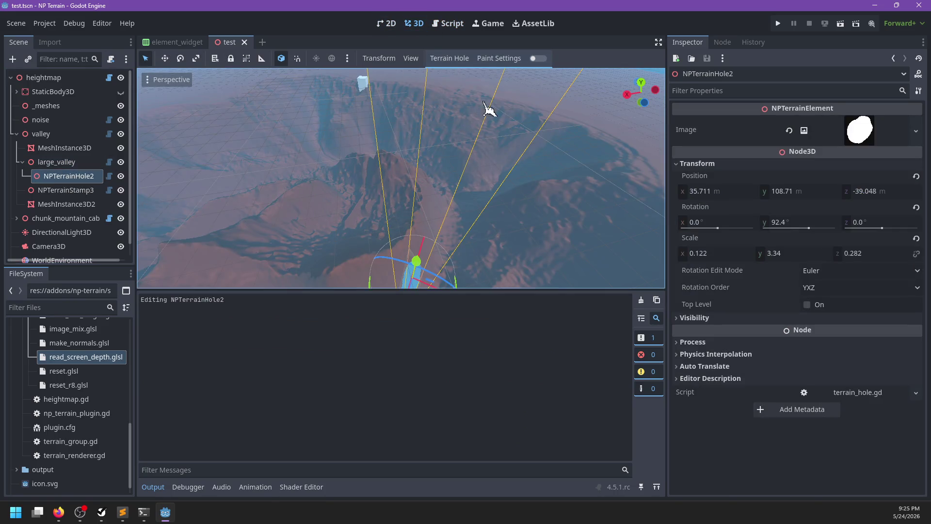
pyautogui.click(538, 61)
pyautogui.click(539, 58)
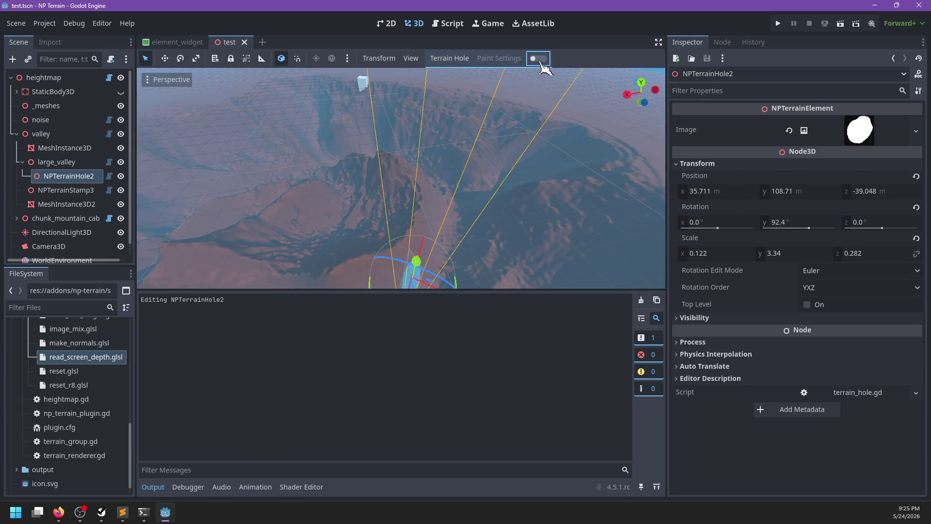
pyautogui.click(56, 162)
pyautogui.click(453, 23)
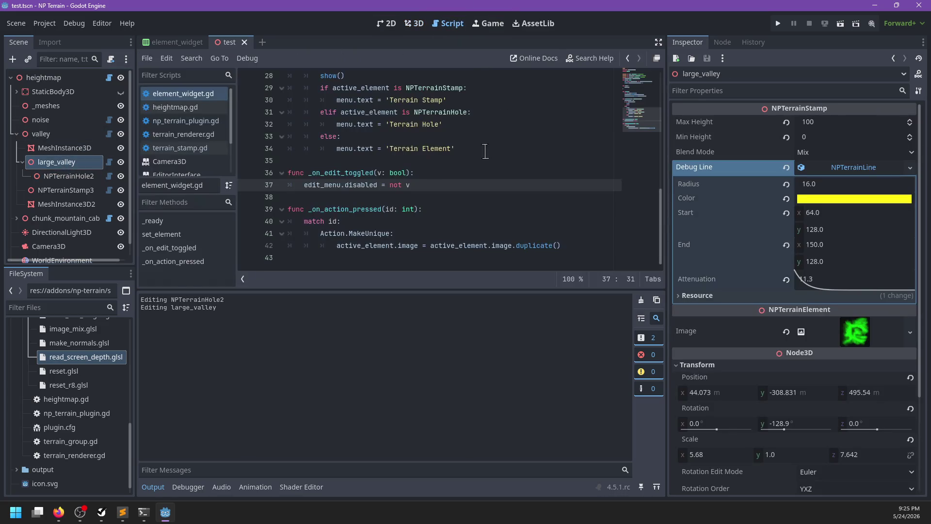
# - Add _on_edit_toggled(edit_button.button_pressed) as line 21 in _ready and save the script
pyautogui.scroll(5, 418, 186)
pyautogui.scroll(-2, 418, 186)
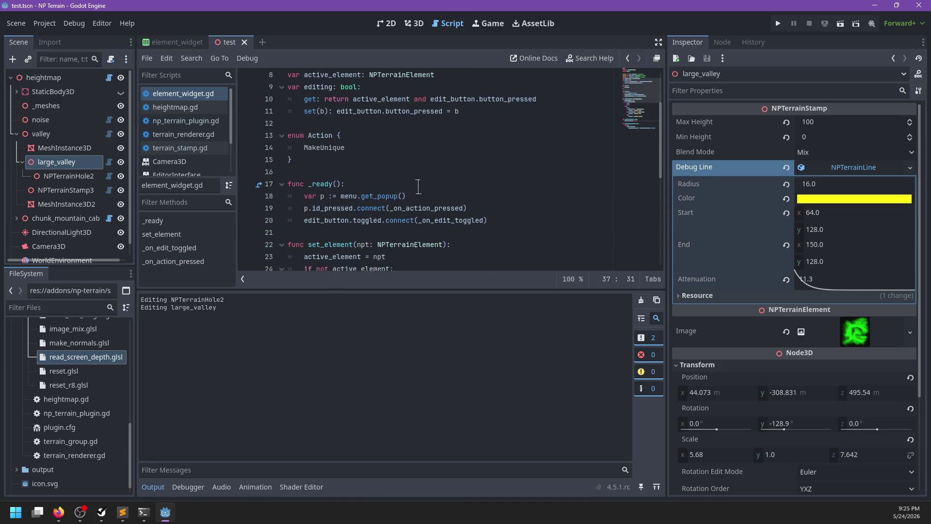
pyautogui.click(509, 197)
pyautogui.press('Return')
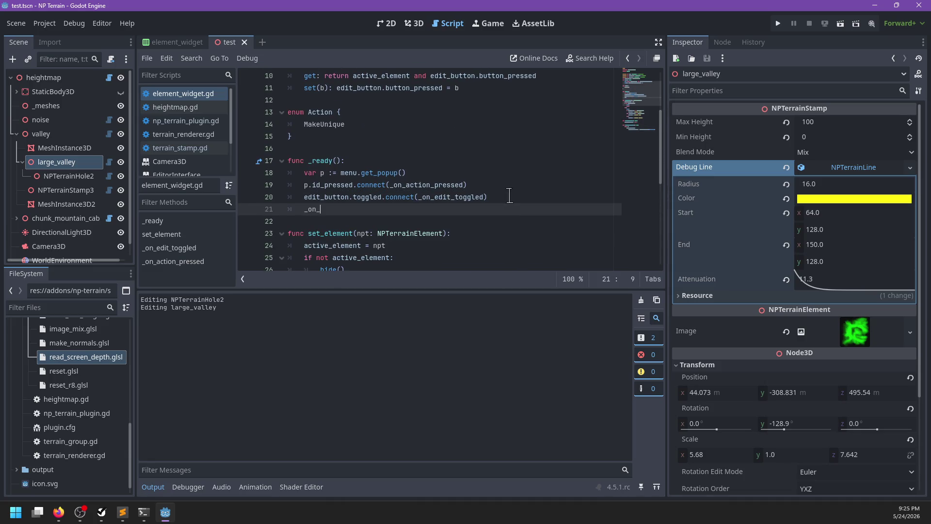
pyautogui.press('Return')
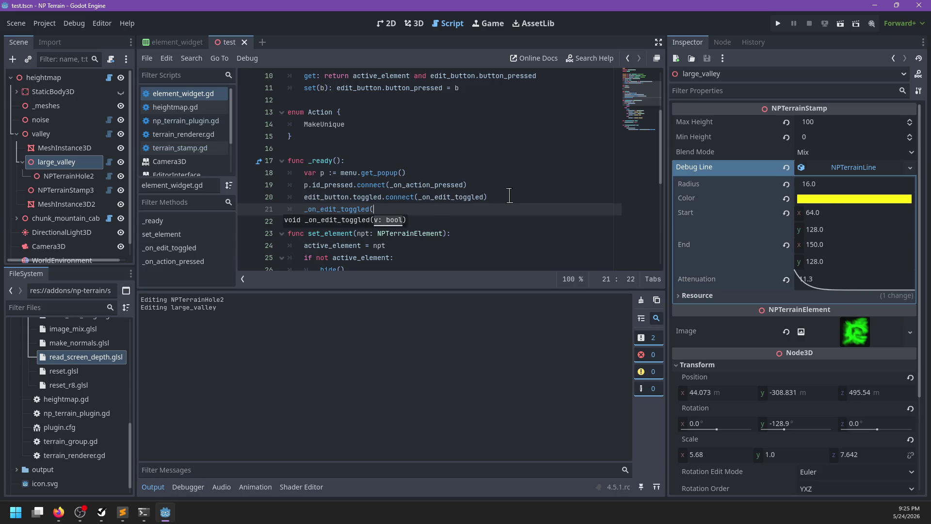
pyautogui.write('edit')
pyautogui.write('_button.bu')
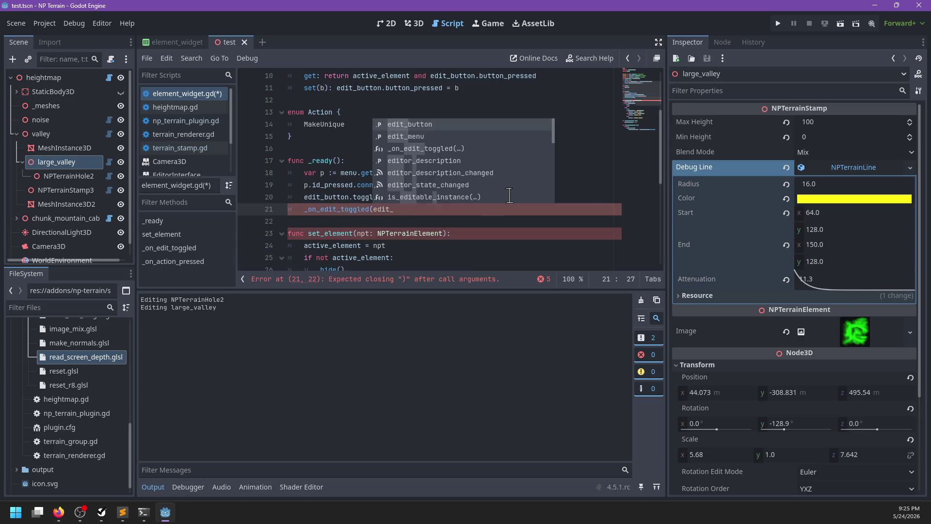
pyautogui.press('Down')
pyautogui.press('Down')
pyautogui.press('Down')
pyautogui.press('Return')
pyautogui.write(')')
pyautogui.hotkey('ctrl', 's')
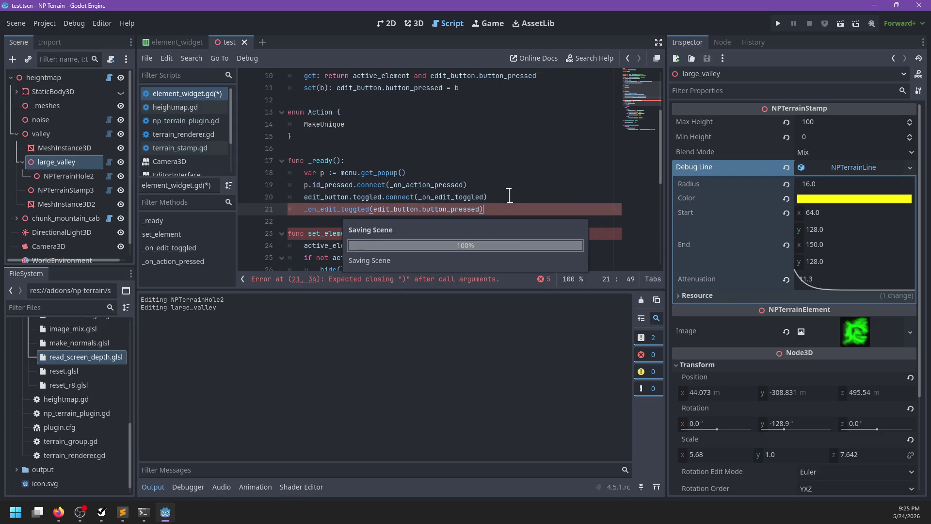
pyautogui.click(413, 23)
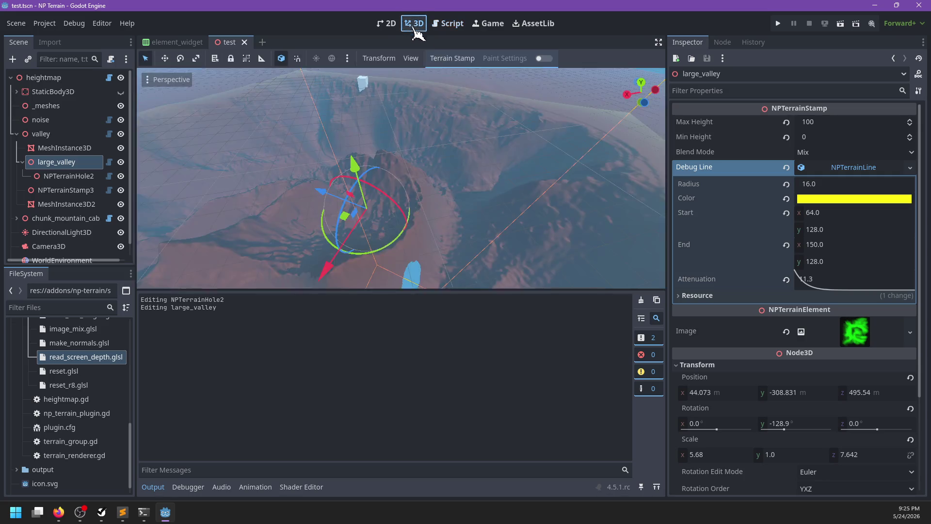
# - Toggle terrain editing on and off, then orbit around the valley crater to inspect it
pyautogui.moveTo(456, 189); pyautogui.dragTo(551, 38)
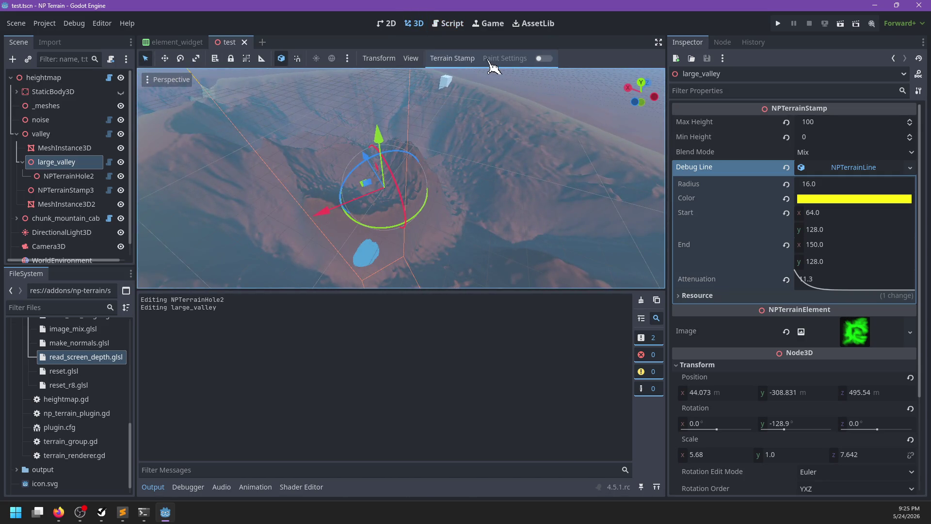
pyautogui.click(544, 58)
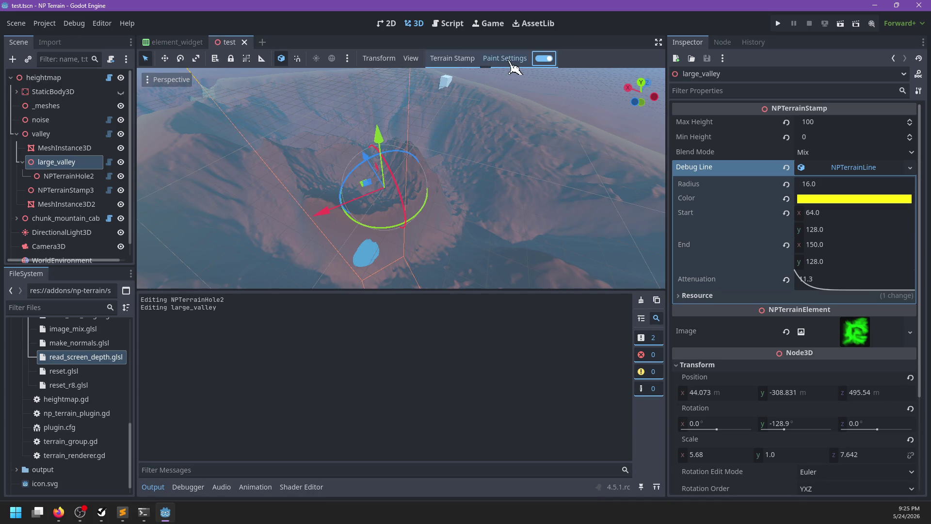
pyautogui.click(544, 58)
pyautogui.moveTo(390, 193)
pyautogui.mouseDown()
pyautogui.moveTo(364, 207)
pyautogui.moveTo(427, 207)
pyautogui.moveTo(378, 214)
pyautogui.moveTo(423, 135)
pyautogui.mouseUp()
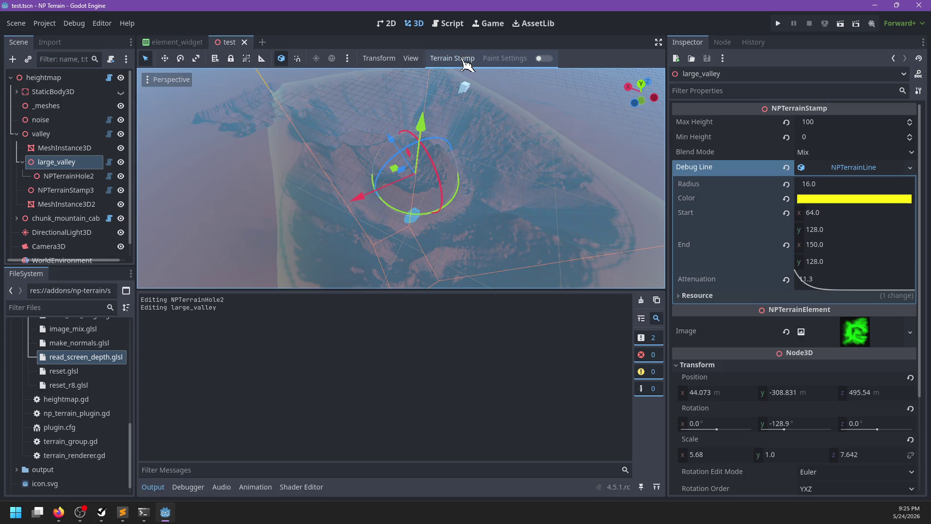
pyautogui.moveTo(341, 214)
pyautogui.mouseDown()
pyautogui.moveTo(499, 199)
pyautogui.moveTo(441, 209)
pyautogui.moveTo(422, 223)
pyautogui.moveTo(376, 200)
pyautogui.moveTo(308, 204)
pyautogui.moveTo(374, 216)
pyautogui.moveTo(499, 194)
pyautogui.moveTo(453, 203)
pyautogui.moveTo(356, 195)
pyautogui.moveTo(484, 187)
pyautogui.moveTo(344, 225)
pyautogui.moveTo(329, 208)
pyautogui.moveTo(369, 204)
pyautogui.mouseUp()
pyautogui.scroll(2, 421, 212)
pyautogui.scroll(-3, 453, 204)
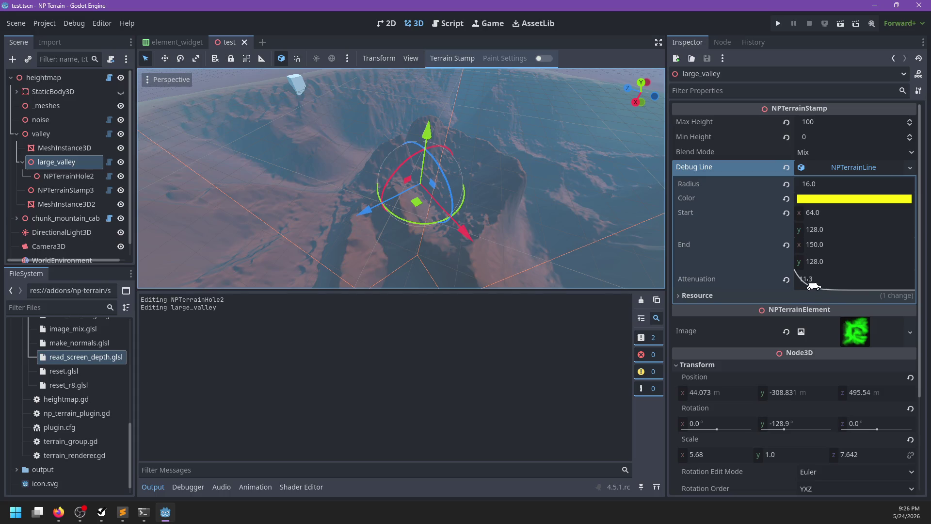
pyautogui.moveTo(367, 163)
pyautogui.mouseDown()
pyautogui.moveTo(426, 202)
pyautogui.moveTo(467, 208)
pyautogui.mouseUp()
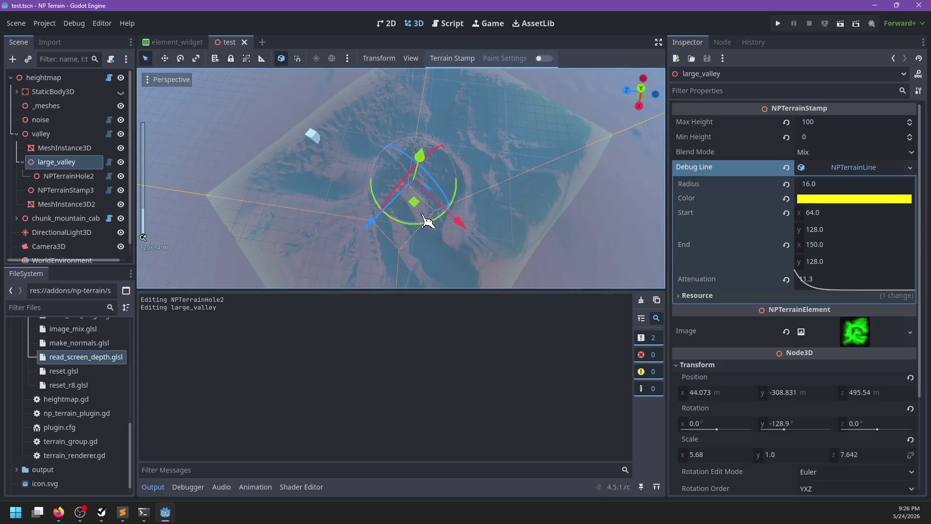
pyautogui.scroll(3, 531, 171)
pyautogui.moveTo(530, 171); pyautogui.dragTo(465, 201)
pyautogui.scroll(-5, 465, 203)
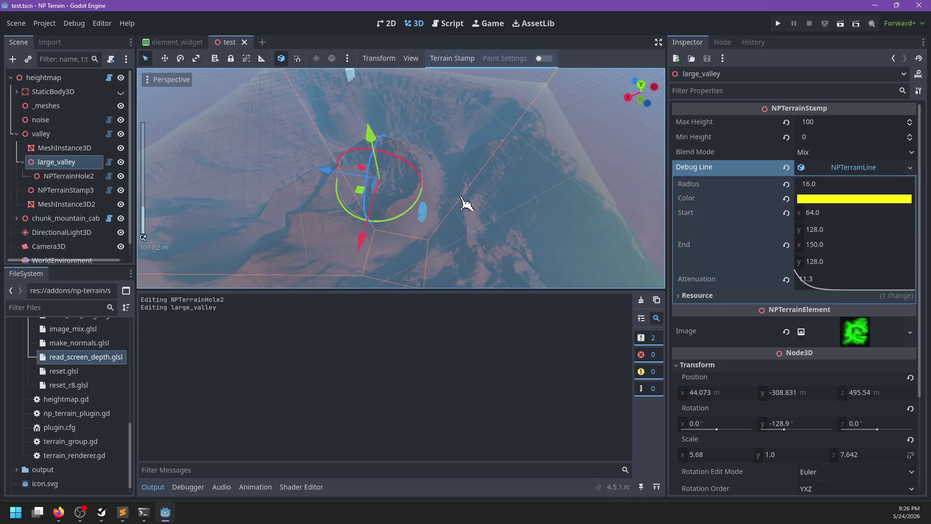
# - Open terrain_stamp.gd in the script editor to view its debug_line export
pyautogui.click(451, 27)
pyautogui.click(187, 108)
pyautogui.click(184, 121)
pyautogui.click(184, 147)
pyautogui.scroll(-5, 460, 192)
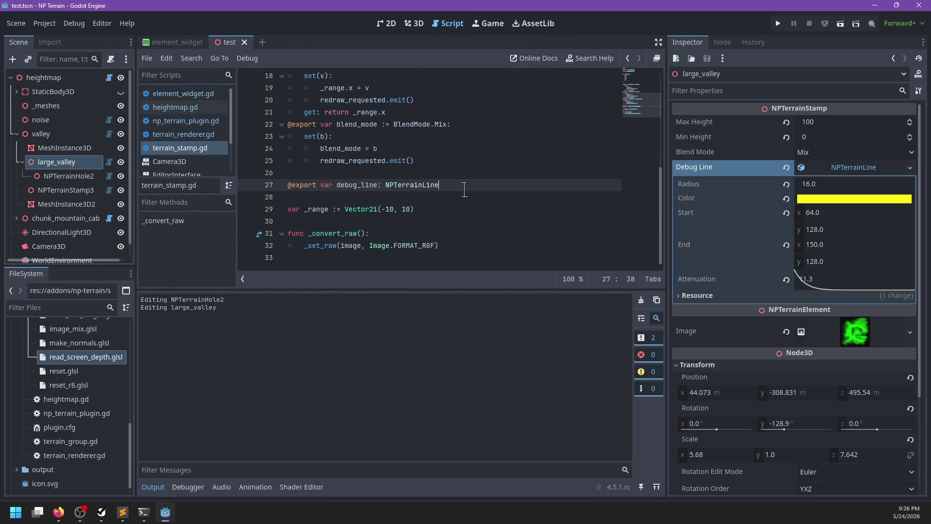
# - Reopen element_widget.gd with Output hidden, then bring up read_screen_depth.glsl in Sublime Text
pyautogui.click(185, 94)
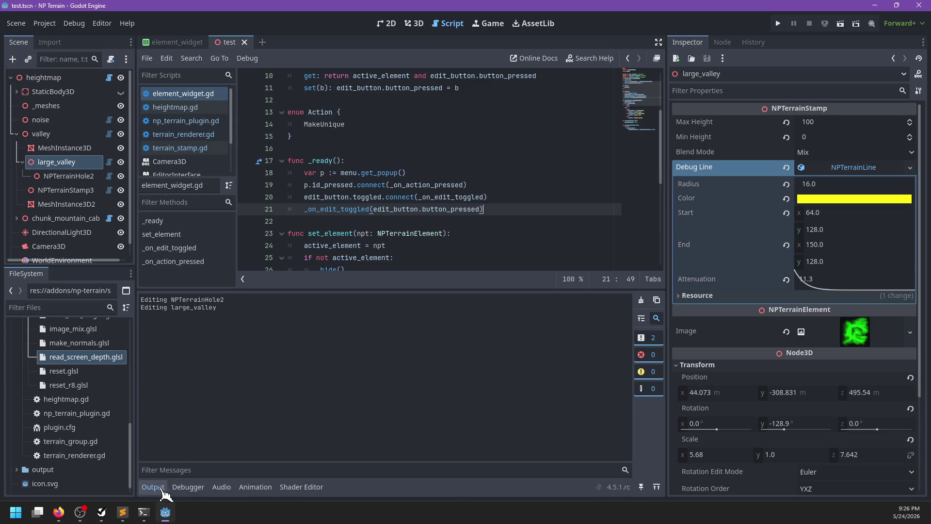
pyautogui.click(152, 487)
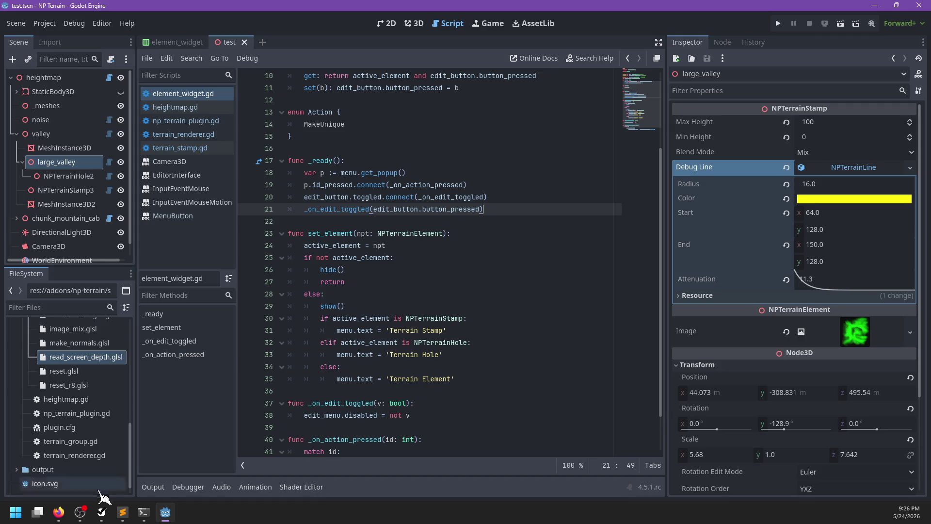
pyautogui.click(122, 512)
pyautogui.click(178, 485)
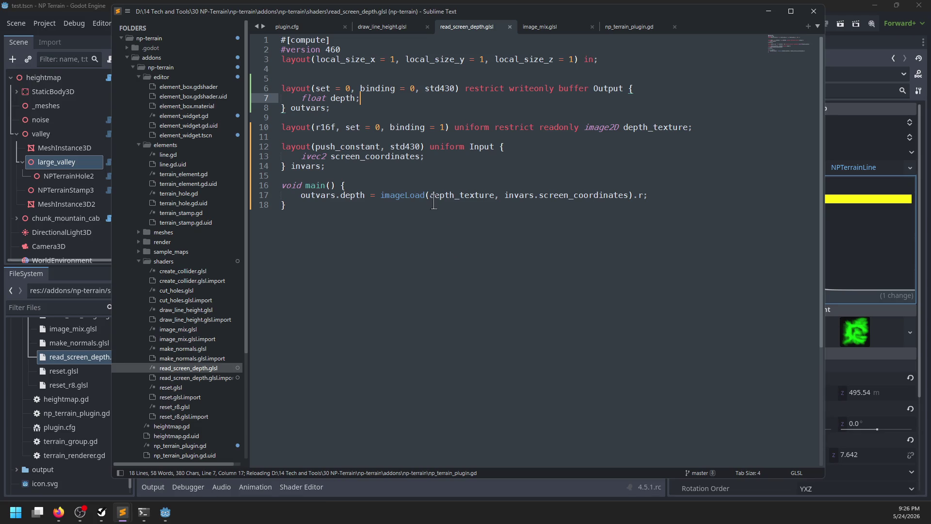
# - Prefix the imageLoad depth on line 17 with '1.0 - ', save, and return to Godot
pyautogui.click(380, 195)
pyautogui.write('1.0 -')
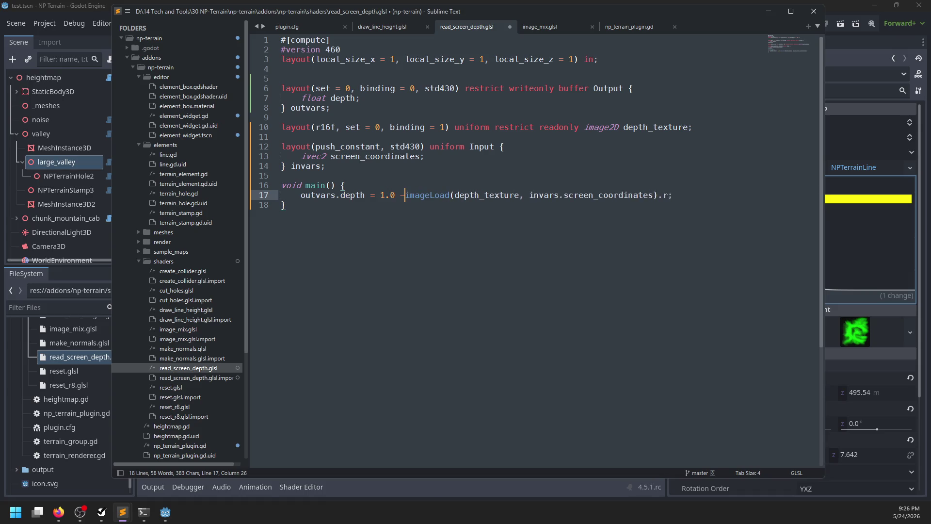
pyautogui.hotkey('ctrl', 's')
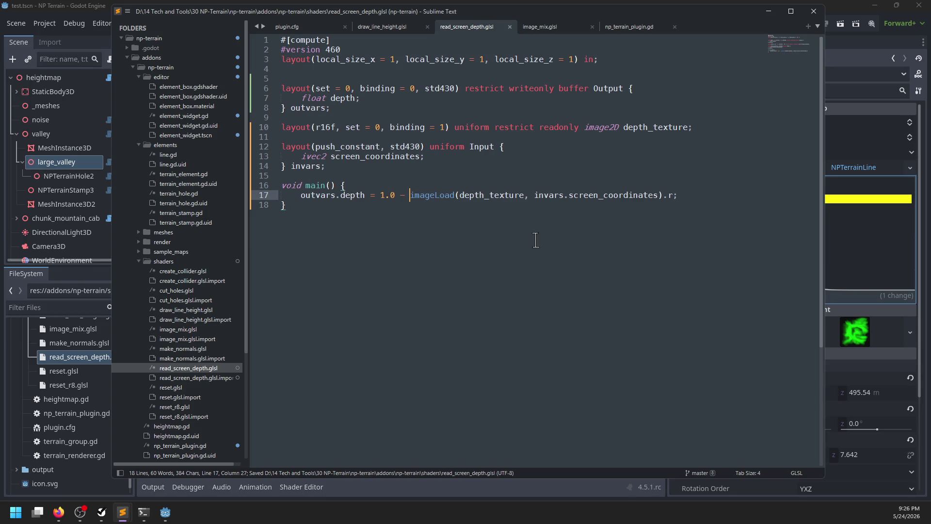
pyautogui.hotkey('alt', 'Tab')
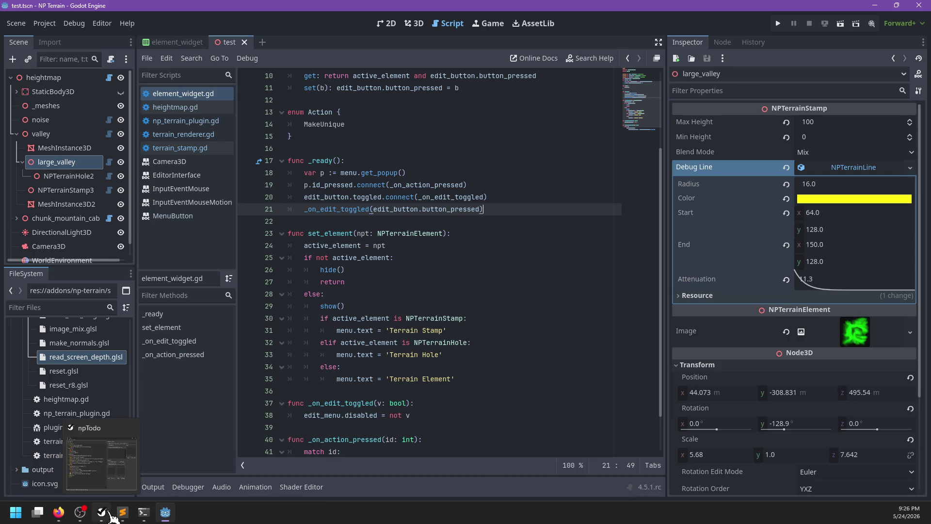
# - Run git status in PowerShell and stage all changes with git add
pyautogui.click(422, 270)
pyautogui.click(102, 514)
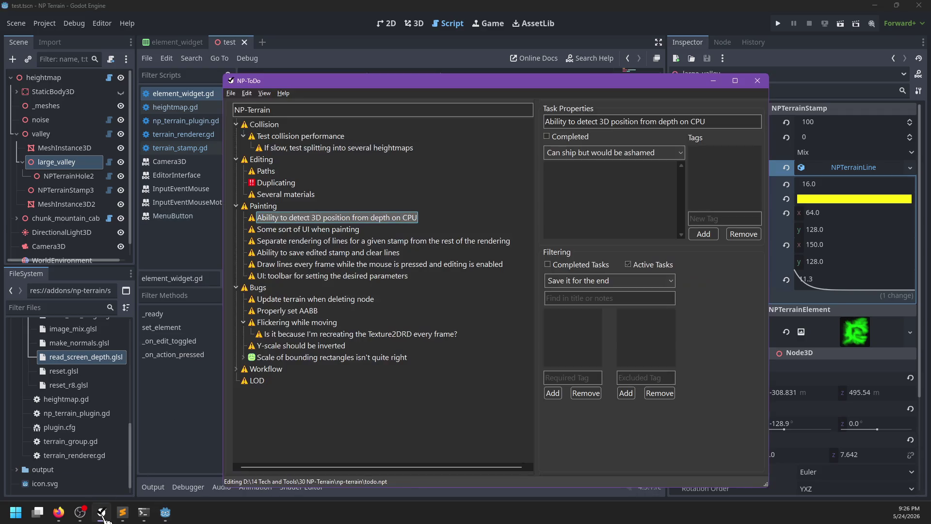
pyautogui.click(144, 514)
pyautogui.write('git status')
pyautogui.press('Return')
pyautogui.write('git add .')
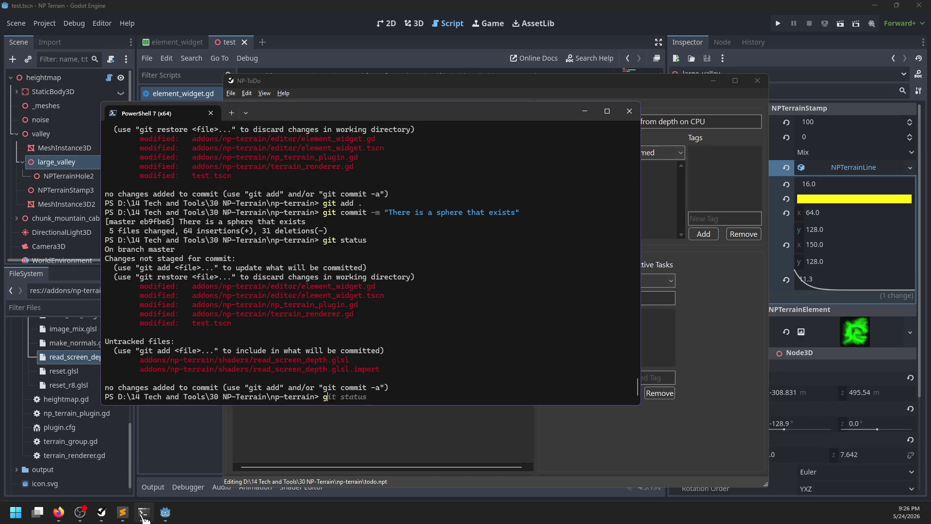
pyautogui.press('Return')
# - Commit with the message "Preparing to read depth", then check NP-ToDo and return to Godot
pyautogui.write('git comit')
pyautogui.press('BackSpace')
pyautogui.press('BackSpace')
pyautogui.press('BackSpace')
pyautogui.write('mit -m "')
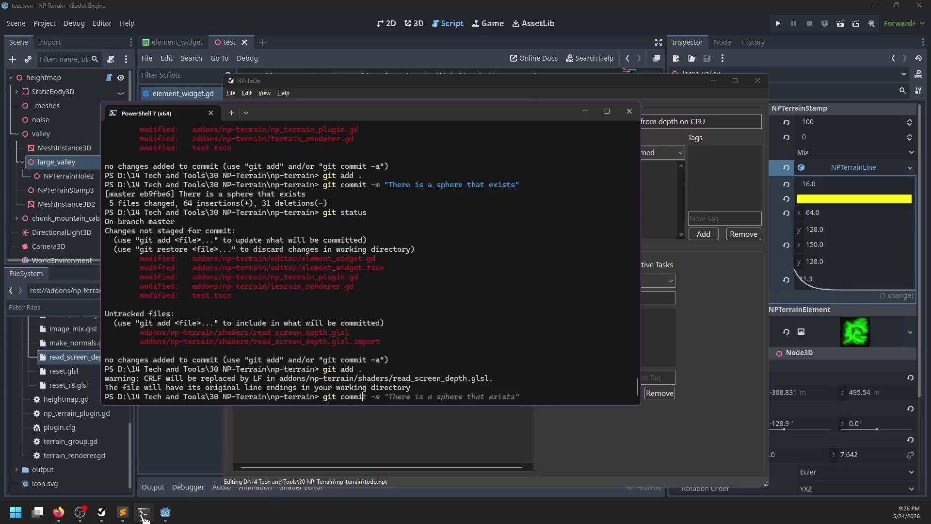
pyautogui.write('Preparint')
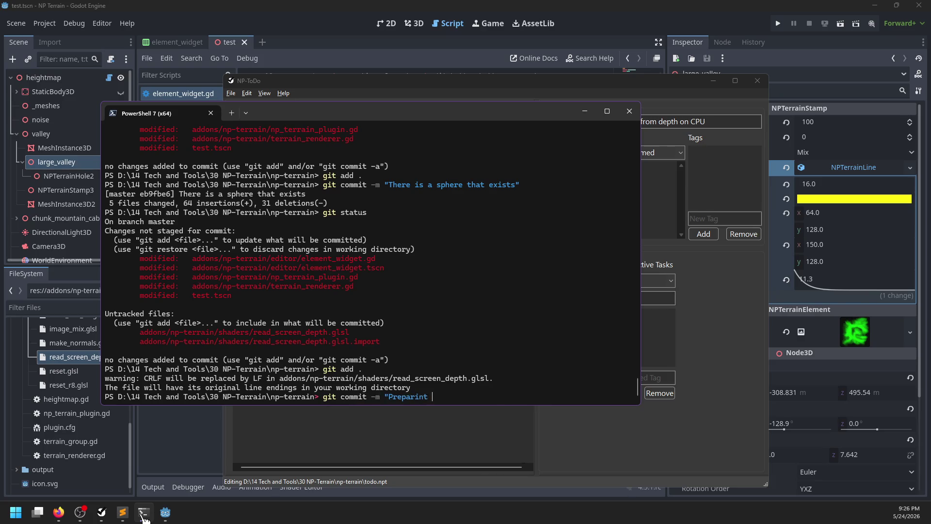
pyautogui.press('BackSpace')
pyautogui.write('g to read depth"')
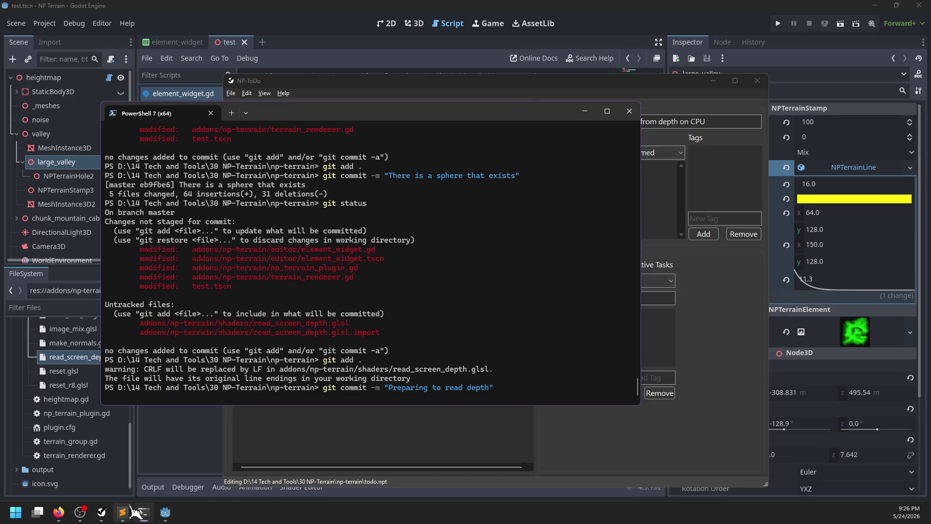
pyautogui.press('Return')
pyautogui.click(242, 458)
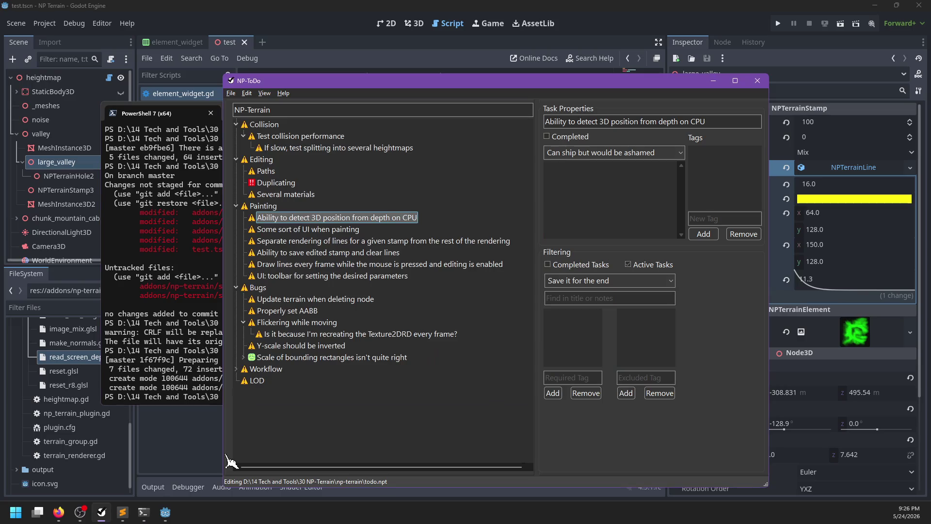
pyautogui.click(335, 8)
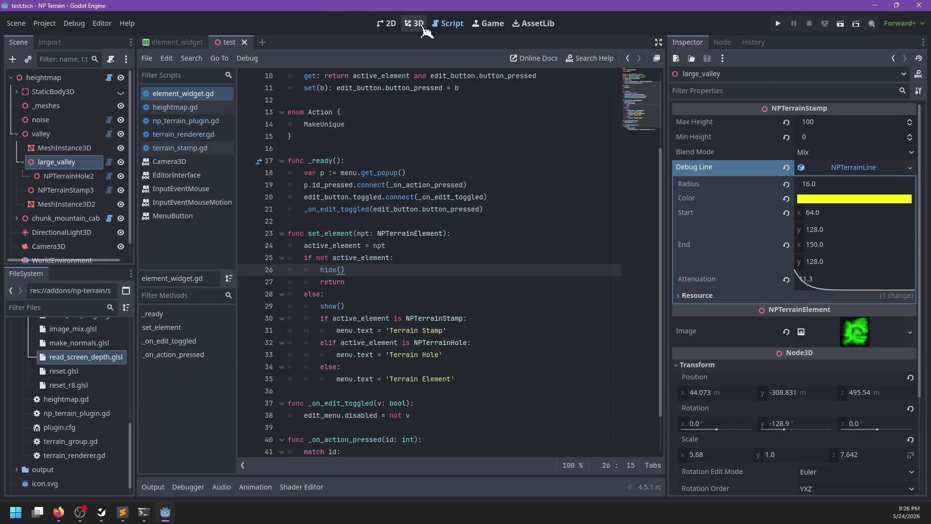
# - Open terrain_renderer.gd, review get_depth and its variables, and fold the CachedSampler class
pyautogui.click(414, 23)
pyautogui.click(451, 23)
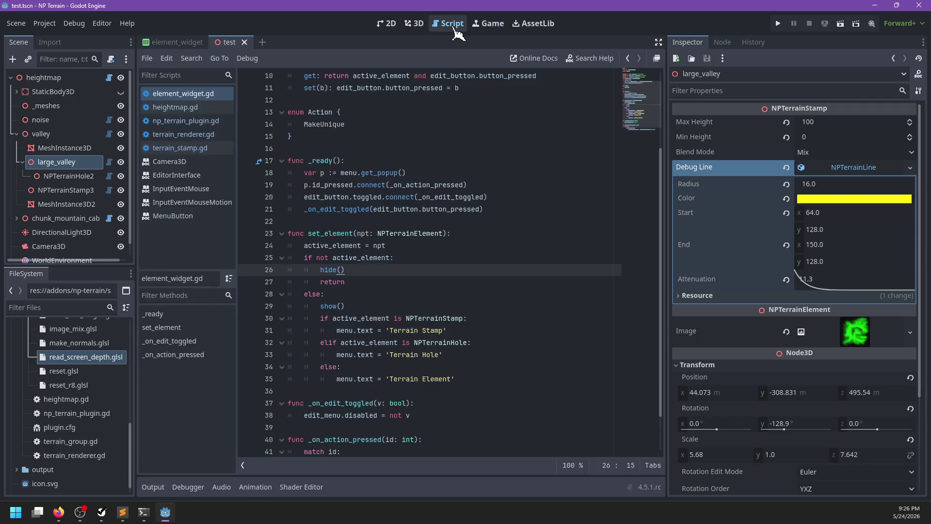
pyautogui.click(191, 136)
pyautogui.scroll(-3, 379, 237)
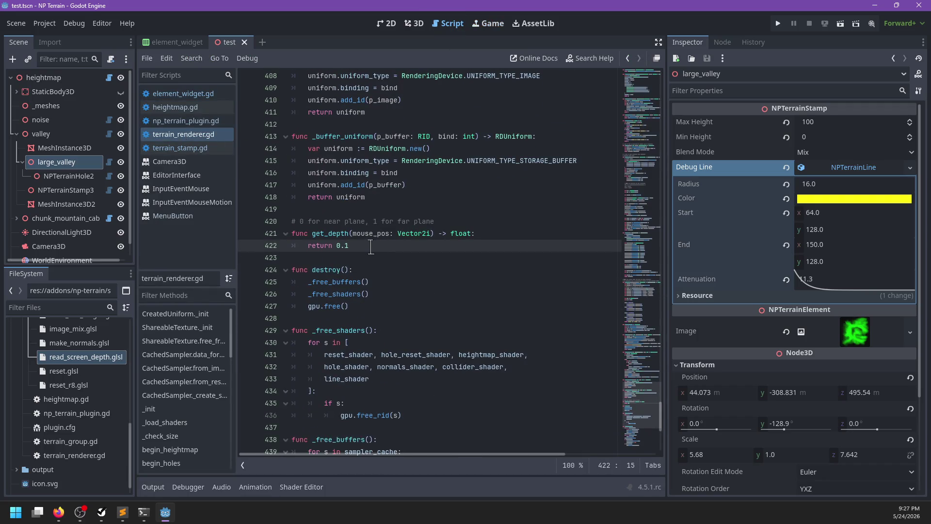
pyautogui.click(491, 234)
pyautogui.scroll(2, 509, 237)
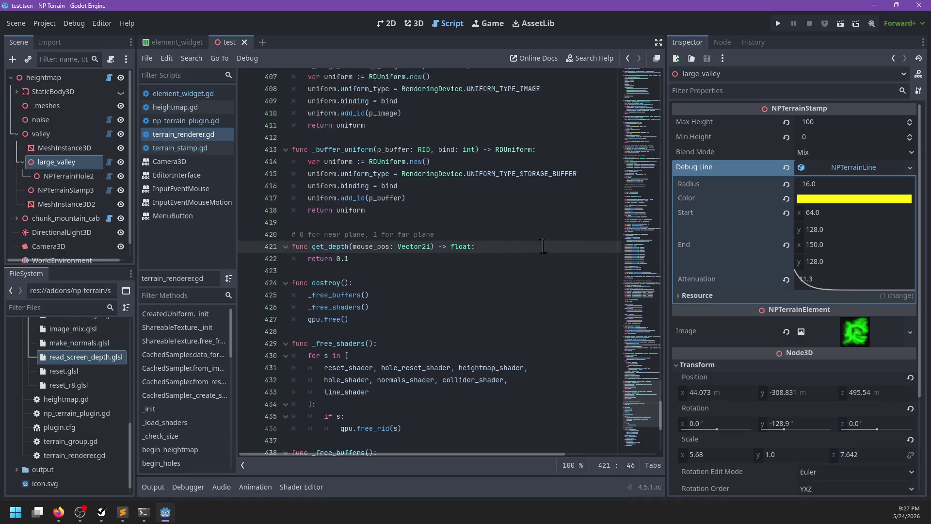
pyautogui.moveTo(636, 410)
pyautogui.mouseDown()
pyautogui.moveTo(624, 96)
pyautogui.moveTo(626, 115)
pyautogui.moveTo(617, 101)
pyautogui.mouseUp()
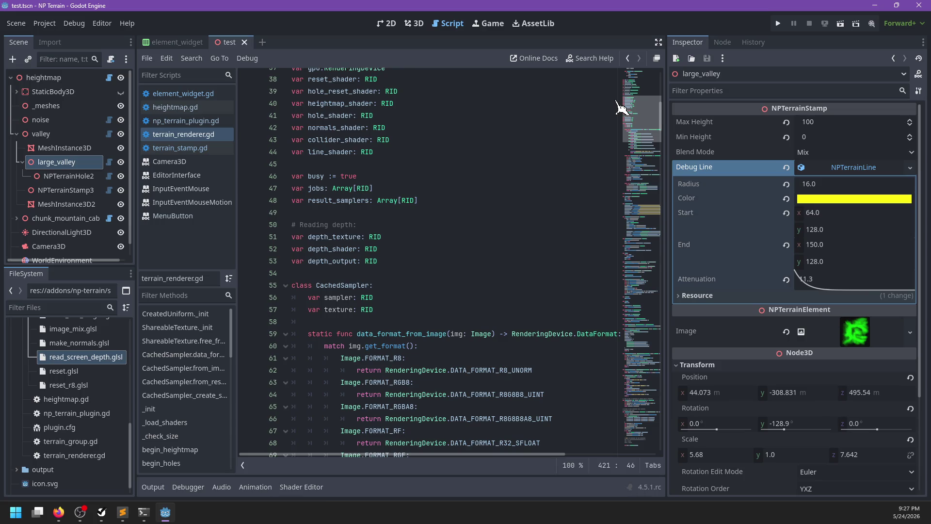
pyautogui.click(392, 237)
pyautogui.scroll(-1, 398, 229)
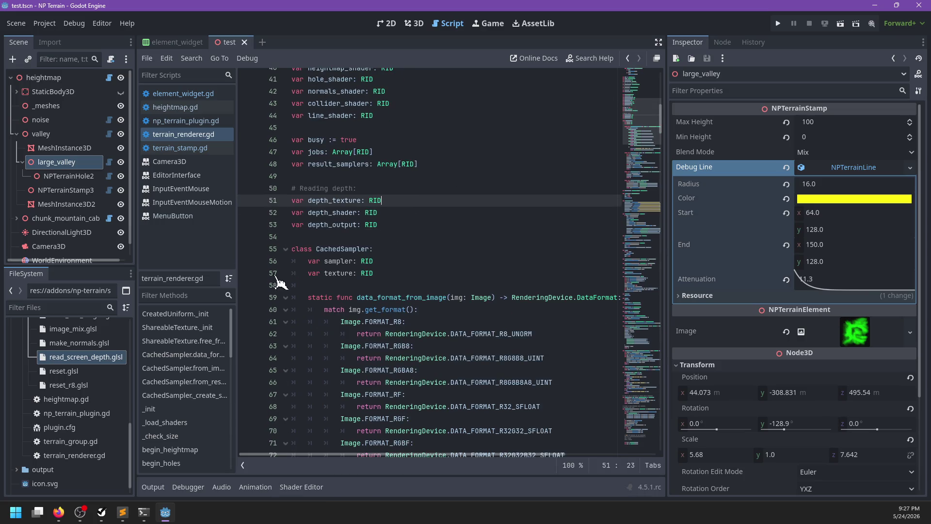
pyautogui.click(286, 249)
pyautogui.scroll(-1, 305, 293)
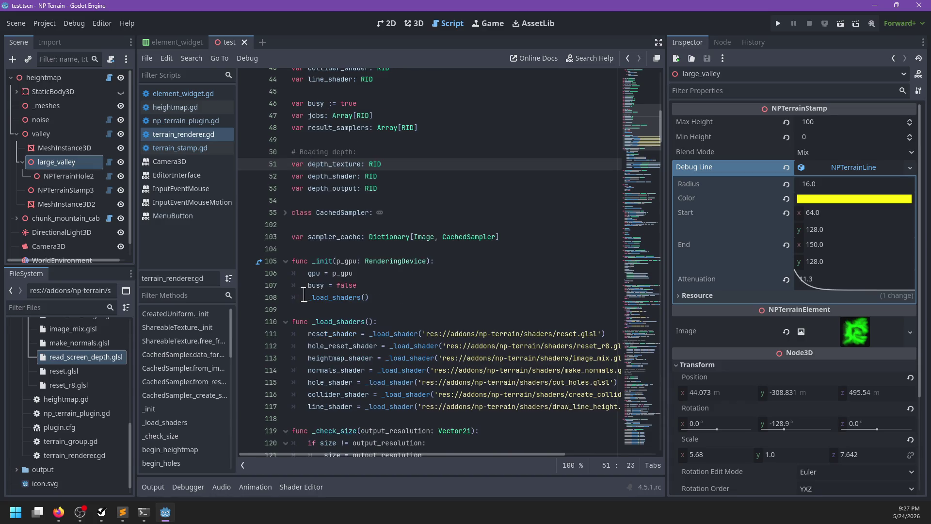
# - Add depth_shader = _load_shader('res://addons/np-terrain/shaders/read_screen_depth.glsl') to _load_shaders and save
pyautogui.doubleClick(329, 293)
pyautogui.click(341, 417)
pyautogui.press('Up')
pyautogui.press('End')
pyautogui.press('Return')
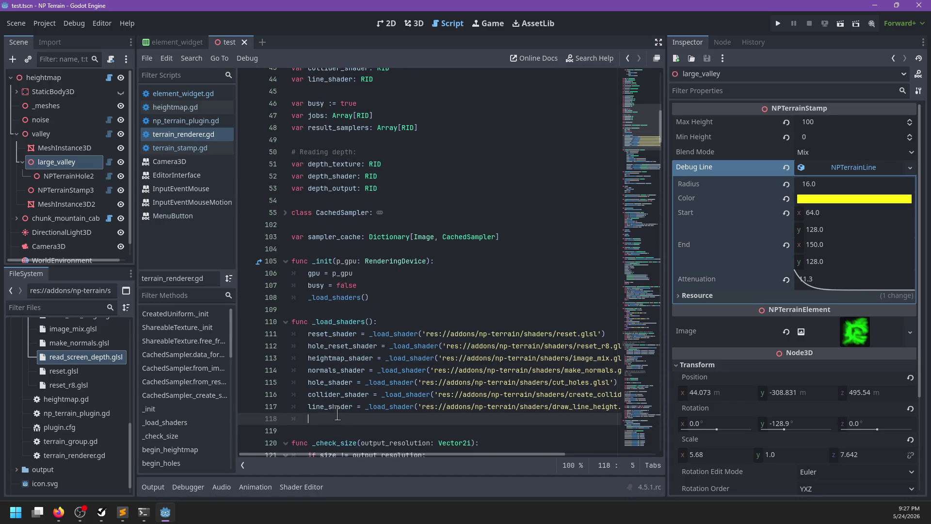
pyautogui.write('depth_shader =')
pyautogui.write('_load_shader(')
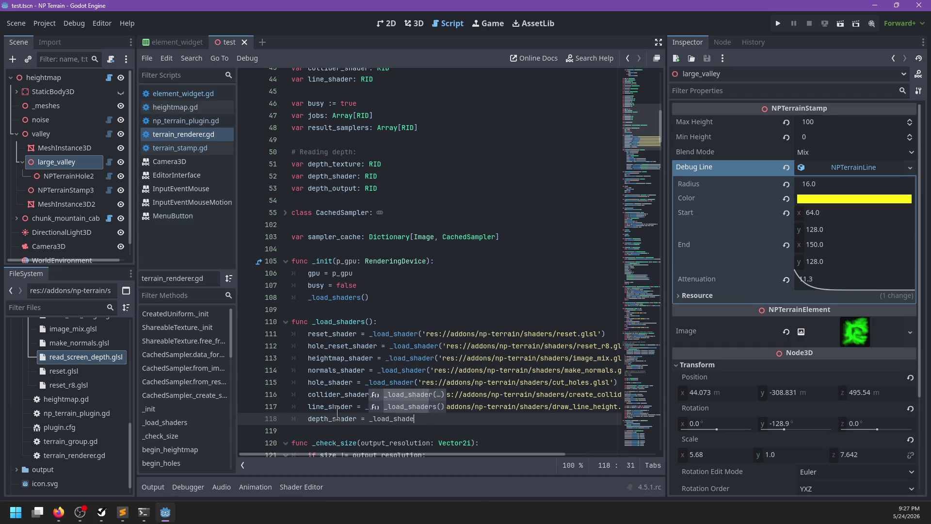
pyautogui.write("'res://")
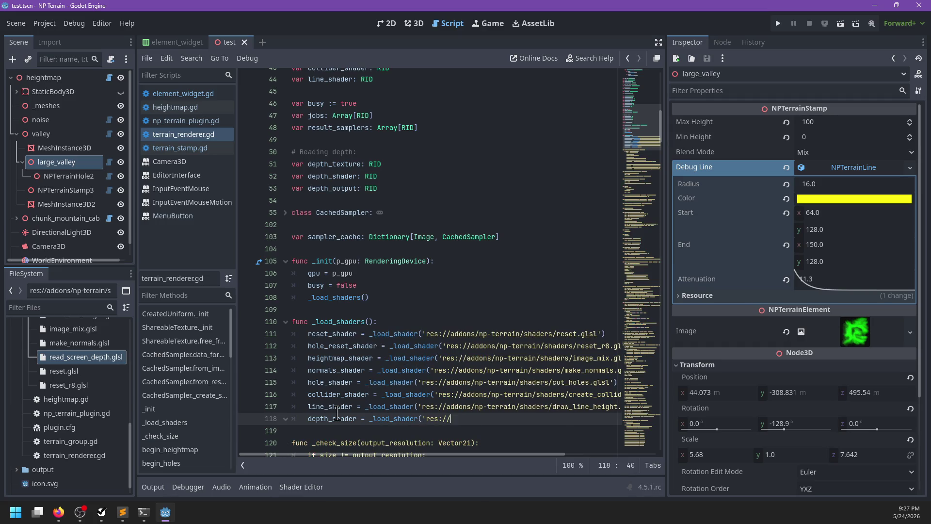
pyautogui.write('ns/np-terrain/s')
pyautogui.write('haders/read_scree')
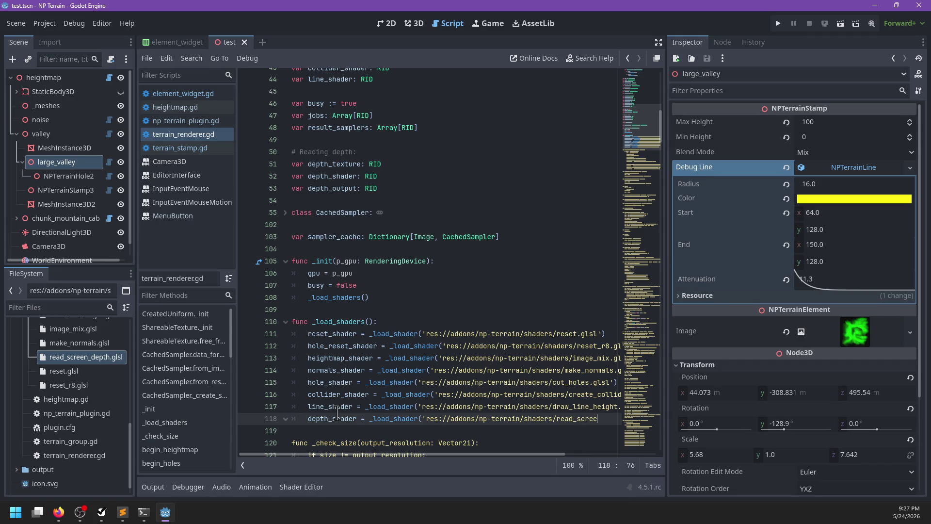
pyautogui.write("n_depth.glsl')")
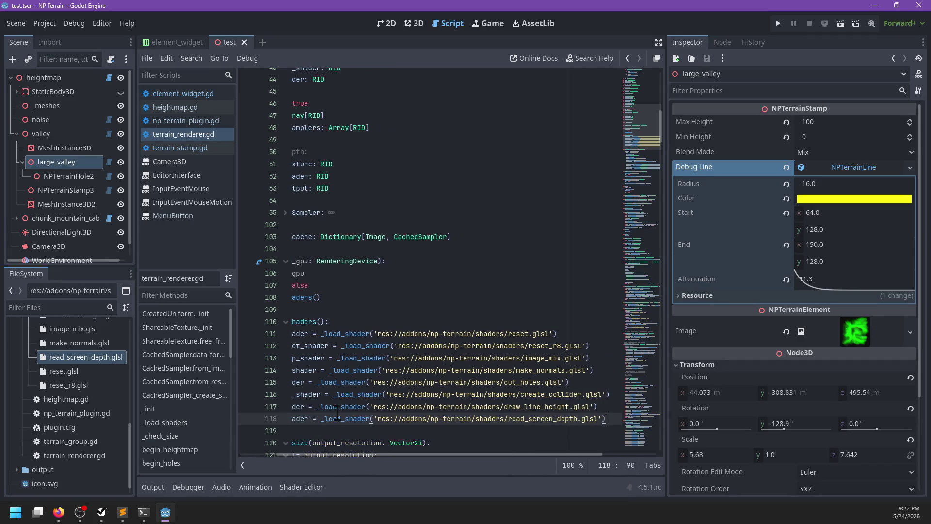
pyautogui.hscroll(-3, 408, 328)
pyautogui.hotkey('ctrl', 's')
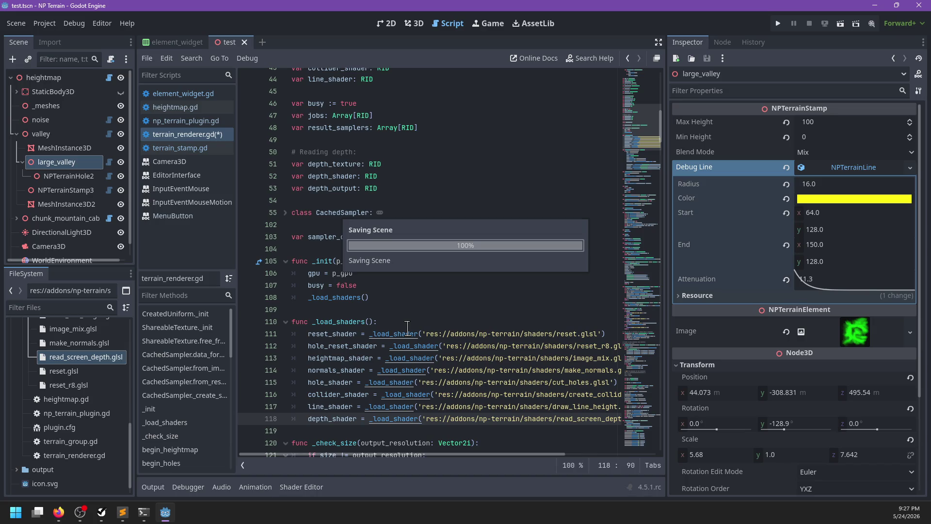
pyautogui.scroll(-1, 378, 290)
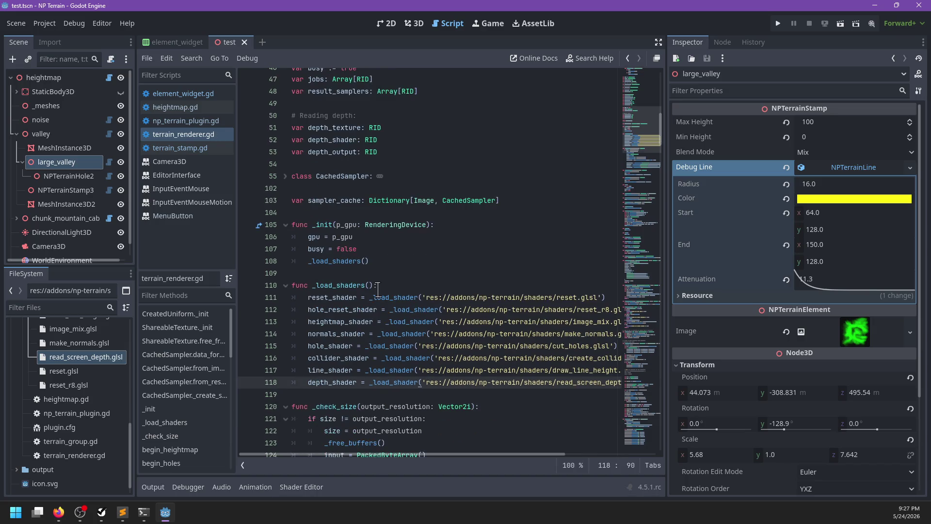
# - Fold the _load_shaders and _check_size functions
pyautogui.scroll(-3, 378, 290)
pyautogui.scroll(3, 384, 274)
pyautogui.click(388, 262)
pyautogui.scroll(-4, 388, 262)
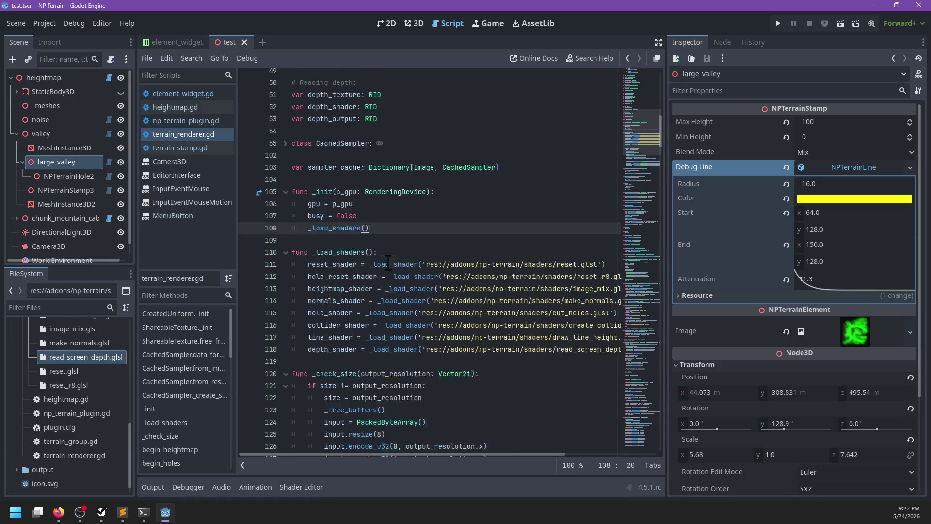
pyautogui.scroll(1, 394, 264)
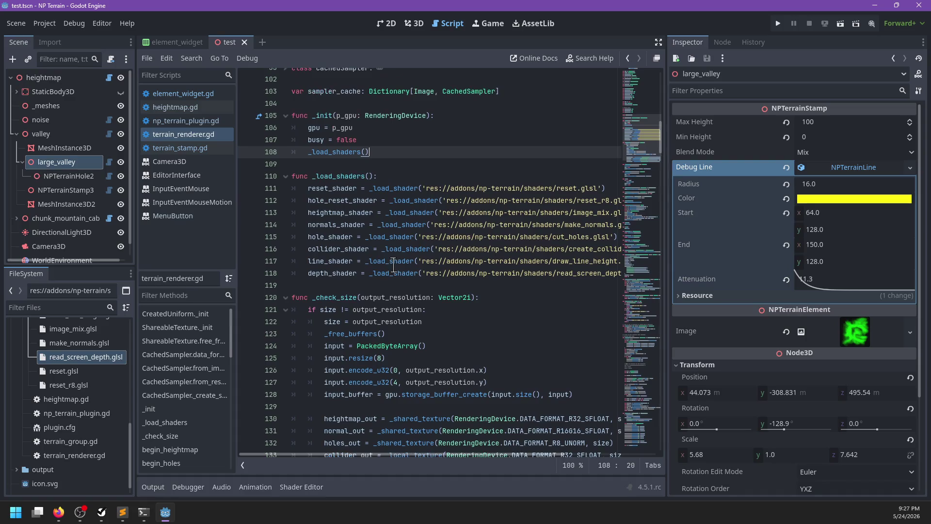
pyautogui.click(286, 176)
pyautogui.click(286, 201)
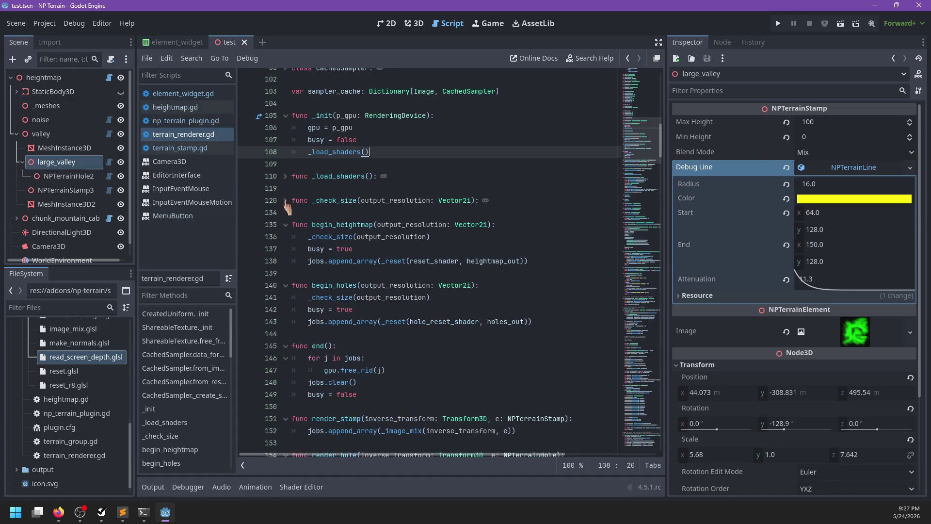
# - Scroll down to func get_depth and place the caret at the end of its signature
pyautogui.scroll(2, 315, 218)
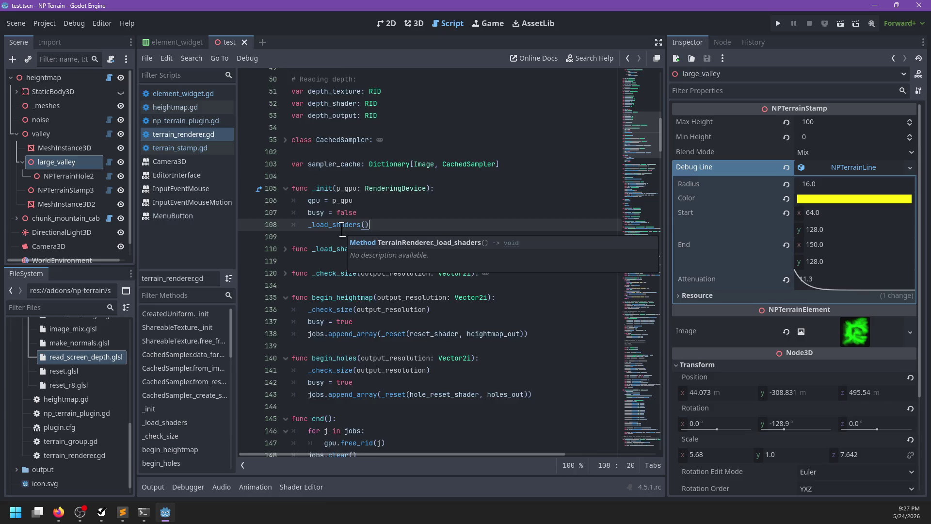
pyautogui.scroll(-18, 344, 231)
pyautogui.scroll(-15, 347, 232)
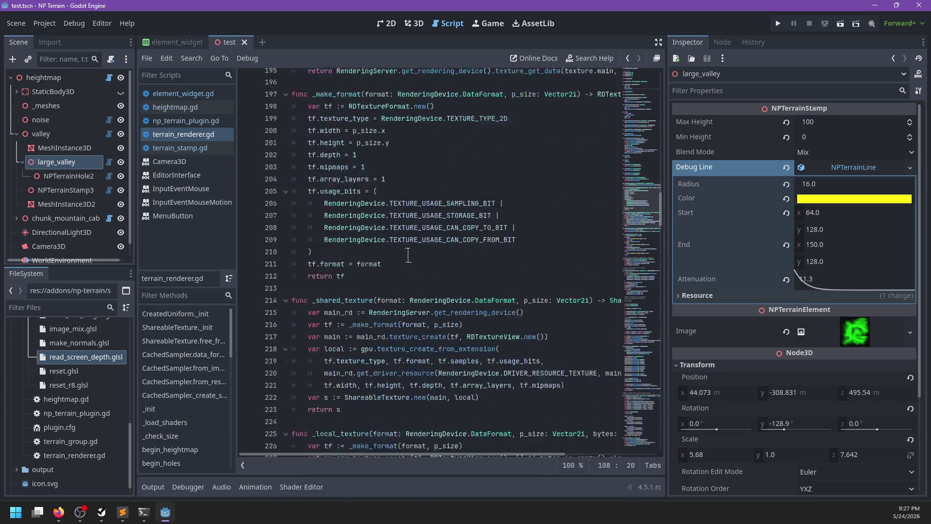
pyautogui.scroll(-15, 414, 252)
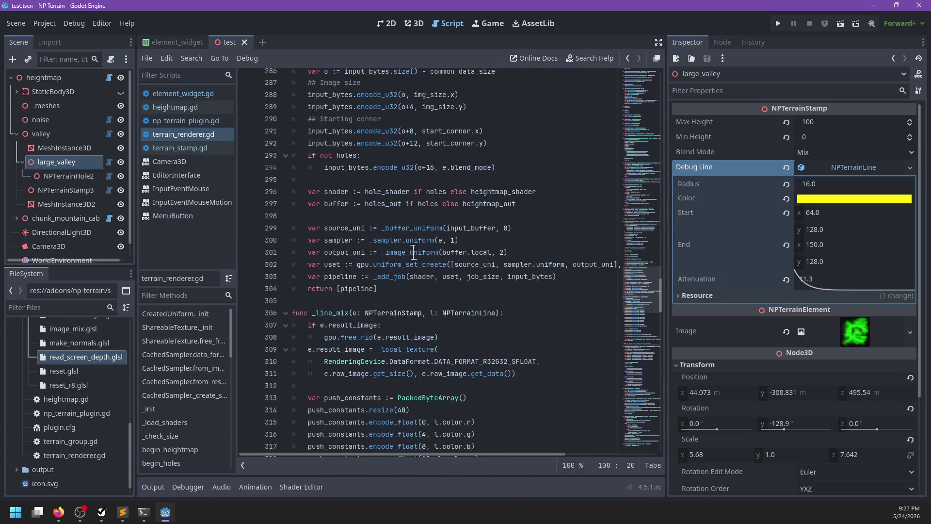
pyautogui.scroll(-4, 414, 253)
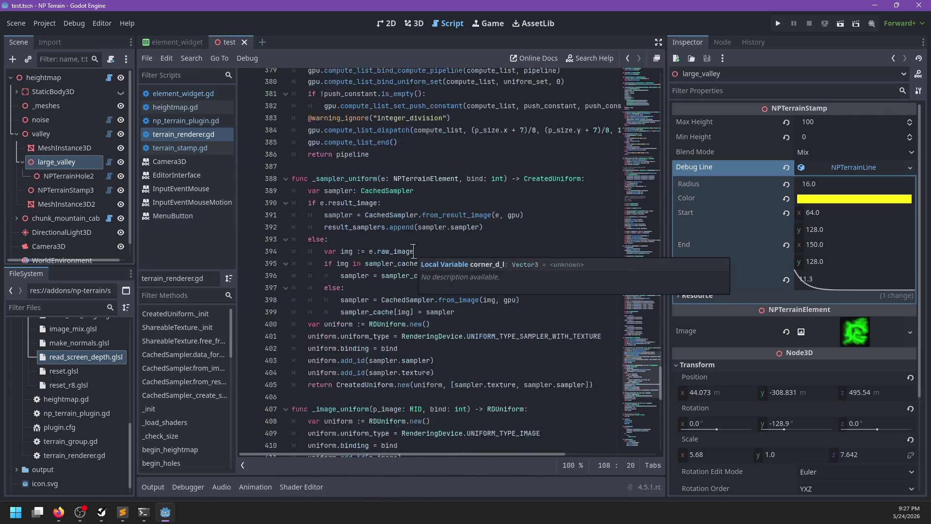
pyautogui.scroll(-5, 414, 252)
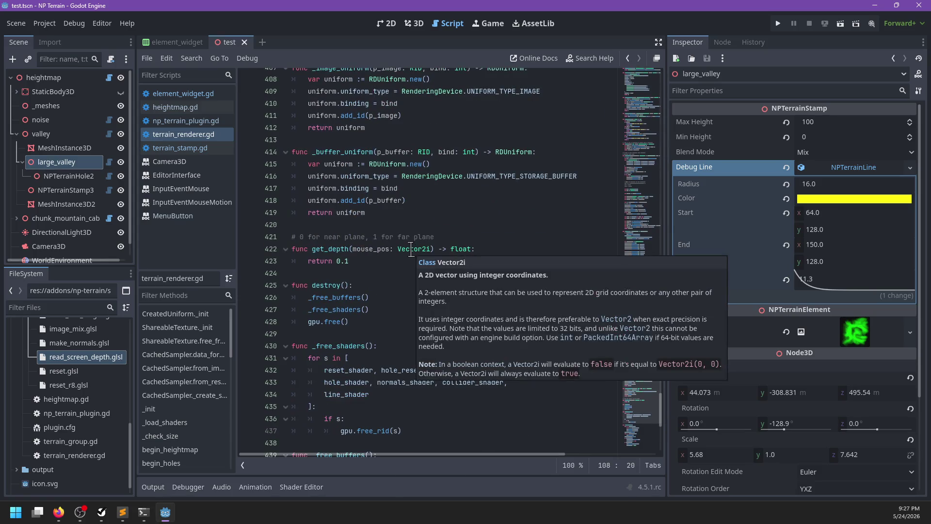
pyautogui.click(370, 253)
# - Open the get_depth body with an 'if not depth_output:' condition, using autocomplete for depth_output
pyautogui.click(507, 246)
pyautogui.press('Return')
pyautogui.write('if not shader')
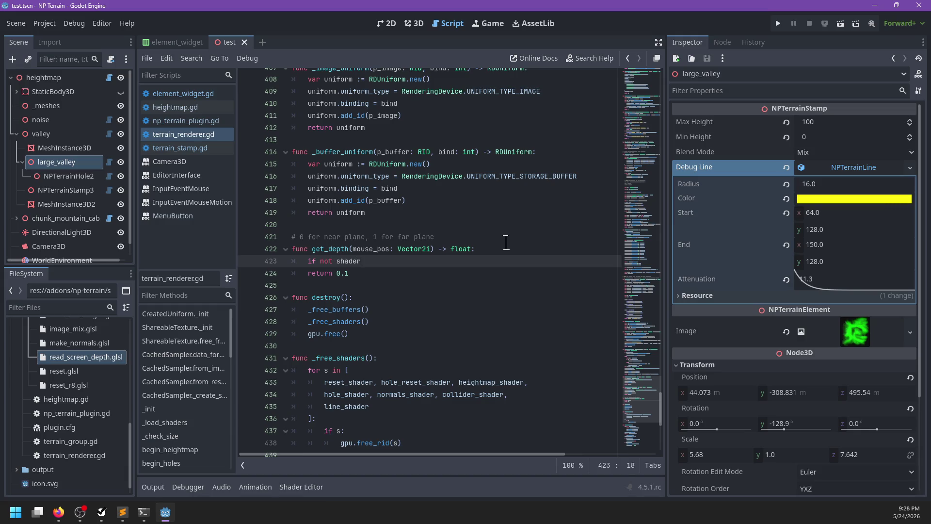
pyautogui.hotkey('ctrl', 'BackSpace')
pyautogui.write('depth')
pyautogui.press('Up')
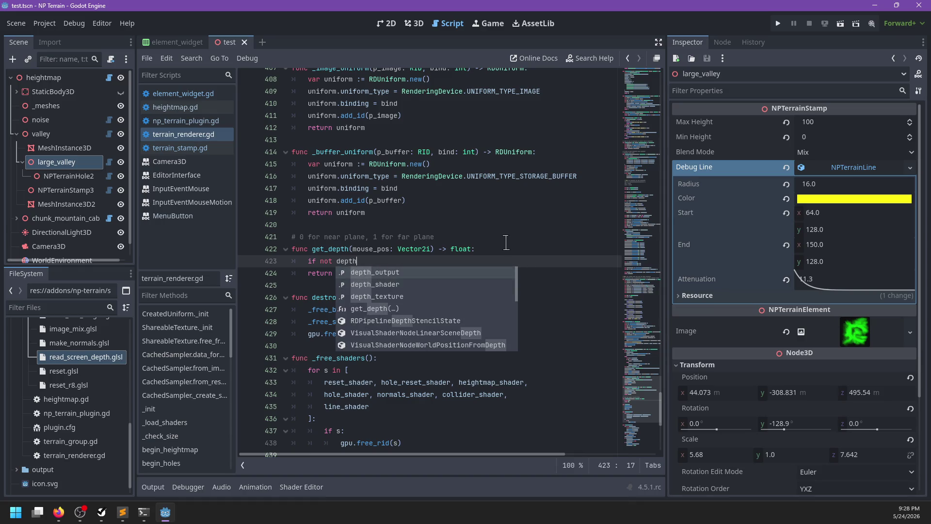
pyautogui.press('Return')
pyautogui.write(':')
# - Give the depth_output check a 'pass' body and dedent back out of the block
pyautogui.press('Return')
pyautogui.write('pas')
pyautogui.press('Return')
pyautogui.press('BackSpace')
pyautogui.press('BackSpace')
pyautogui.write('s')
pyautogui.press('Return')
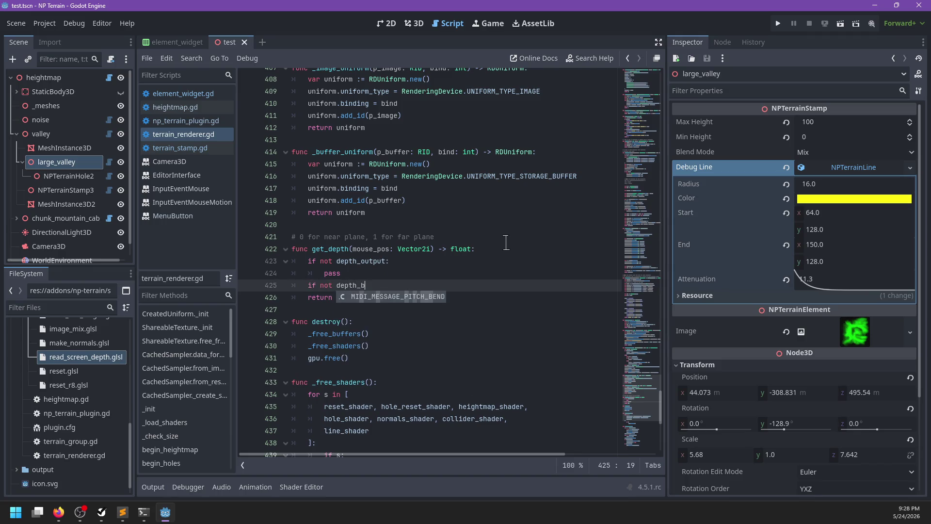
# - Add an 'if not depth_texture:' check with an empty indented body above return 0.1
pyautogui.write('texture:')
pyautogui.press('Return')
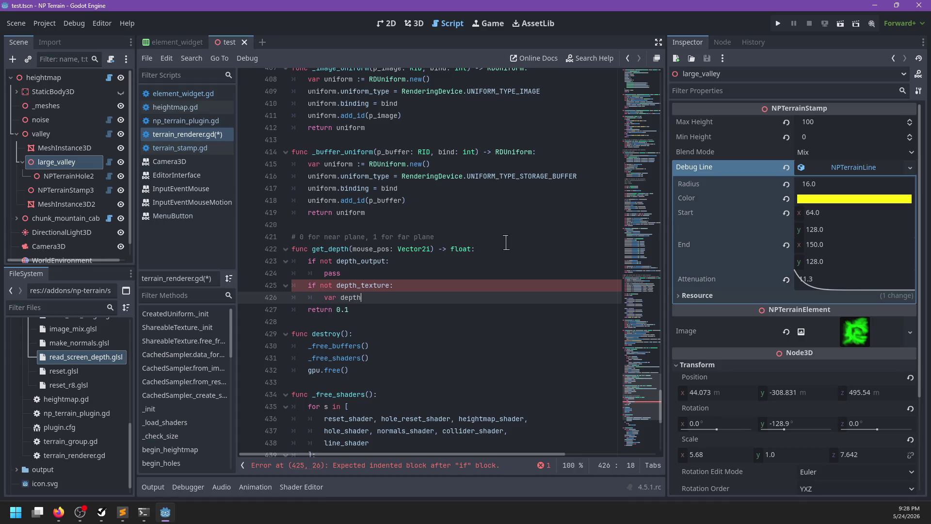
pyautogui.hotkey('ctrl', 'BackSpace')
pyautogui.hotkey('ctrl', 'BackSpace')
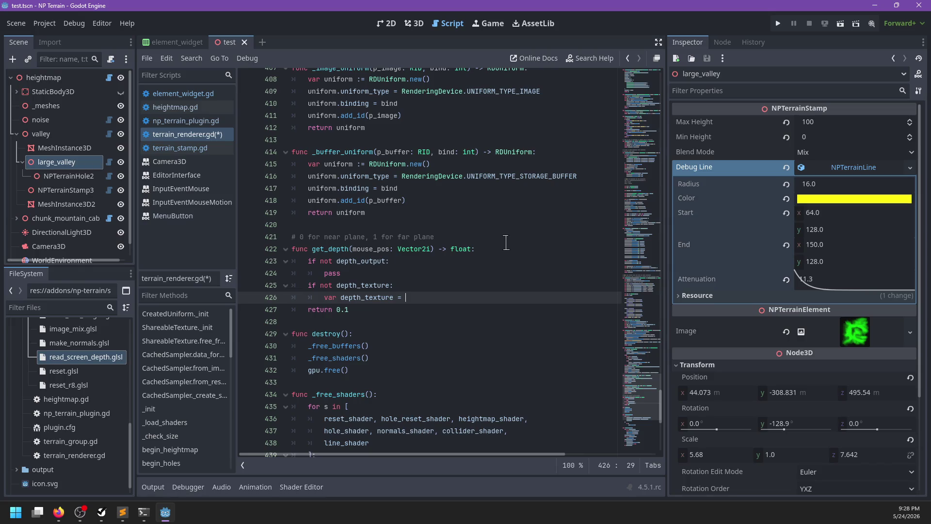
# - Search the script for '_shared'
pyautogui.hotkey('ctrl', 'f')
pyautogui.write('_shaderd_')
pyautogui.press('BackSpace')
pyautogui.press('BackSpace')
pyautogui.press('BackSpace')
pyautogui.write('d')
pyautogui.press('BackSpace')
pyautogui.press('BackSpace')
pyautogui.press('BackSpace')
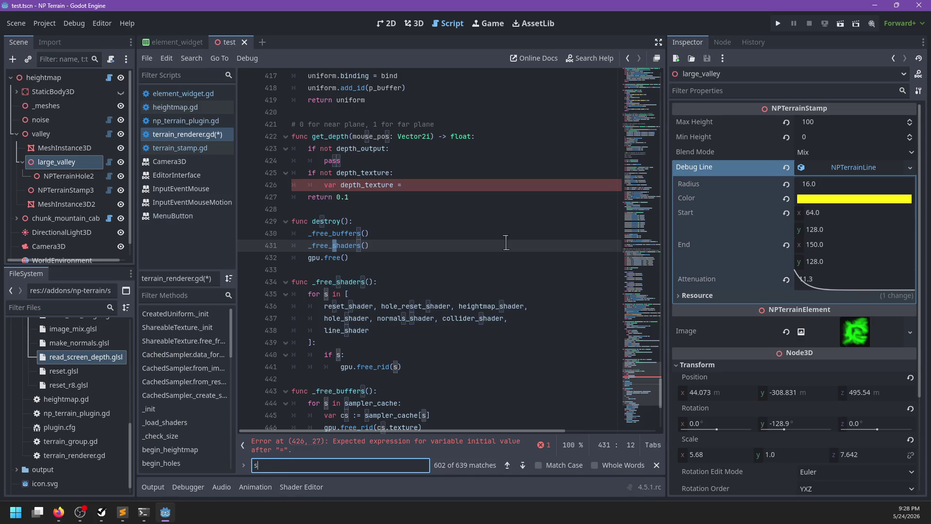
pyautogui.write('red_te')
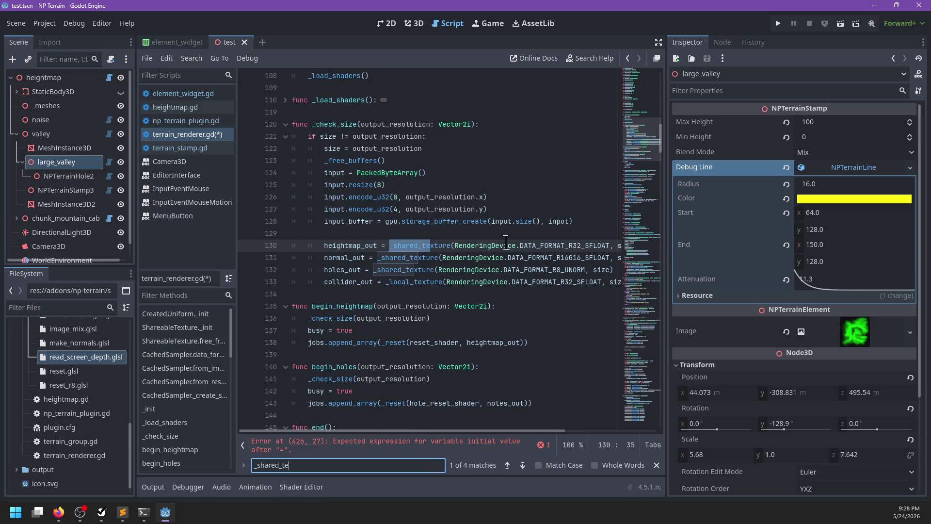
pyautogui.press('Escape')
# - Read the RenderingDevice documentation from the _shared_texture definition
pyautogui.keyDown('ctrl'); pyautogui.click(420, 246); pyautogui.keyUp('ctrl')
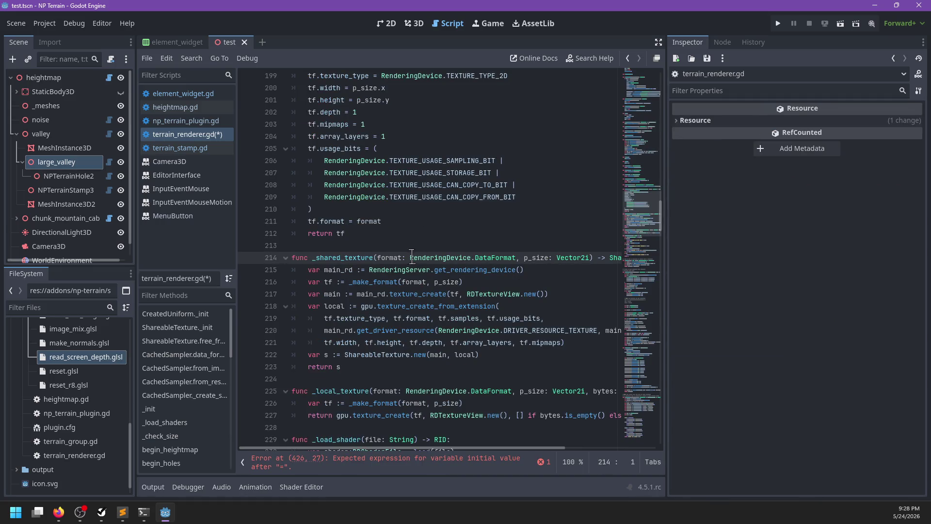
pyautogui.doubleClick(422, 257)
pyautogui.moveTo(422, 257)
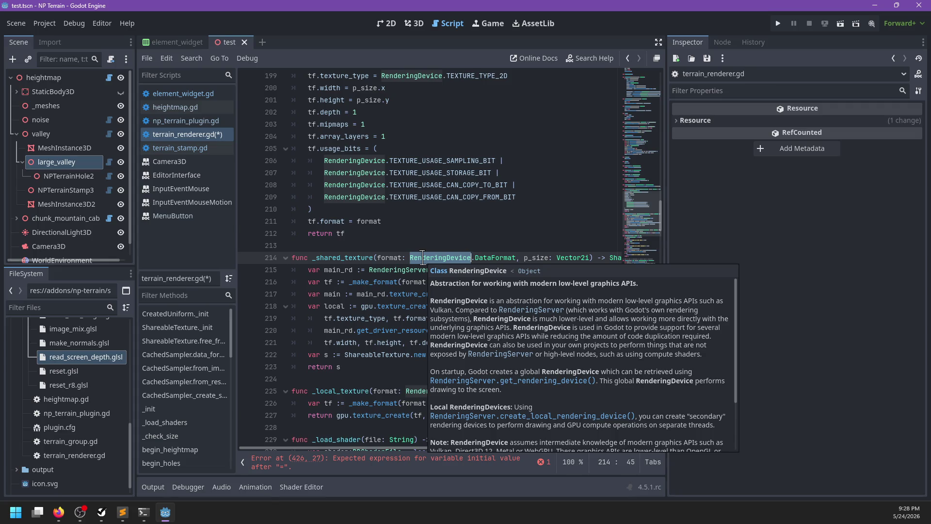
pyautogui.click(385, 222)
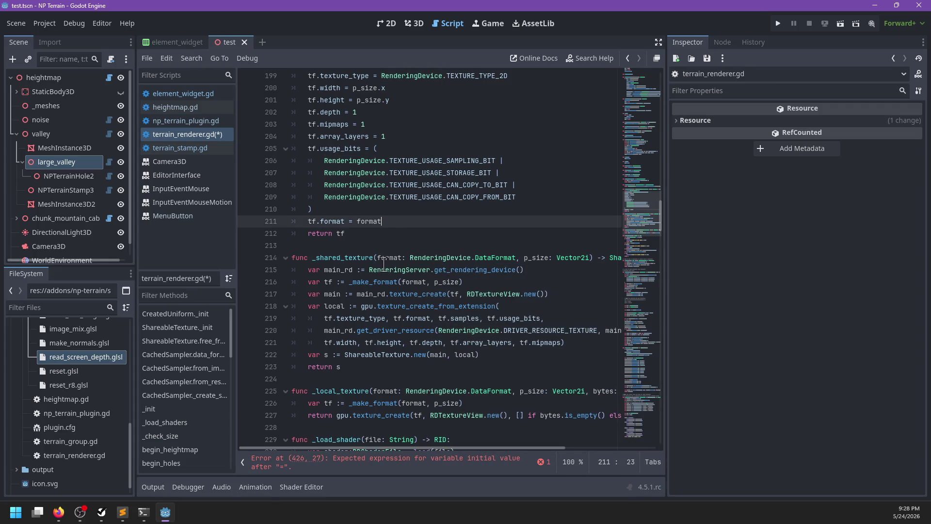
# - Read the texture_create_from_extension docs and highlight every use of p_size
pyautogui.click(455, 269)
pyautogui.scroll(-1, 432, 291)
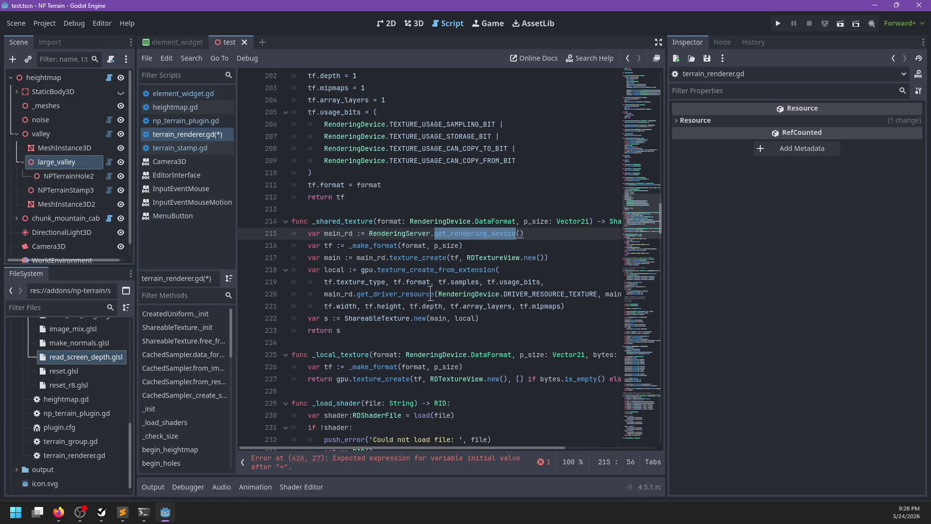
pyautogui.click(364, 330)
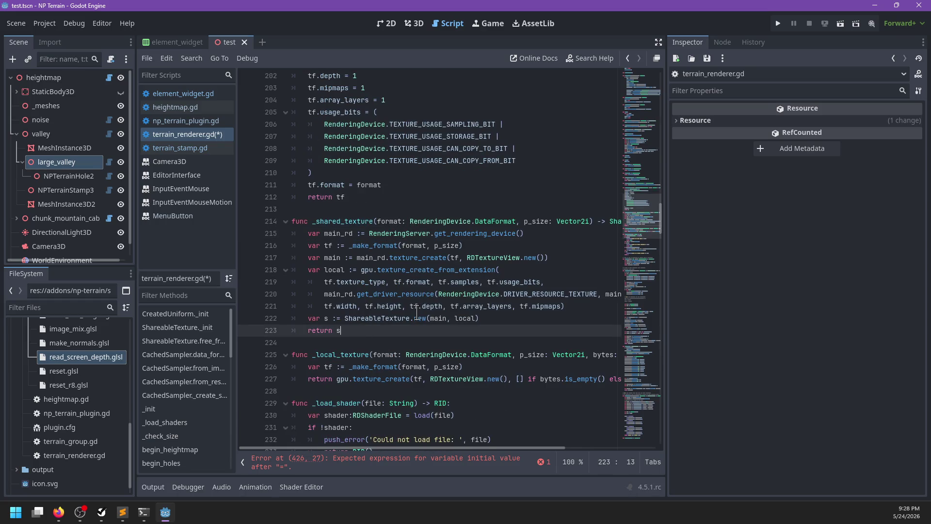
pyautogui.moveTo(417, 313)
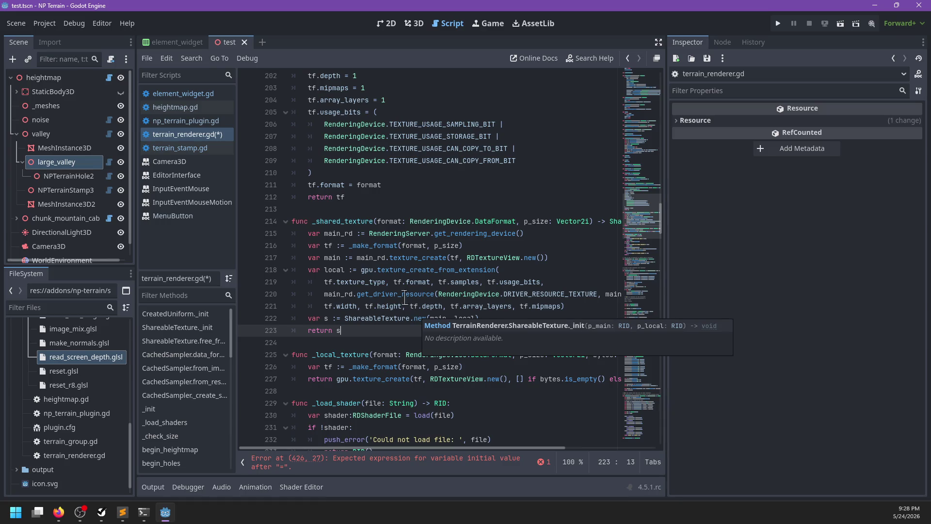
pyautogui.doubleClick(392, 270)
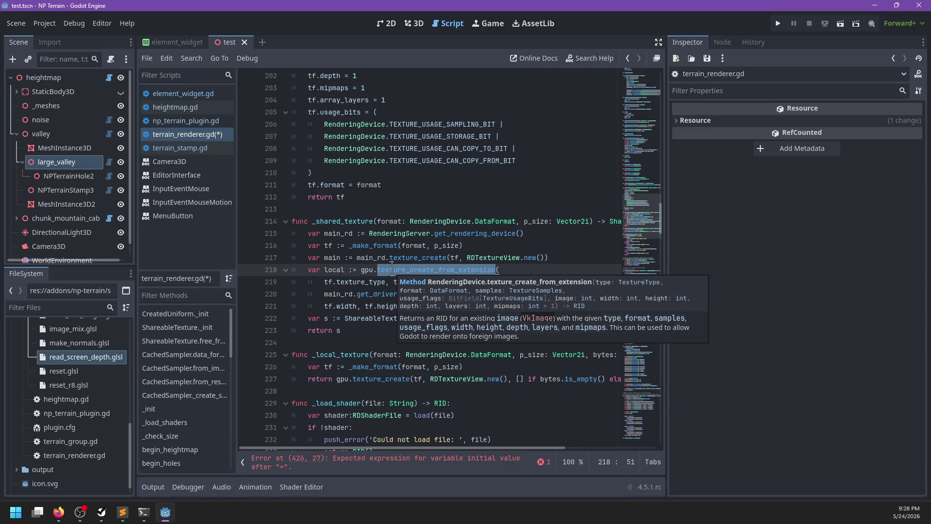
pyautogui.scroll(1, 413, 279)
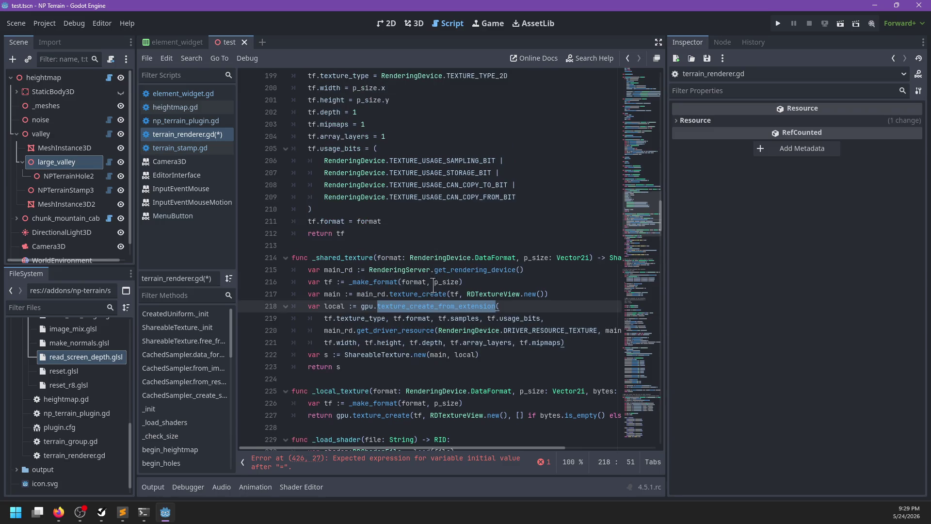
pyautogui.click(438, 282)
pyautogui.doubleClick(438, 282)
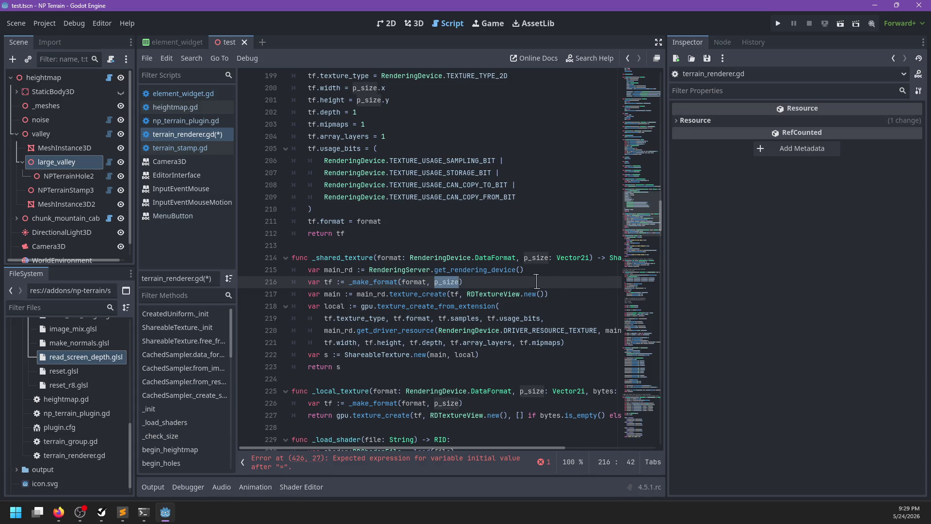
# - Add a 'viewport: Viewport3D,' parameter before mouse_pos in get_depth and autocomplete viewport on line 426
pyautogui.click(447, 463)
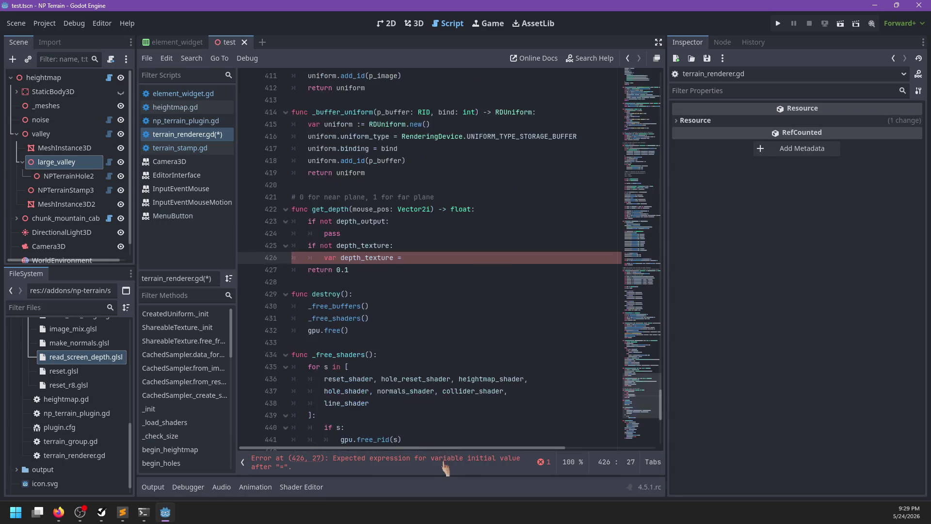
pyautogui.click(353, 209)
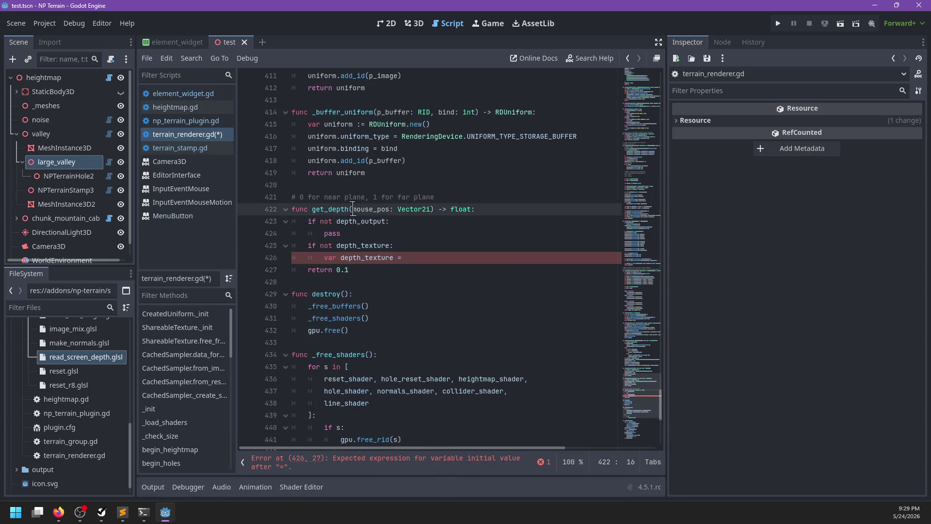
pyautogui.write('viewport: V')
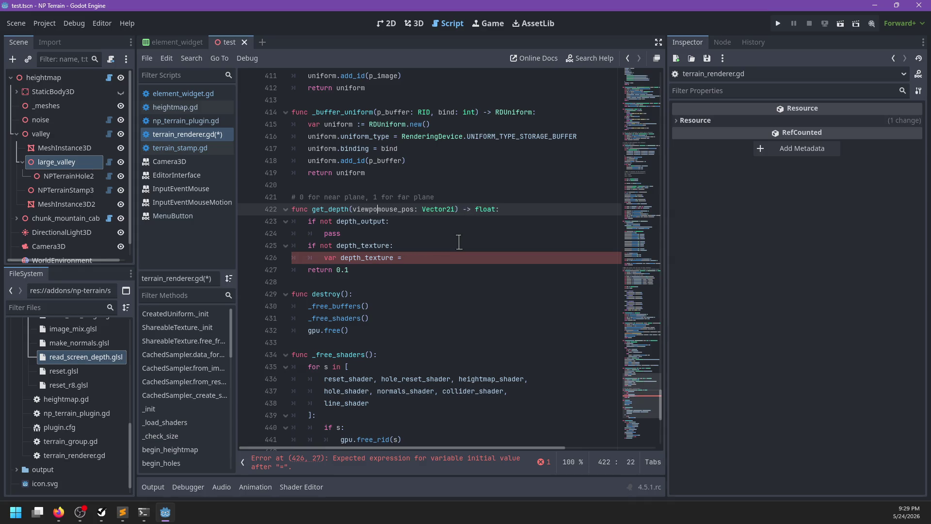
pyautogui.write('iewport3D,')
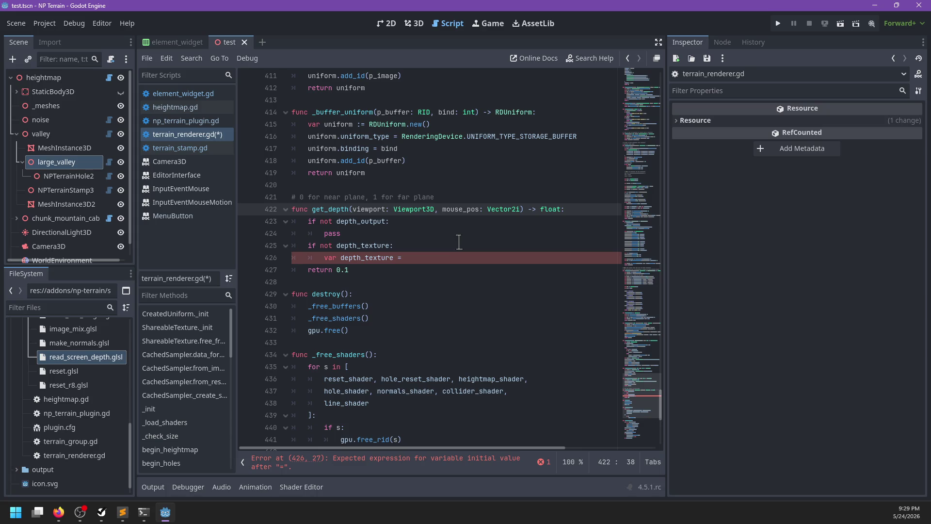
pyautogui.press('Down')
pyautogui.press('Down')
pyautogui.press('Down')
pyautogui.write('ie')
pyautogui.press('Return')
# - Replace the depth_texture assignment on line 426 with viewport and recase the type to ViewPort3D
pyautogui.hotkey('ctrl', 'BackSpace')
pyautogui.hotkey('ctrl', 'BackSpace')
pyautogui.hotkey('ctrl', 'BackSpace')
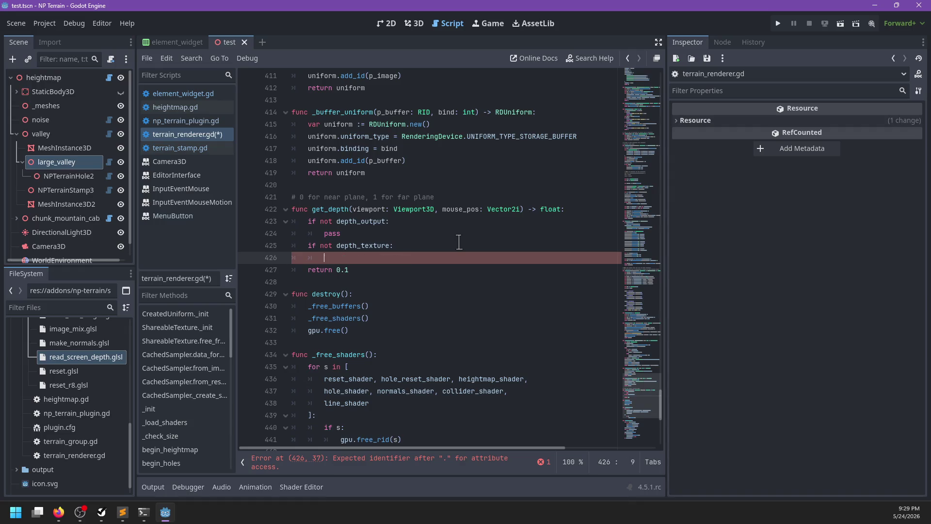
pyautogui.write('ie')
pyautogui.press('Return')
pyautogui.click(418, 209)
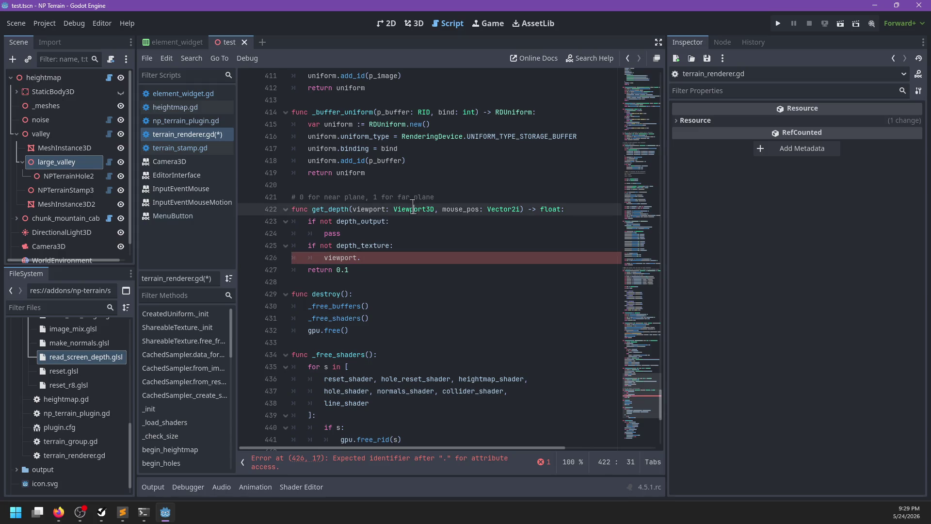
pyautogui.press('BackSpace')
pyautogui.write('P')
# - Retype line 426's viewport reference starting with 'v', then bring up Search Help
pyautogui.doubleClick(371, 258)
pyautogui.press('BackSpace')
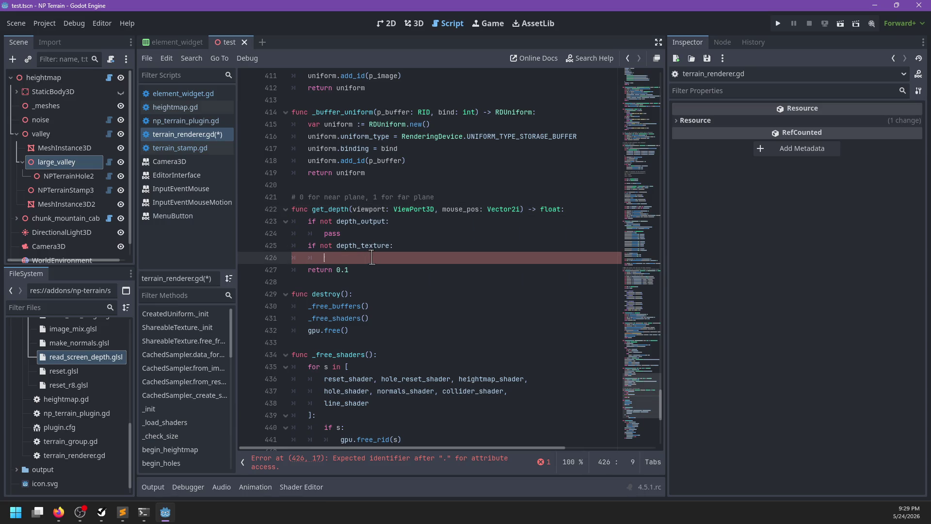
pyautogui.write('viewport.')
pyautogui.press('F1')
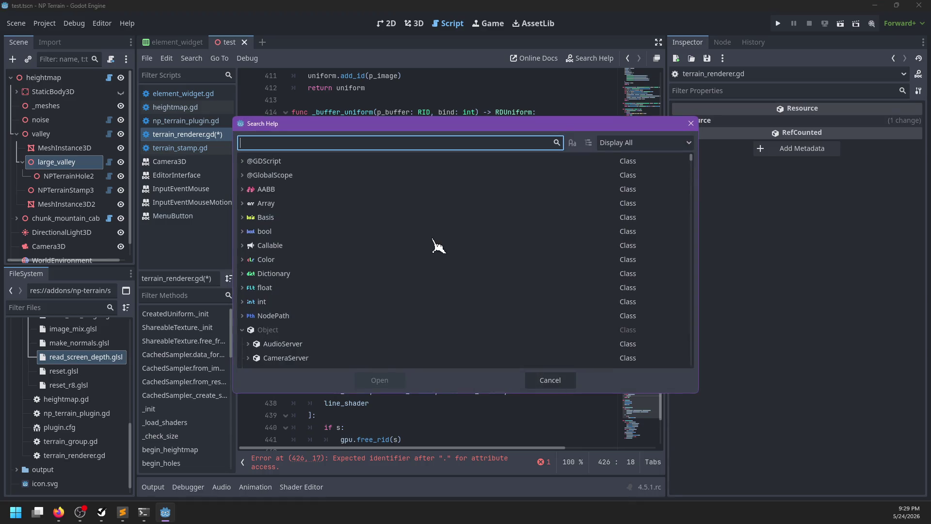
# - Look up viewport in the docs, then change the parameter type to Viewport
pyautogui.write('viewport')
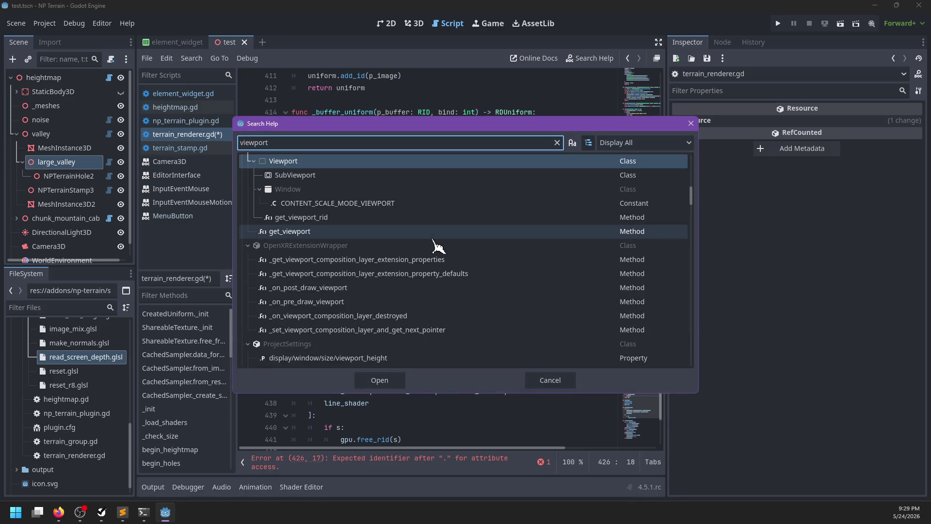
pyautogui.scroll(-3, 371, 283)
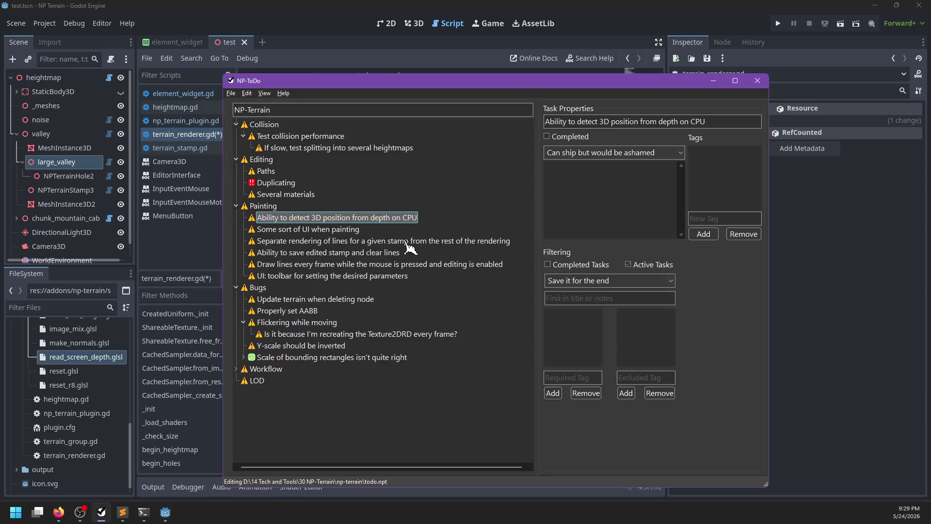
pyautogui.click(373, 22)
pyautogui.click(564, 381)
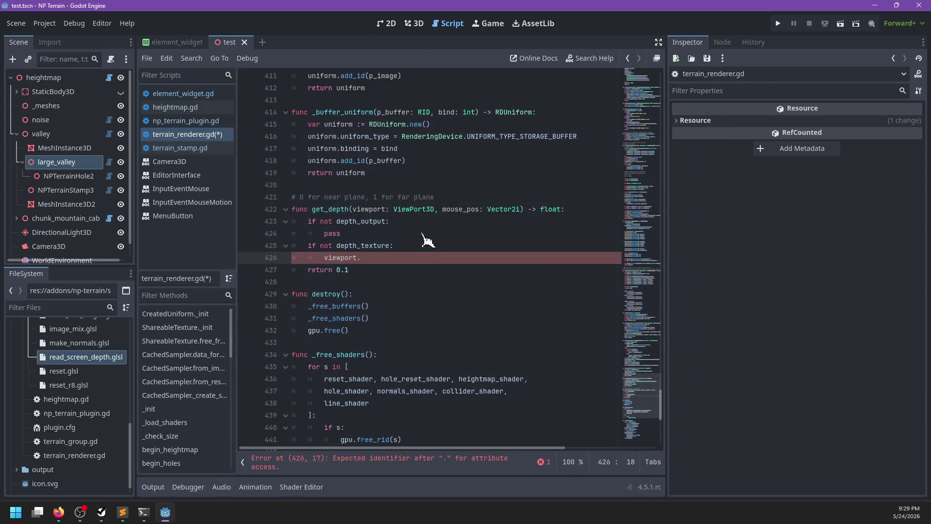
pyautogui.doubleClick(420, 209)
pyautogui.write('Viewport')
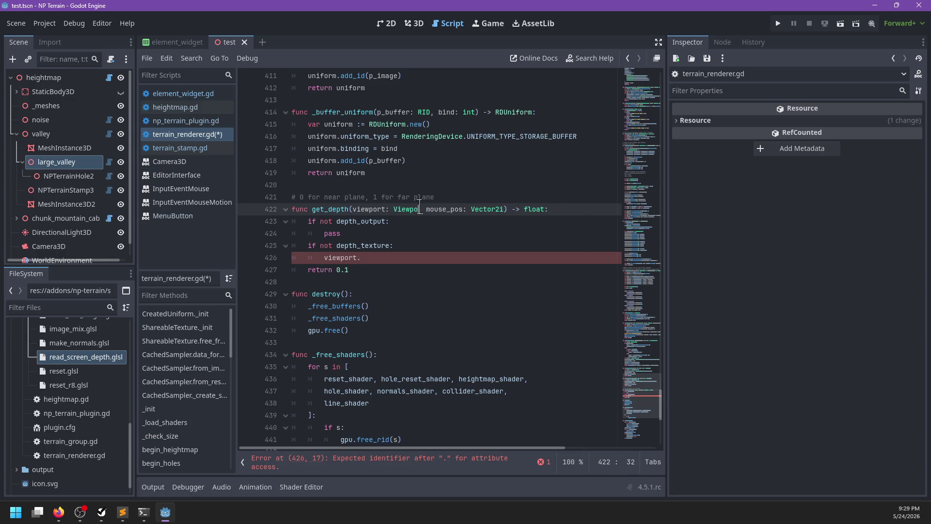
# - Try viewport.buffer, then RenderingServer.buffer on line 426
pyautogui.click(387, 257)
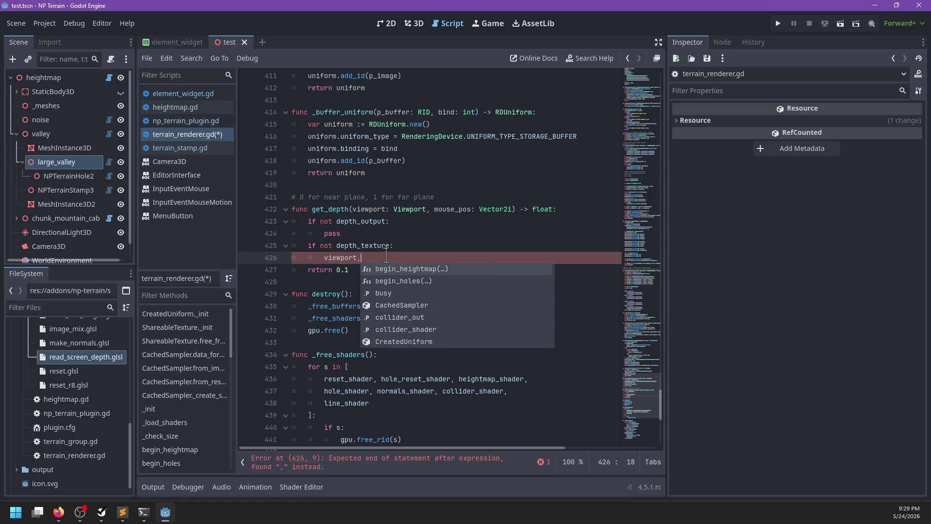
pyautogui.write('buffer')
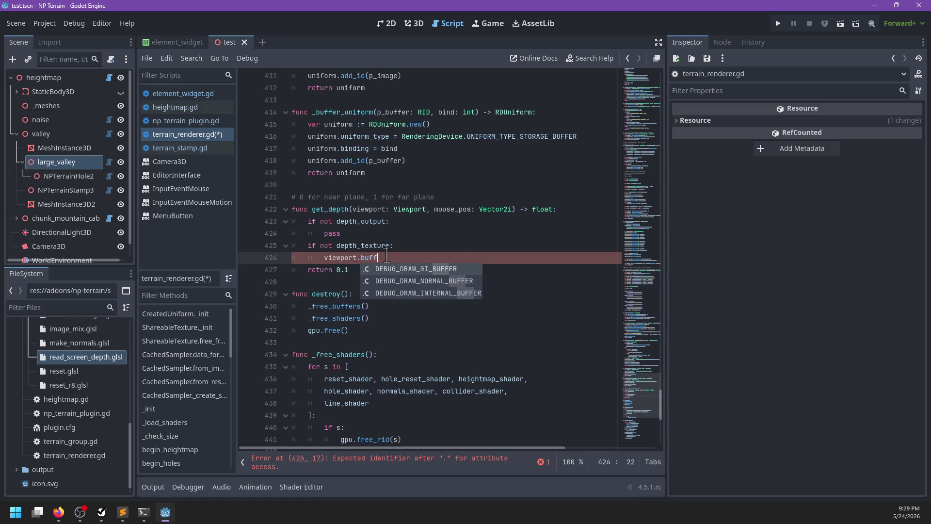
pyautogui.hotkey('ctrl', 'BackSpace')
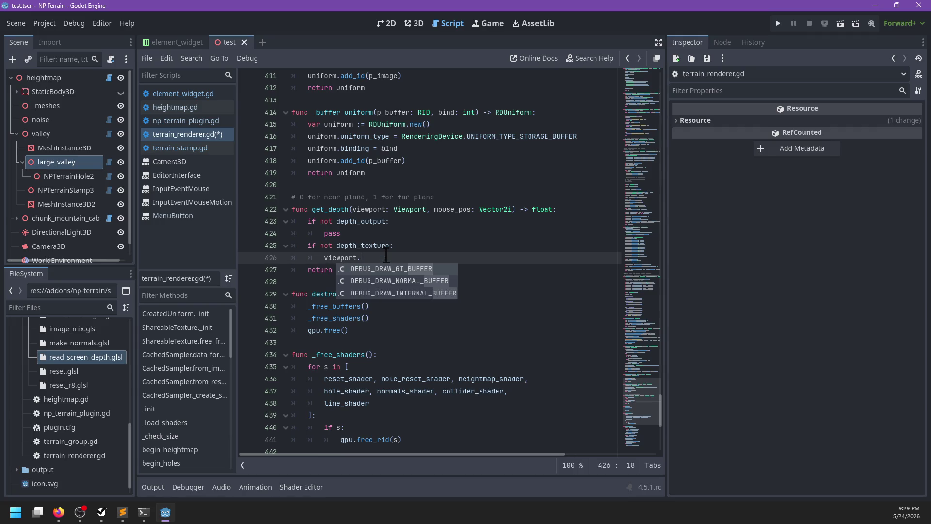
pyautogui.hotkey('ctrl', 'BackSpace')
pyautogui.hotkey('ctrl', 'BackSpace')
pyautogui.write('Rende')
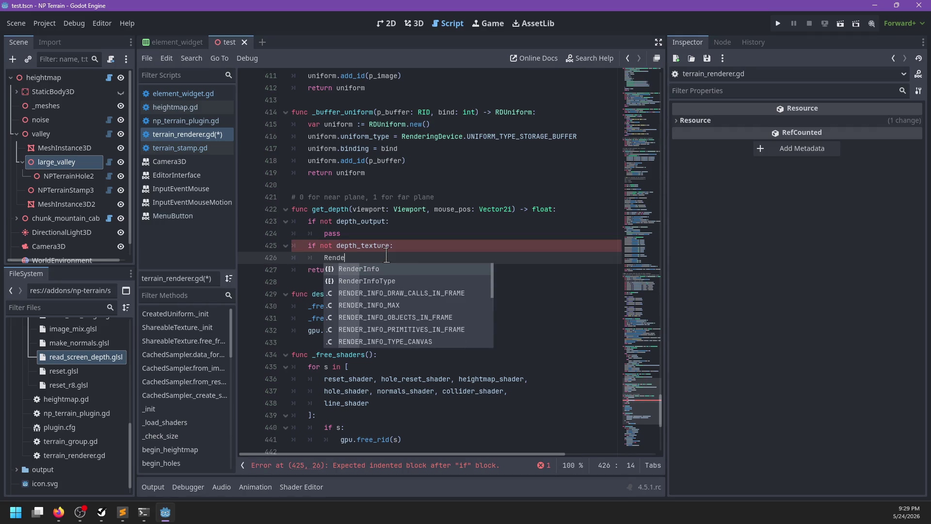
pyautogui.write('ringServer.')
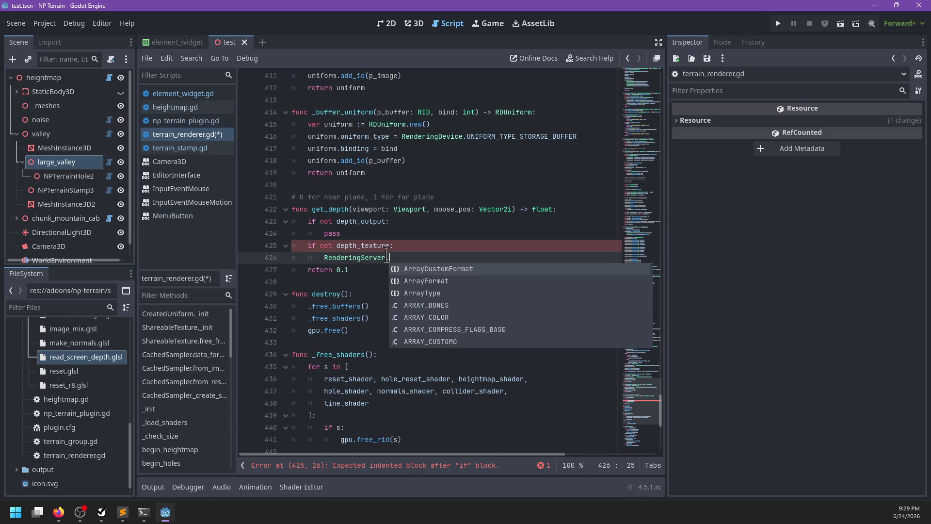
pyautogui.write('buffer')
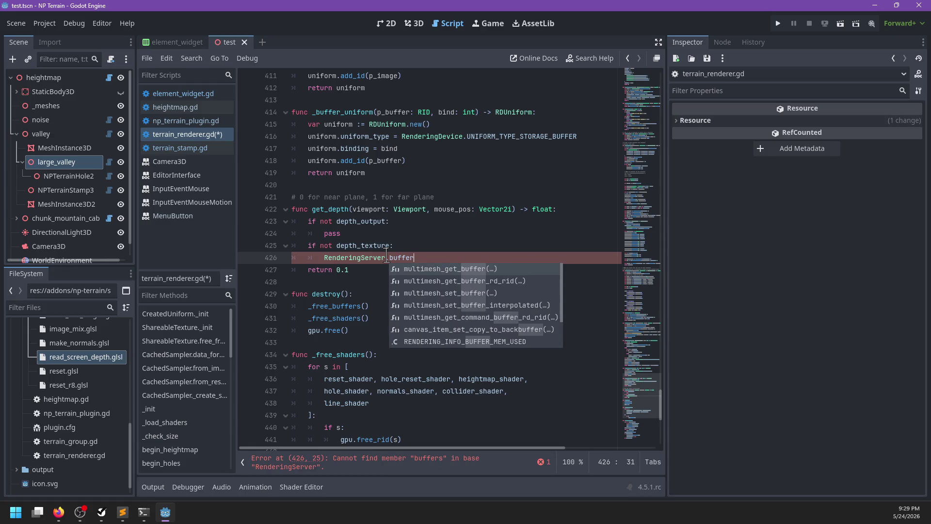
# - Browse RenderingServer autocomplete suggestions for depth and buffer members
pyautogui.press('BackSpace')
pyautogui.press('BackSpace')
pyautogui.press('BackSpace')
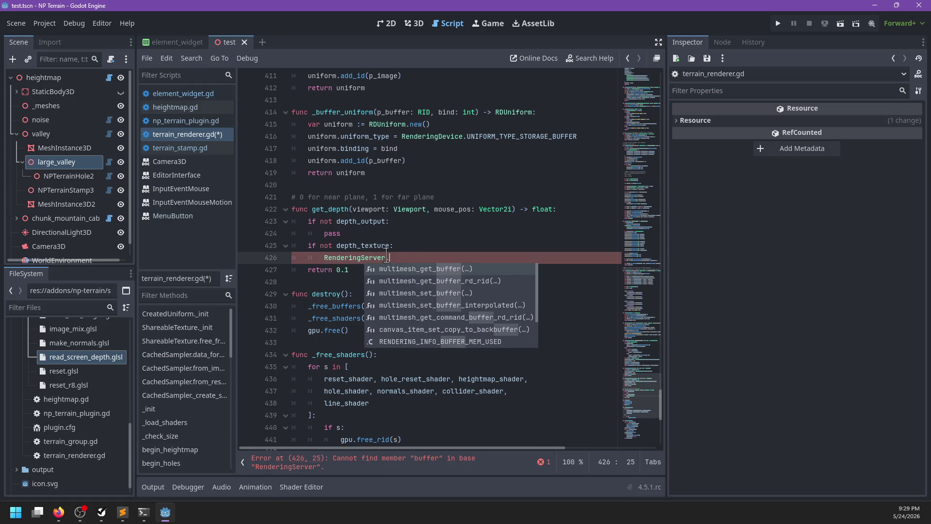
pyautogui.write('depth')
pyautogui.press('Down')
pyautogui.press('Down')
pyautogui.press('Down')
pyautogui.press('Up')
pyautogui.press('Up')
pyautogui.press('Up')
pyautogui.press('BackSpace')
pyautogui.press('BackSpace')
pyautogui.press('BackSpace')
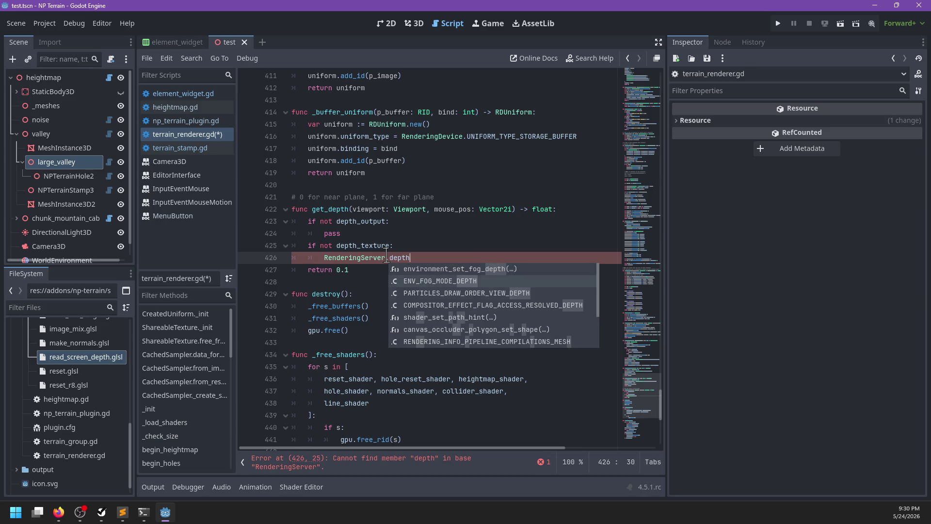
pyautogui.write('buffer')
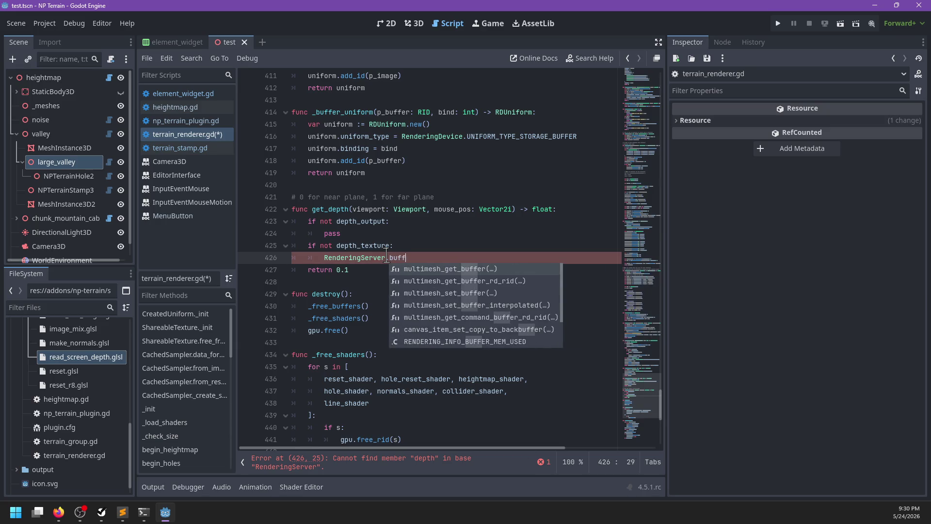
pyautogui.press('Down')
pyautogui.press('Down')
pyautogui.press('Down')
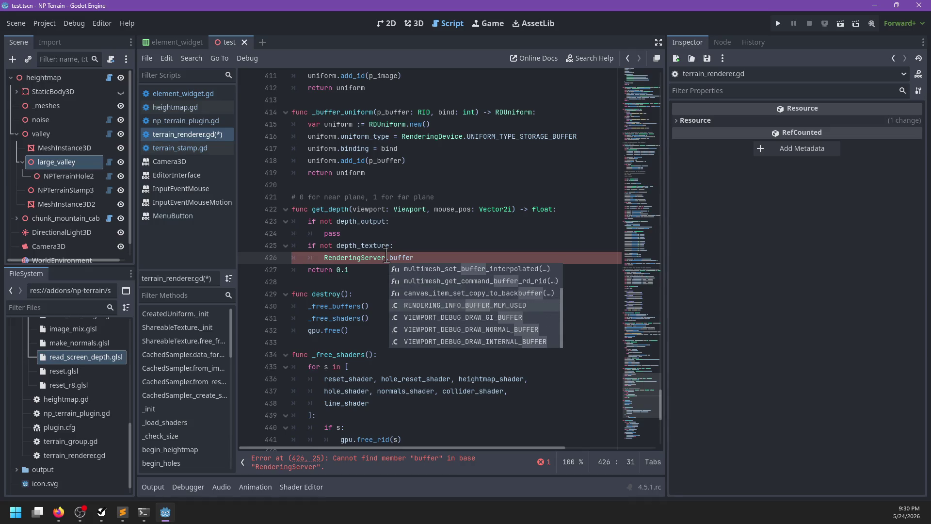
pyautogui.press('Up')
pyautogui.press('Up')
pyautogui.press('Up')
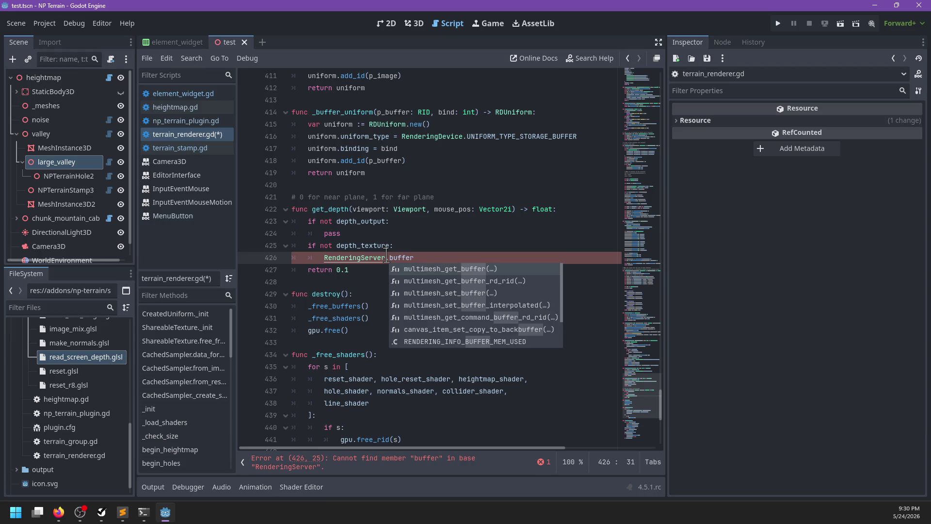
# - Replace the RenderingServer attempt with pass under 'if not depth_texture:'
pyautogui.press('BackSpace')
pyautogui.press('BackSpace')
pyautogui.press('BackSpace')
pyautogui.write('pass')
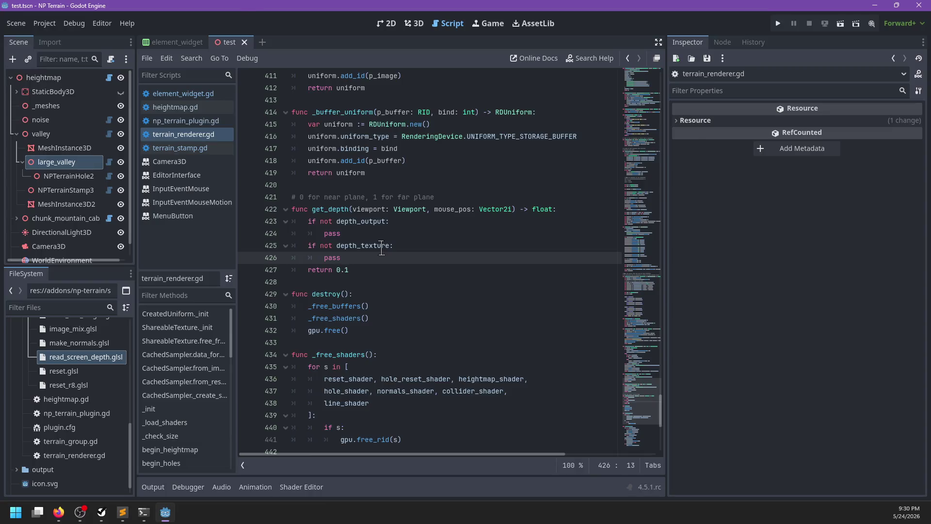
pyautogui.press('F1')
# - Search help for buffer, depth_texture and render_scen, then open the RenderData class reference
pyautogui.write('buffer')
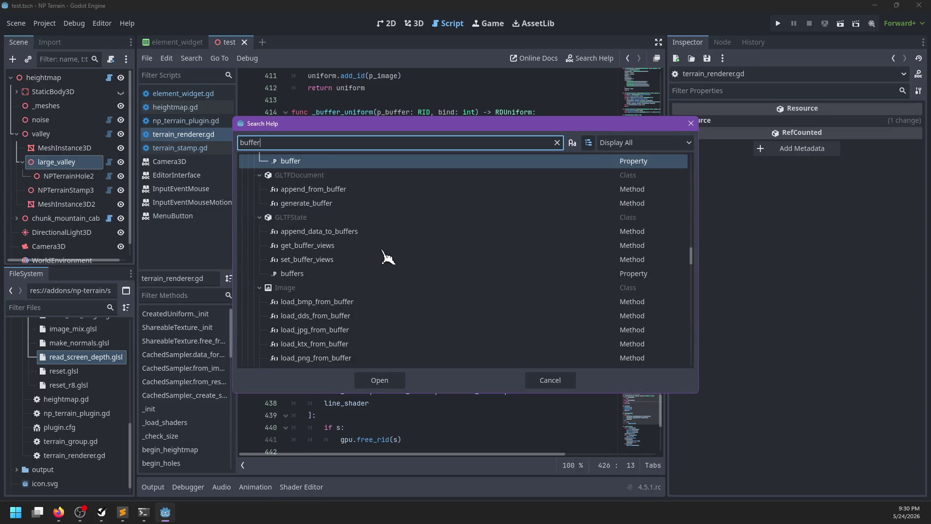
pyautogui.scroll(-3, 388, 257)
pyautogui.hotkey('ctrl', 'a')
pyautogui.write('depth_')
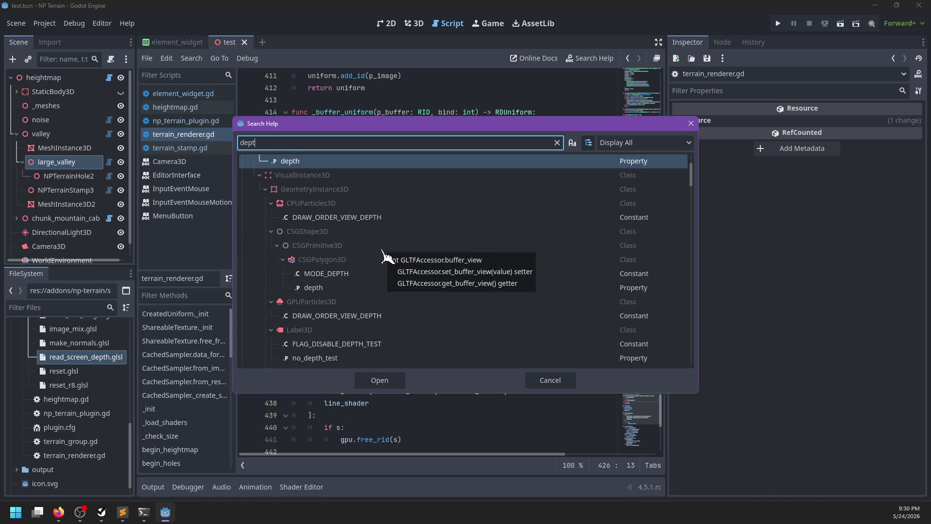
pyautogui.write('texture')
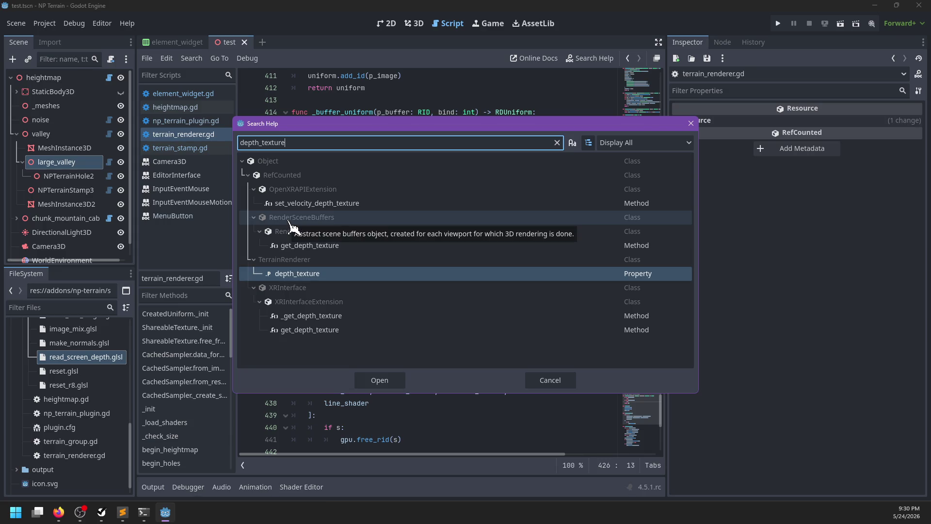
pyautogui.hotkey('ctrl', 'a')
pyautogui.write('render_')
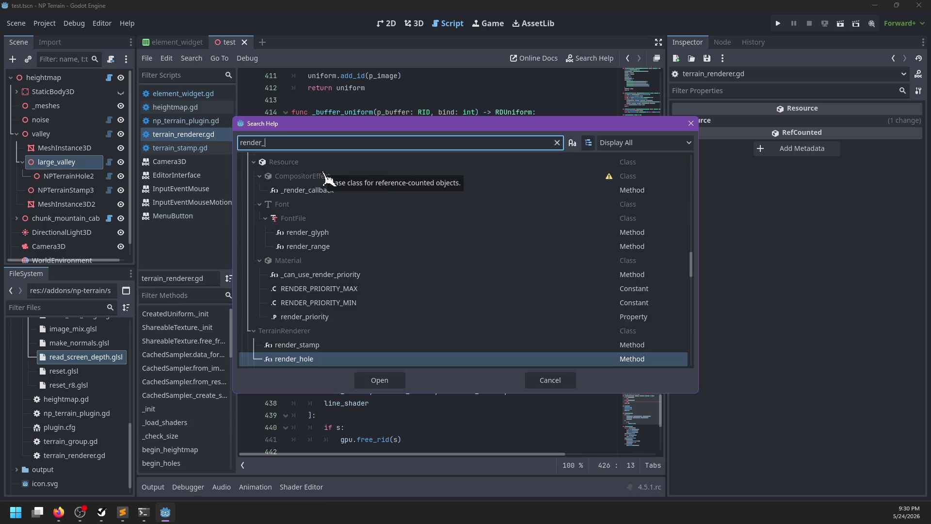
pyautogui.write('scene_')
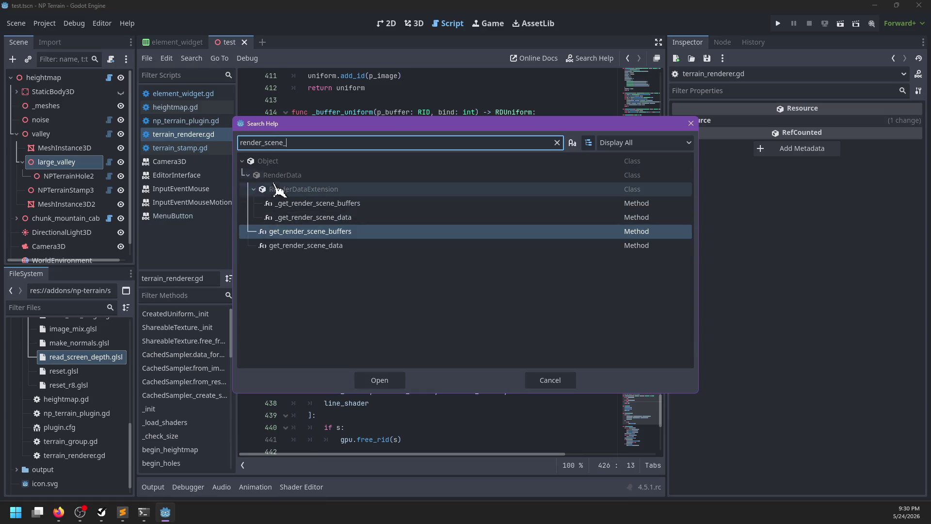
pyautogui.click(249, 175)
pyautogui.click(249, 176)
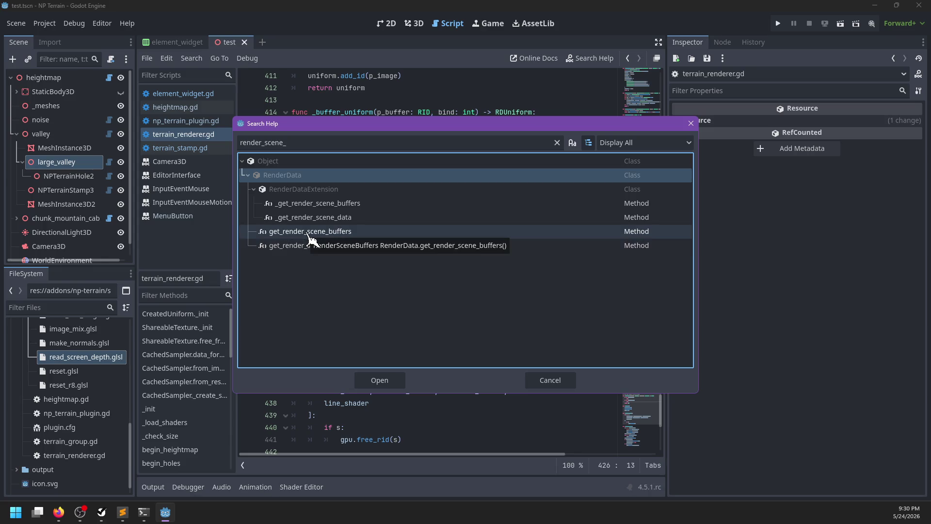
pyautogui.press('Return')
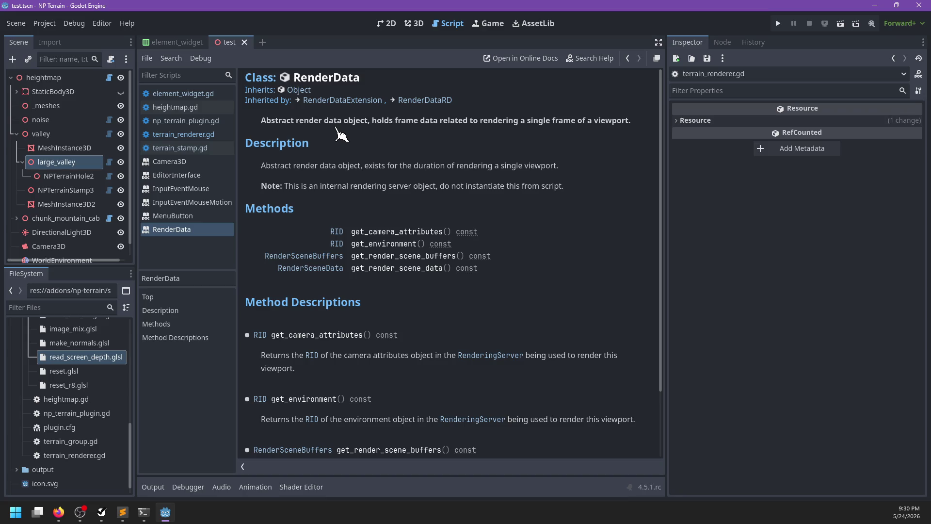
# - Search help for render_data, then clear and close the search
pyautogui.press('F1')
pyautogui.write('render_data')
pyautogui.hotkey('ctrl', 'a')
pyautogui.press('BackSpace')
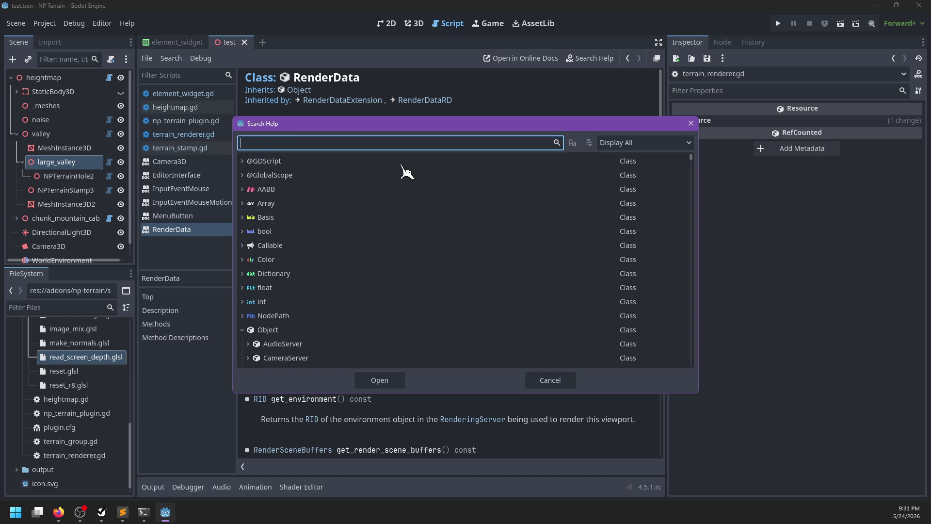
pyautogui.press('Escape')
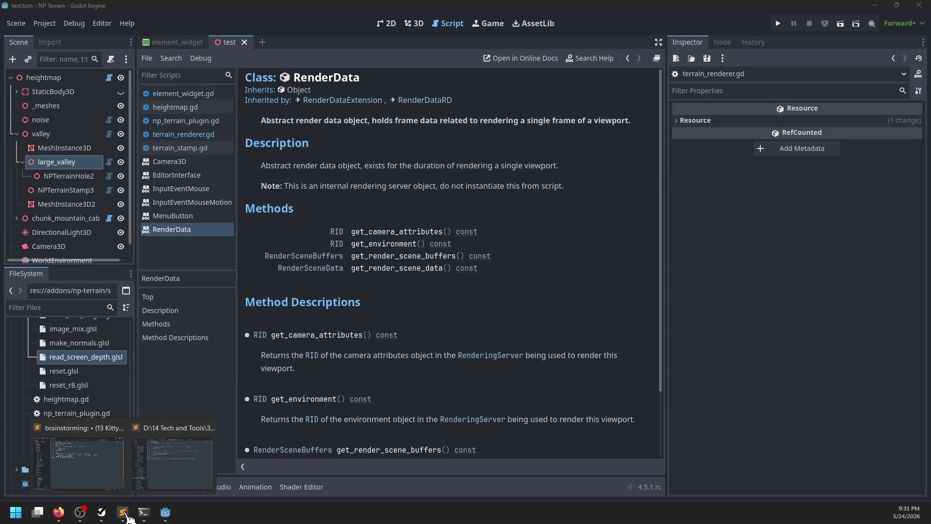
# - Open the C:\tools\godot folder in Sublime Text and search renderData in *.cpp files
pyautogui.click(192, 475)
pyautogui.hotkey('alt', 'f')
pyautogui.press('r')
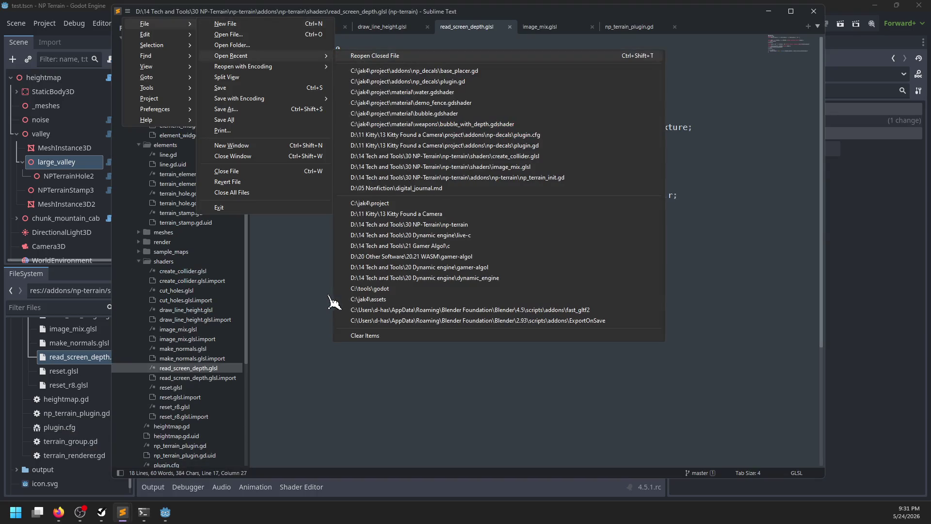
pyautogui.click(382, 290)
pyautogui.hotkey('ctrl', 'shift', 'f')
pyautogui.write('render')
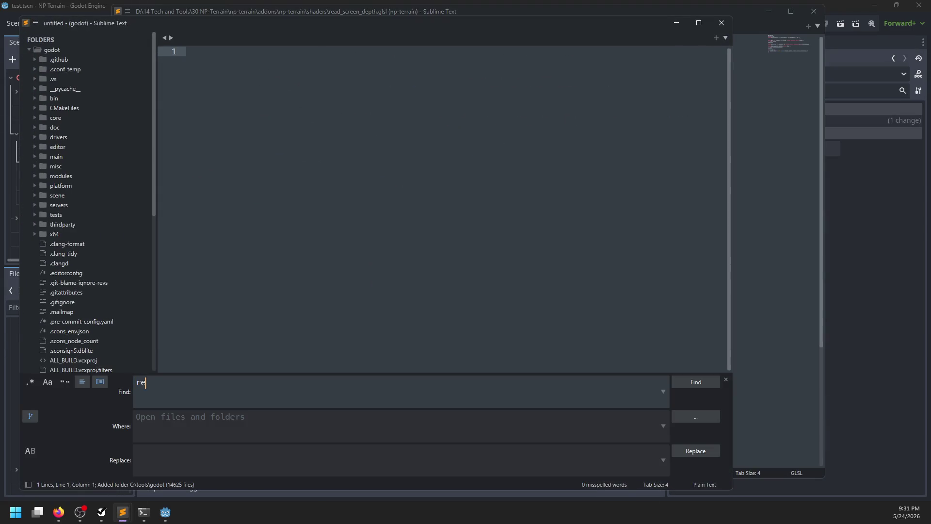
pyautogui.write('Data')
pyautogui.press('Tab')
pyautogui.write('*.cpp')
pyautogui.press('Return')
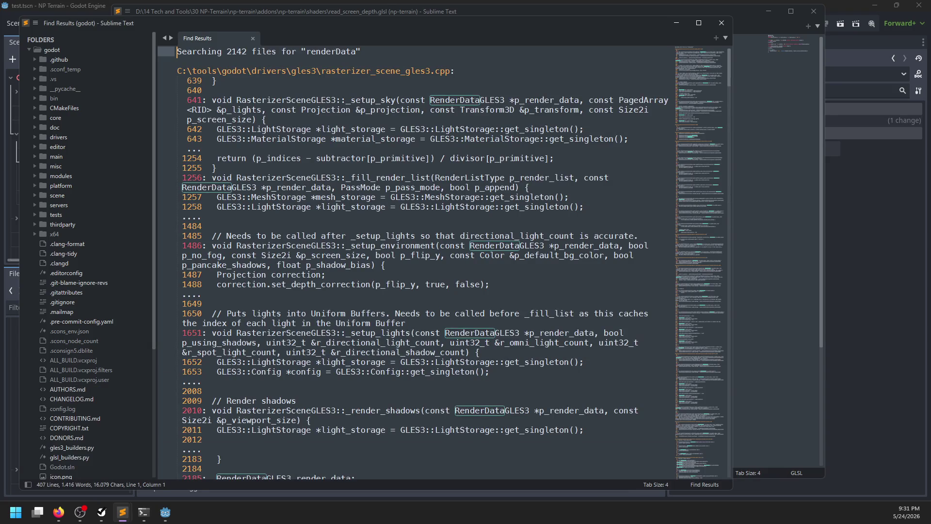
# - Refine the Find in Files search to renderDataRD
pyautogui.hotkey('alt', 'Tab')
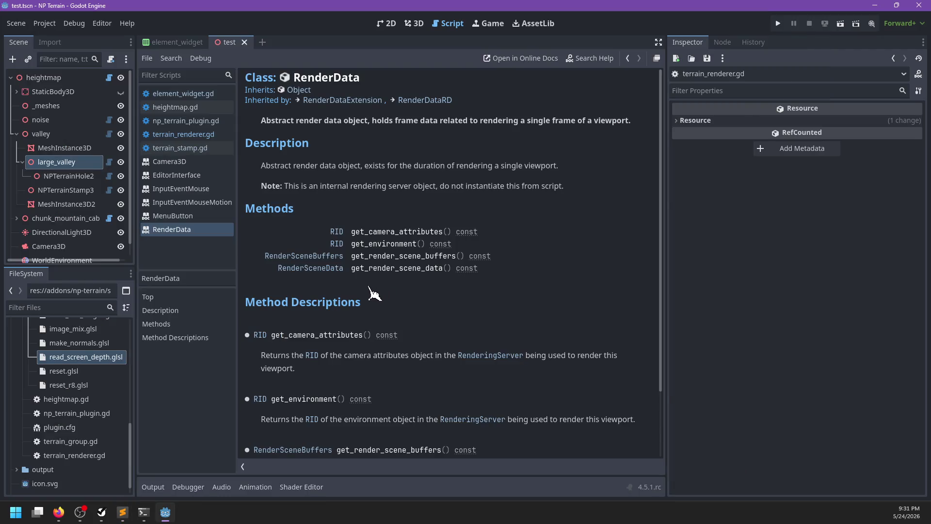
pyautogui.hotkey('alt', 'Tab')
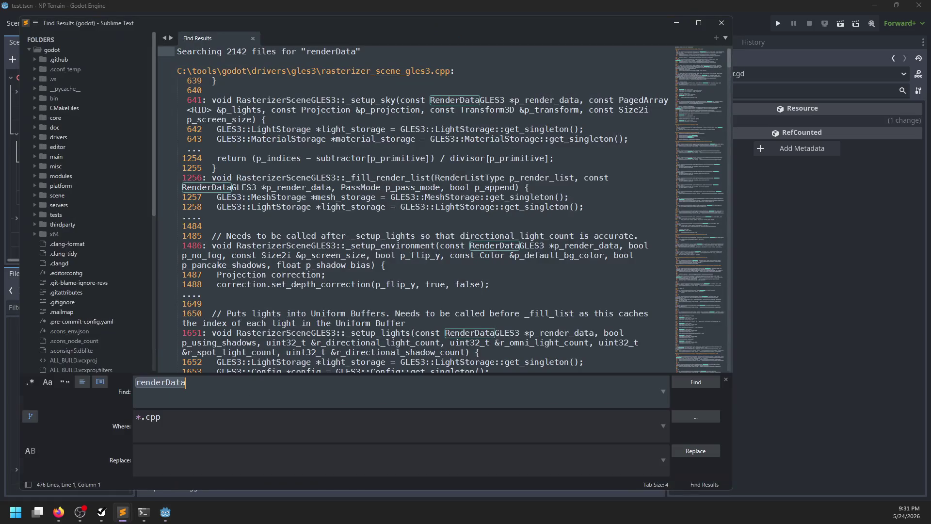
pyautogui.press('End')
pyautogui.write('RD')
pyautogui.press('Return')
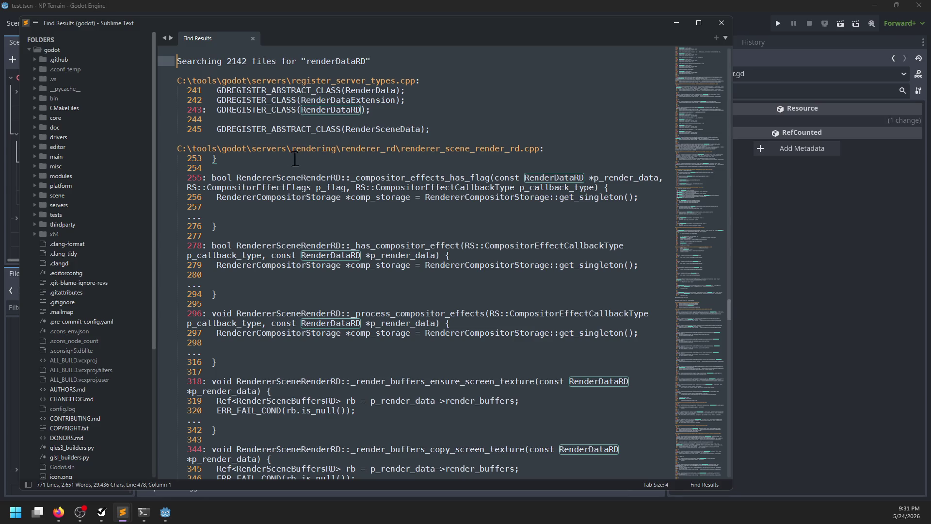
# - Scroll through all 48 matches across 8 files, then return to Godot's RenderData page
pyautogui.scroll(-20, 295, 160)
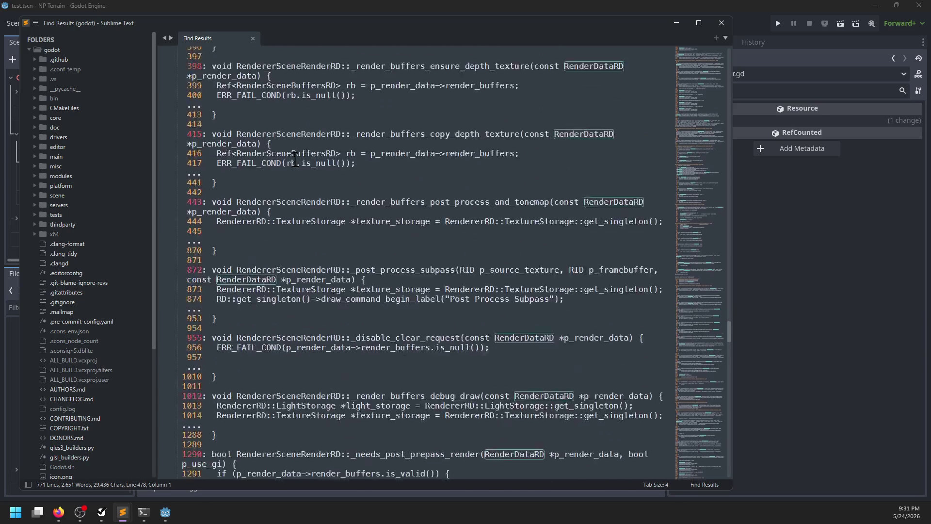
pyautogui.scroll(-5, 295, 160)
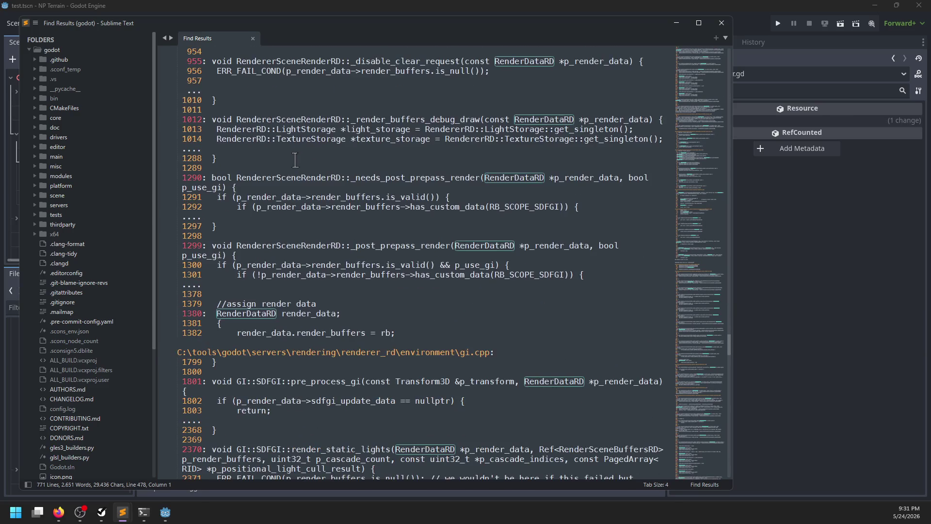
pyautogui.scroll(-4, 295, 160)
pyautogui.scroll(-4, 295, 160)
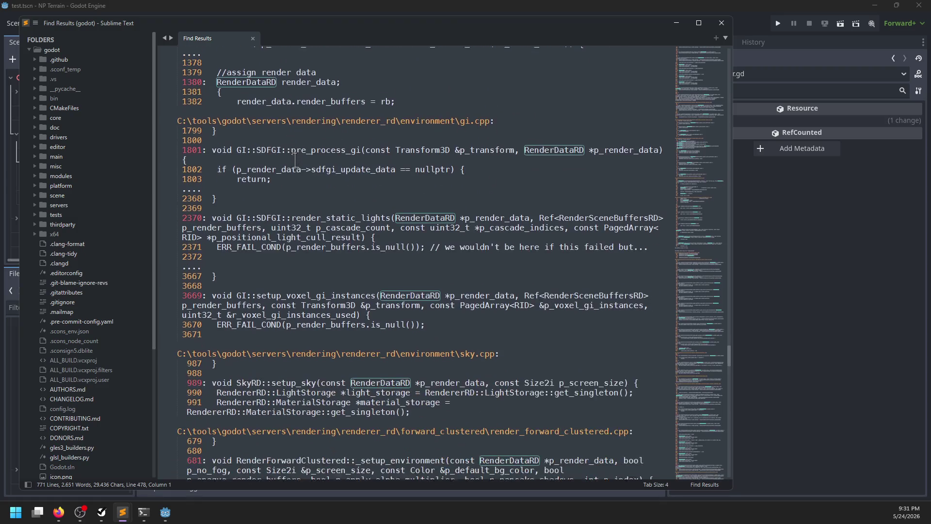
pyautogui.scroll(-4, 295, 160)
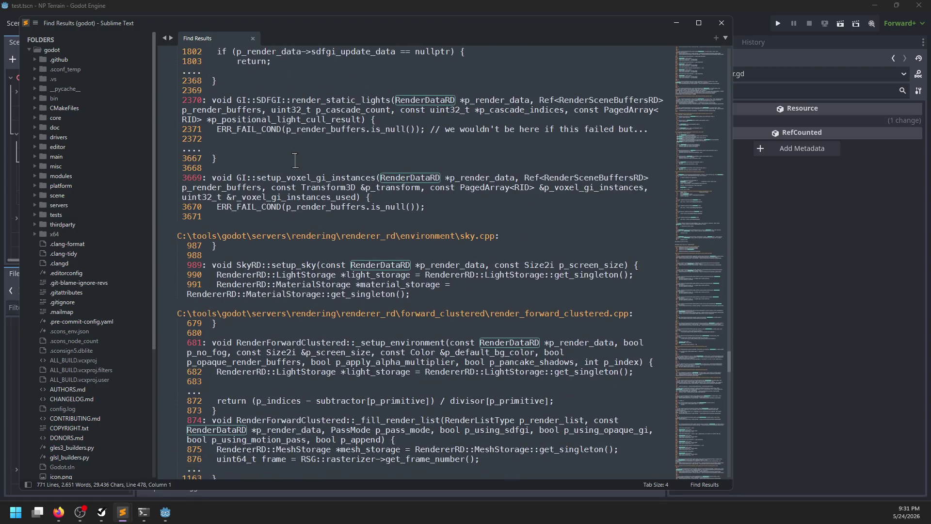
pyautogui.scroll(-20, 295, 160)
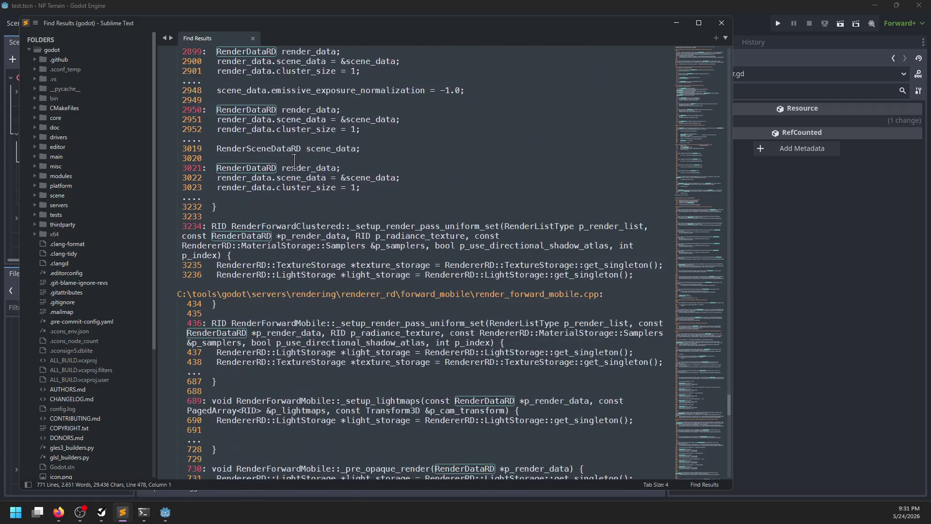
pyautogui.scroll(-9, 295, 160)
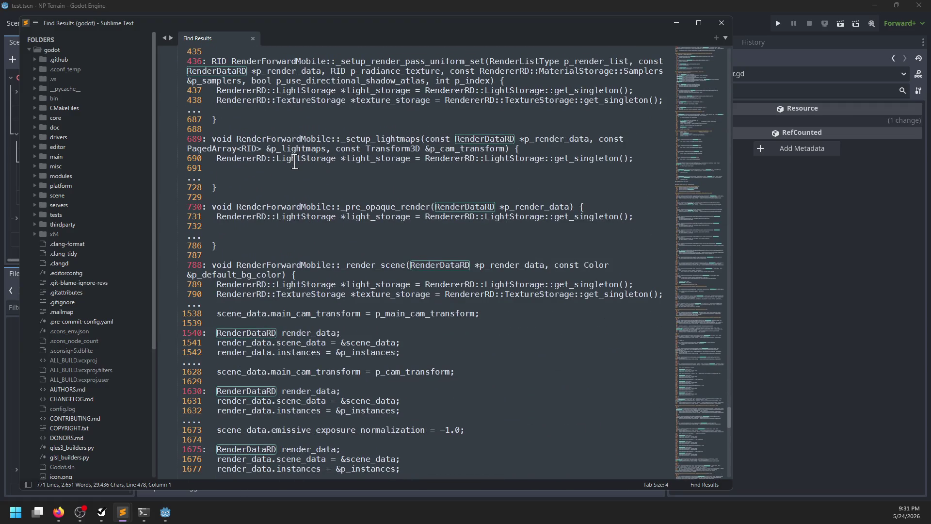
pyautogui.scroll(-5, 294, 162)
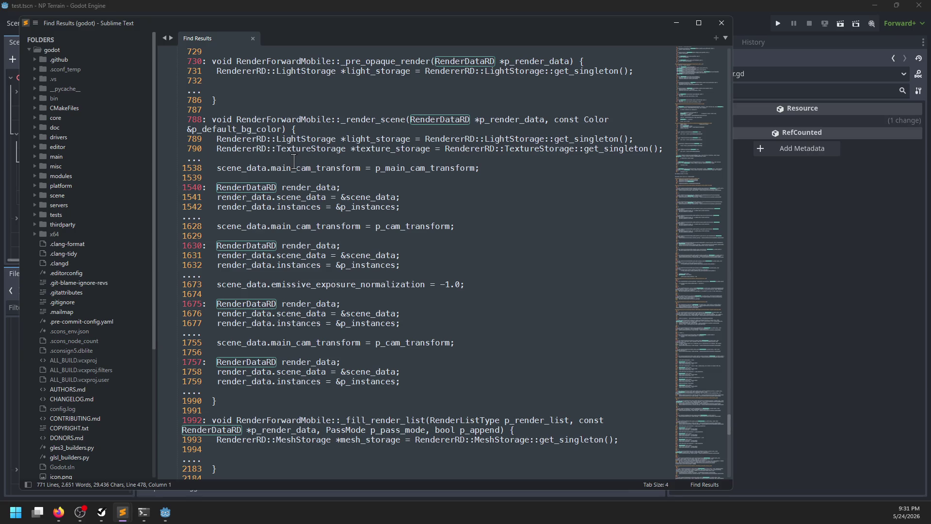
pyautogui.scroll(-5, 294, 161)
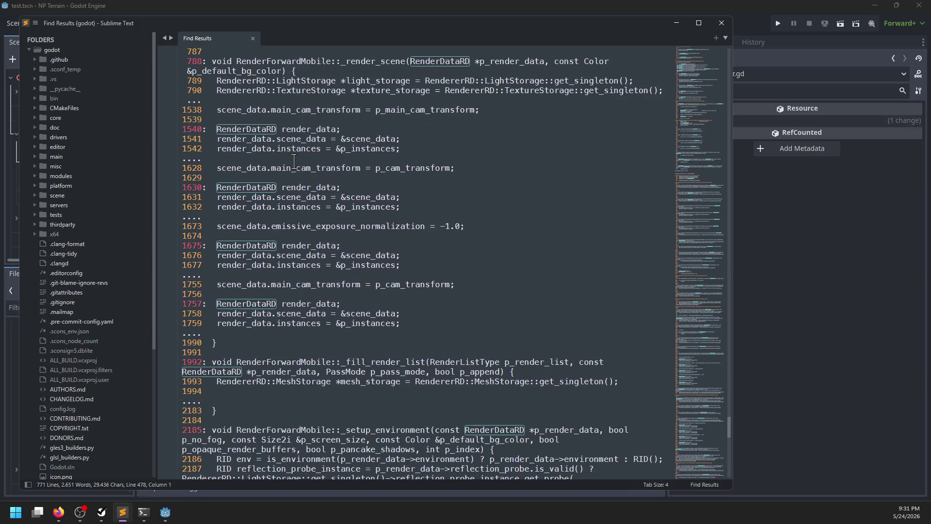
pyautogui.scroll(-4, 293, 162)
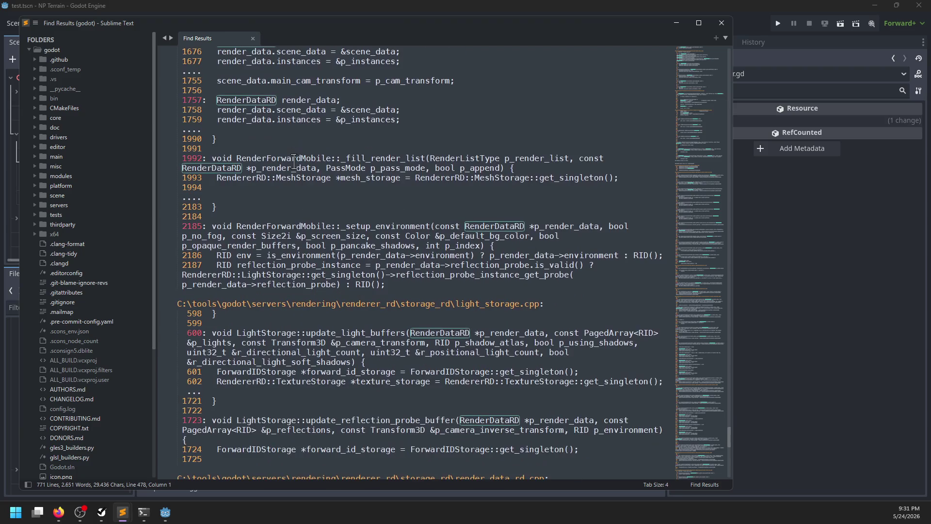
pyautogui.scroll(-7, 294, 162)
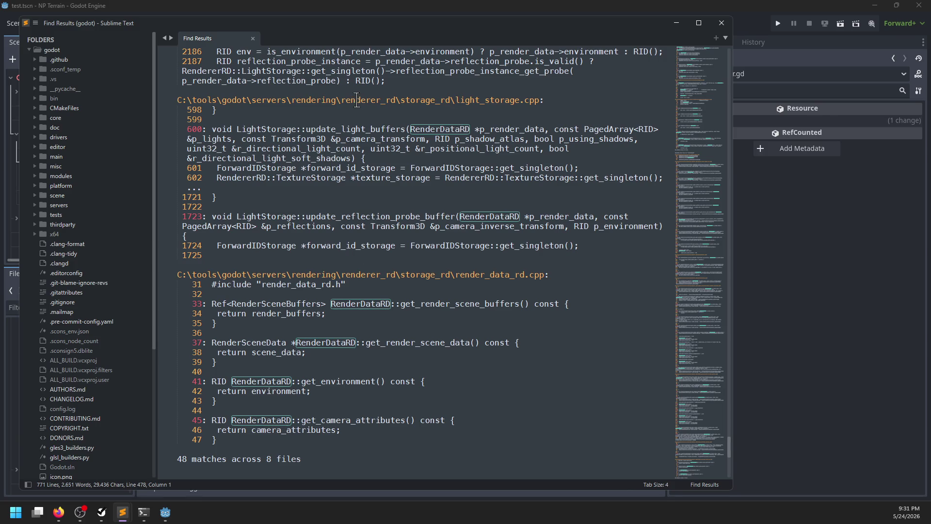
pyautogui.click(756, 25)
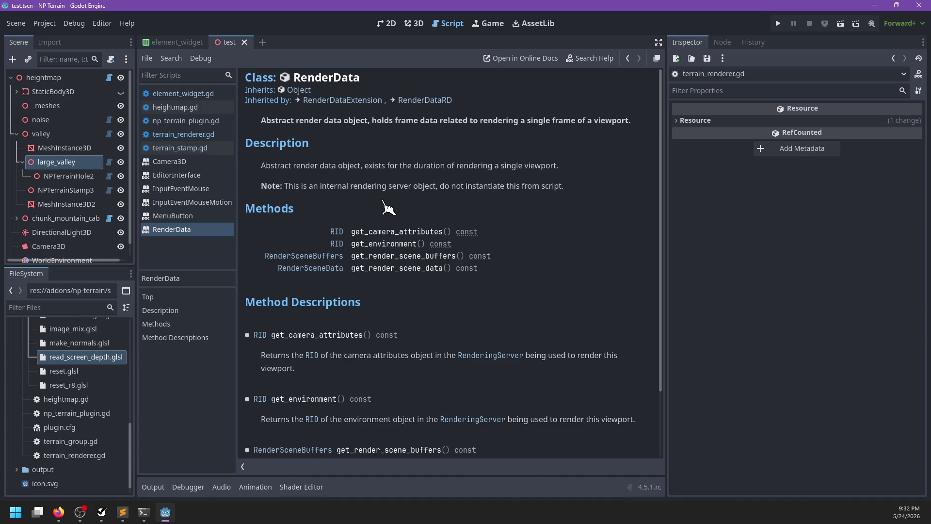
# - Search help for RenderData and open the RenderDataRD class docs
pyautogui.hotkey('ctrl', 'shift', 'f')
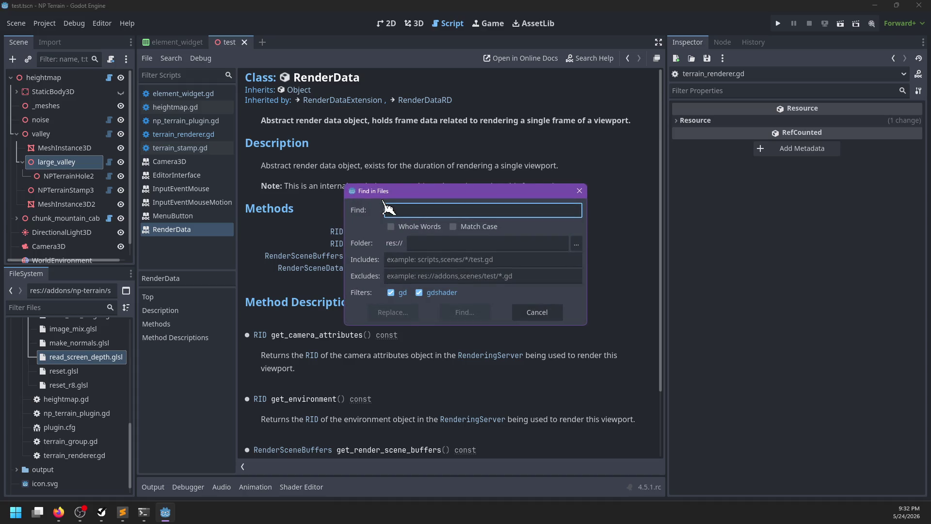
pyautogui.press('Escape')
pyautogui.press('F1')
pyautogui.write('R')
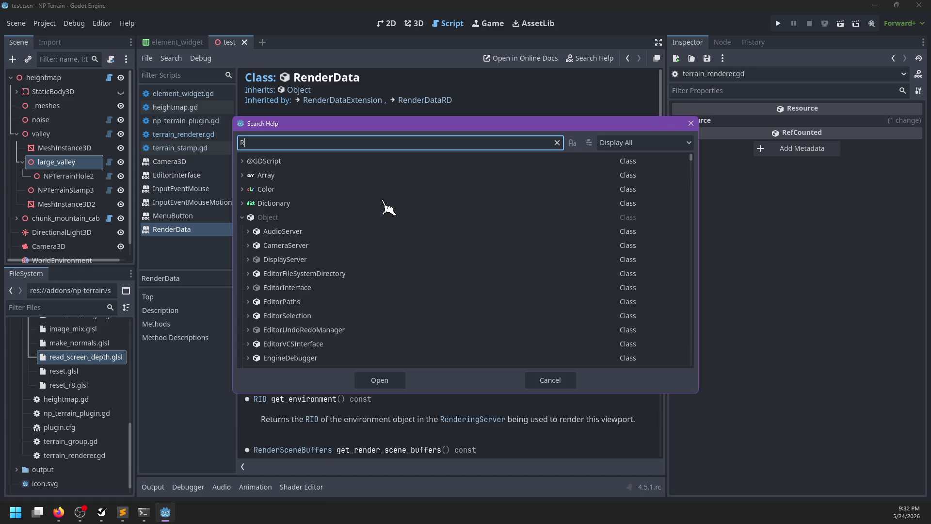
pyautogui.write('enderData')
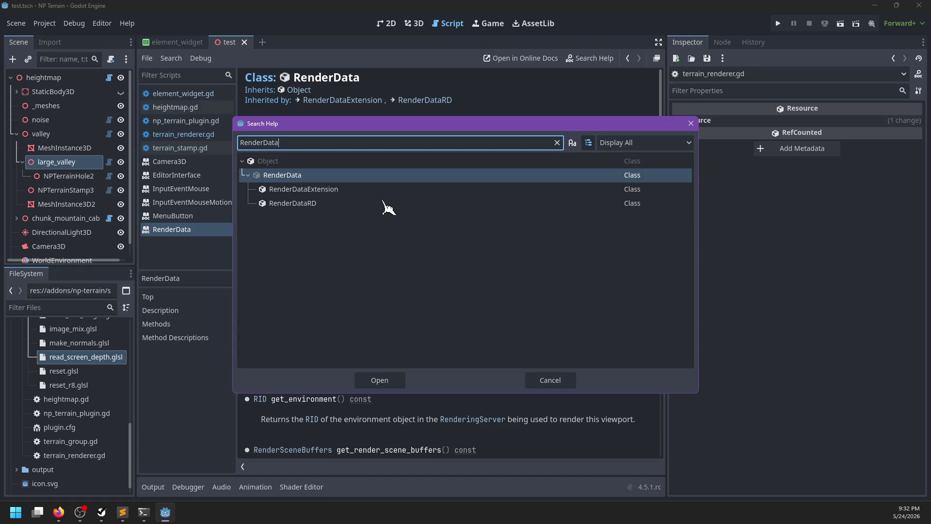
pyautogui.doubleClick(309, 204)
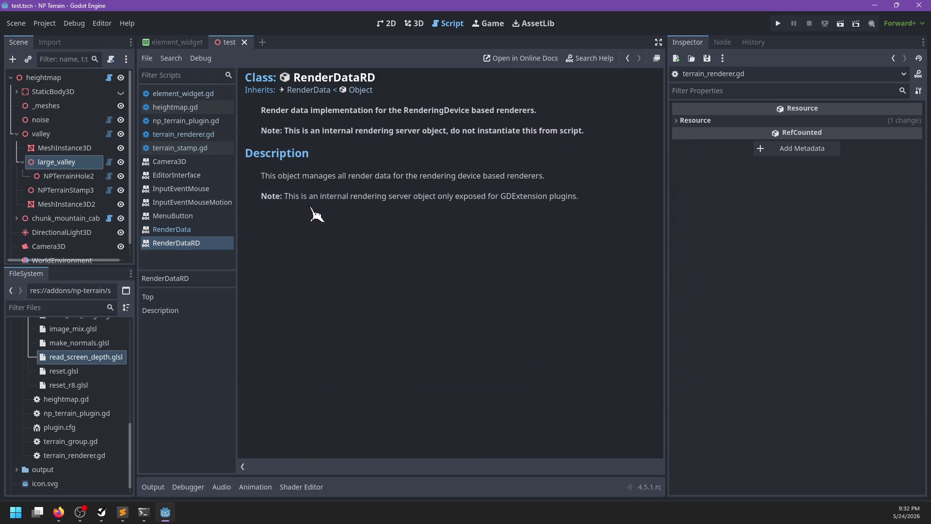
# - Search help for renderdata and open the RenderDataExtension class docs
pyautogui.hotkey('ctrl', 'shift', 'f')
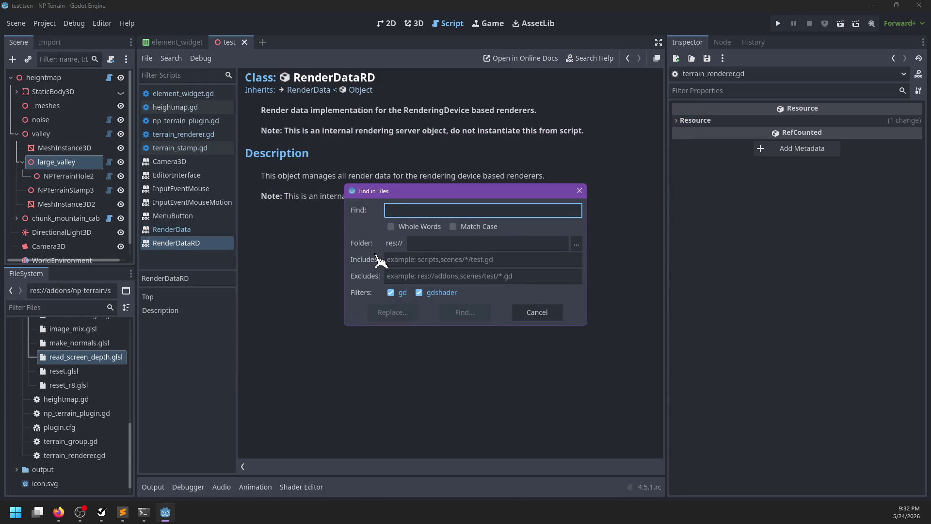
pyautogui.press('Escape')
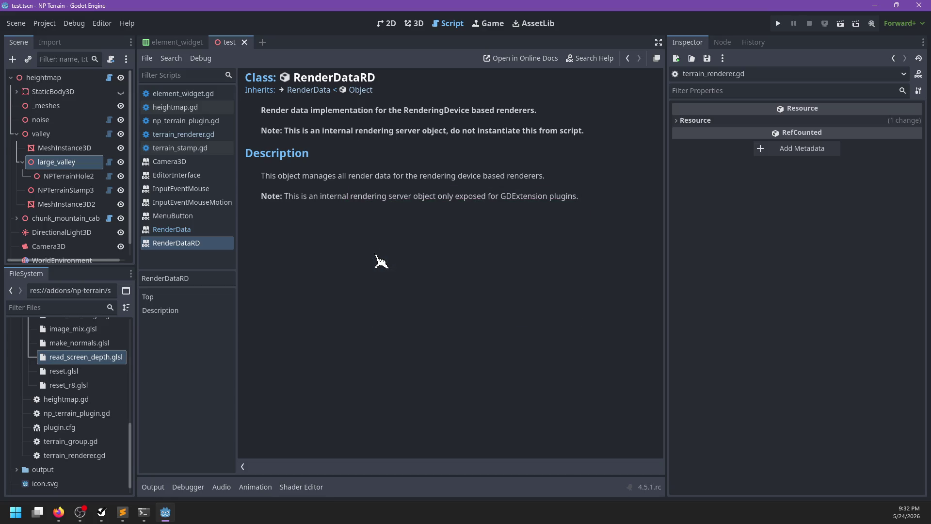
pyautogui.hotkey('ctrl', 'f')
pyautogui.press('Escape')
pyautogui.press('F1')
pyautogui.write('renderdata')
pyautogui.press('Down')
pyautogui.press('Return')
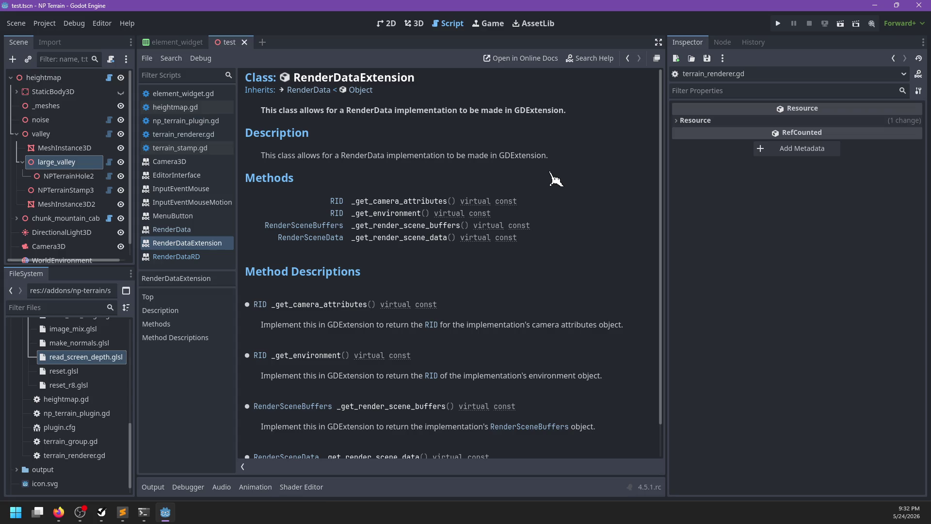
# - Select the _get_render_scene_buffers and _get_render_scene_data method names on the page
pyautogui.scroll(-1, 538, 186)
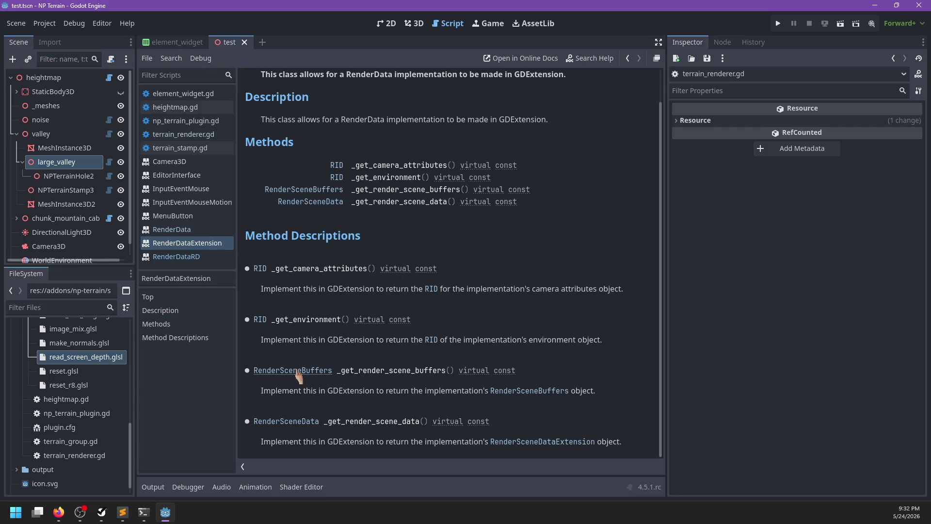
pyautogui.doubleClick(354, 371)
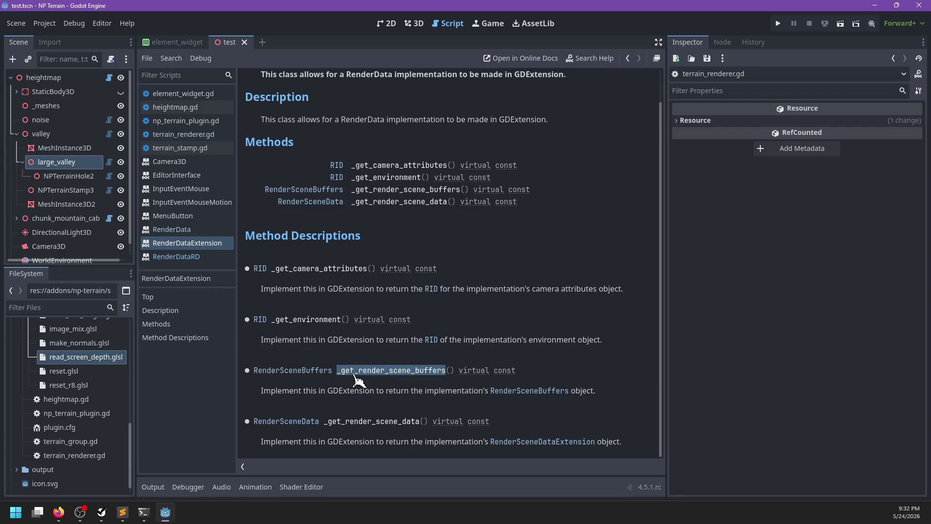
pyautogui.hotkey('ctrl', 'f')
pyautogui.press('Escape')
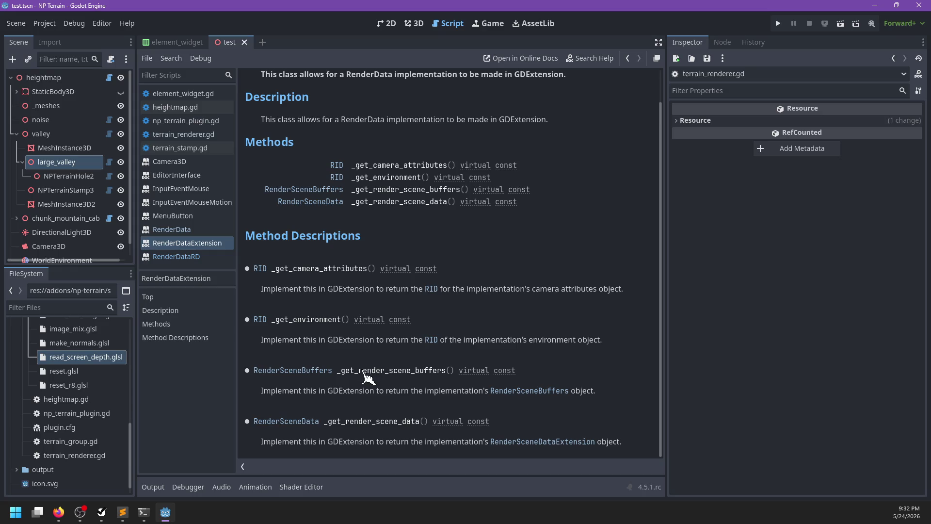
pyautogui.doubleClick(368, 372)
pyautogui.click(362, 426)
pyautogui.doubleClick(362, 422)
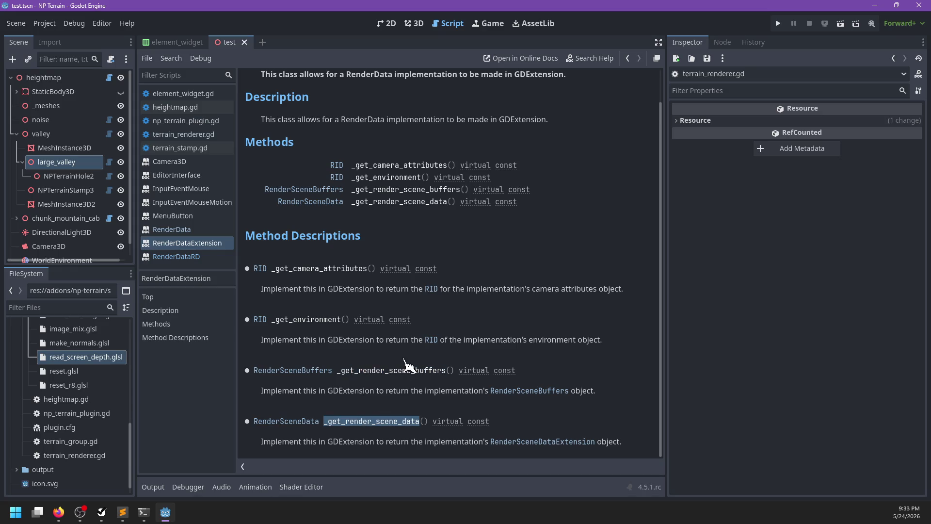
# - Search help for scene_data and open get_render_scene_data on the RenderData page
pyautogui.press('F1')
pyautogui.write('scene_data')
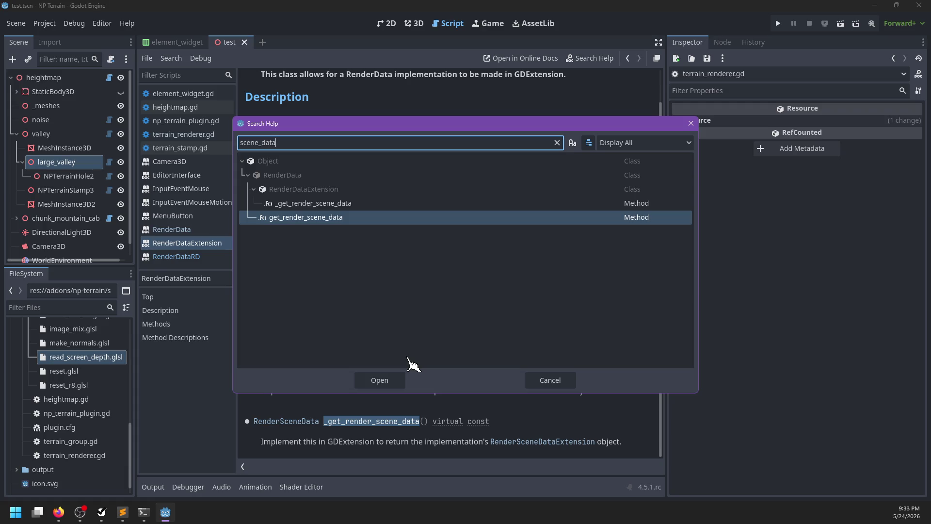
pyautogui.doubleClick(307, 218)
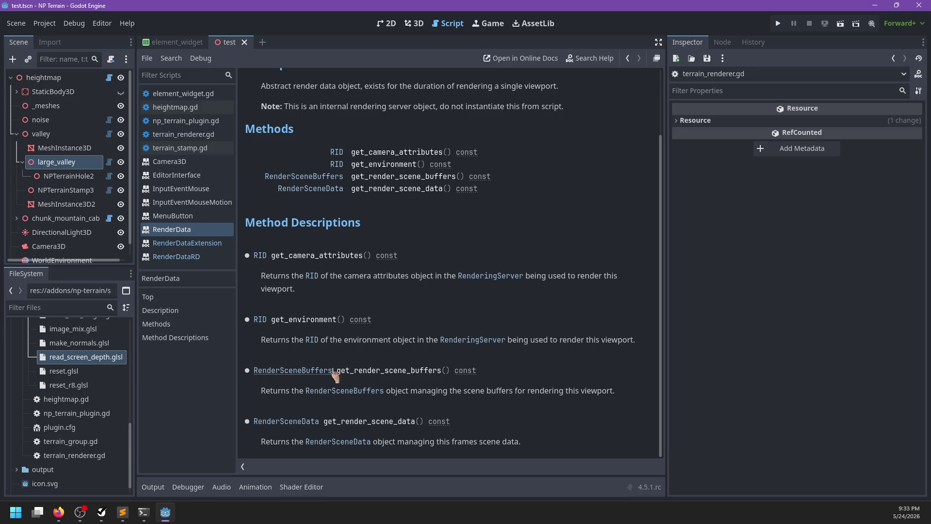
pyautogui.scroll(3, 395, 330)
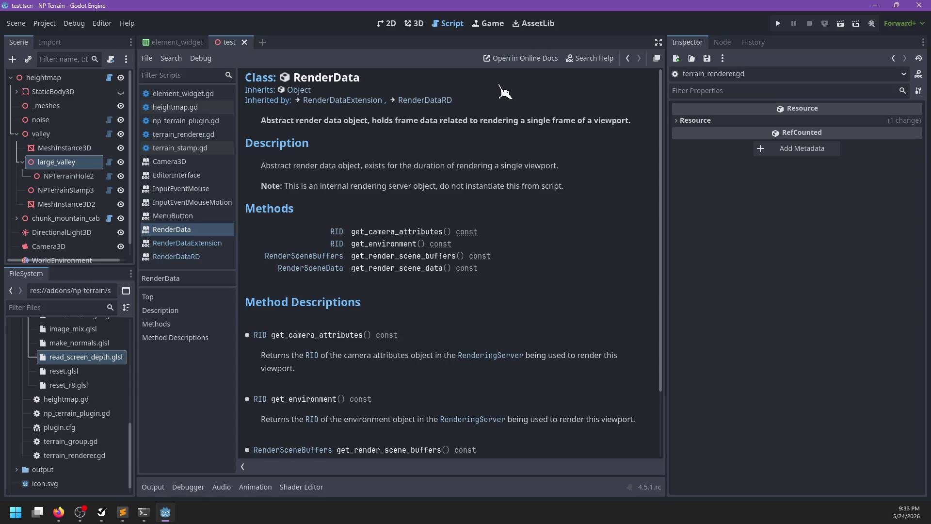
pyautogui.press('F1')
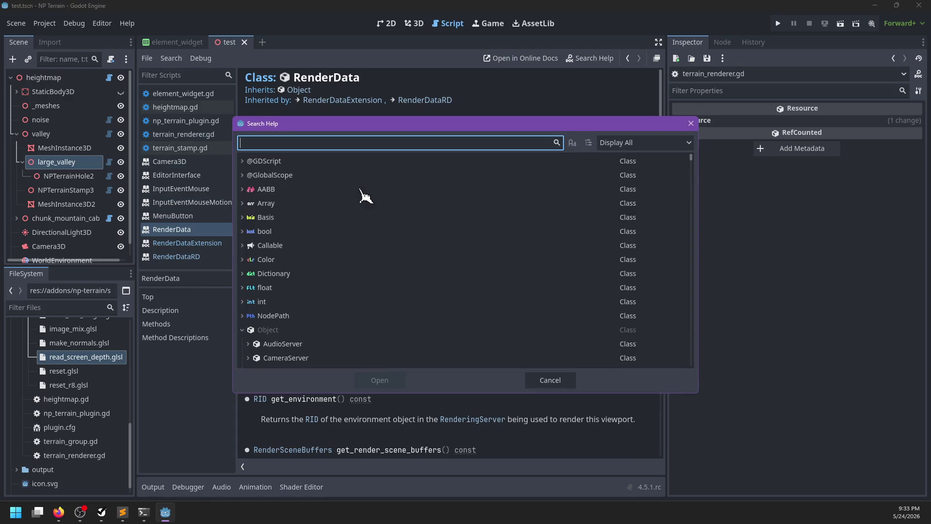
pyautogui.write('depth_buffer')
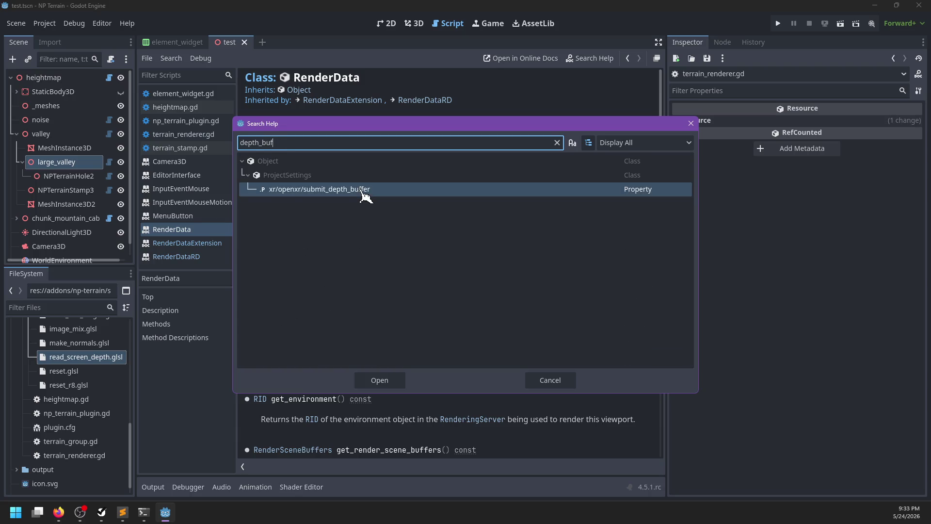
pyautogui.press('BackSpace')
pyautogui.press('BackSpace')
pyautogui.press('BackSpace')
pyautogui.press('BackSpace')
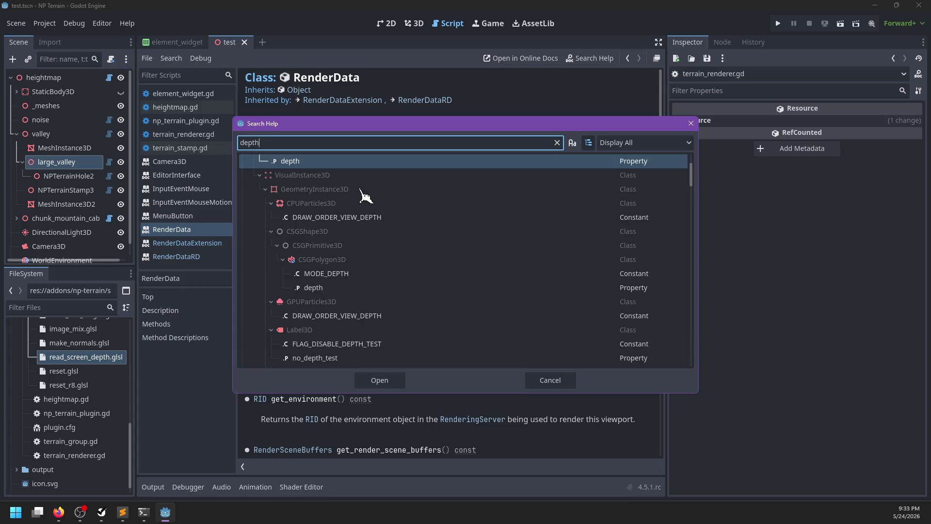
pyautogui.scroll(-10, 365, 195)
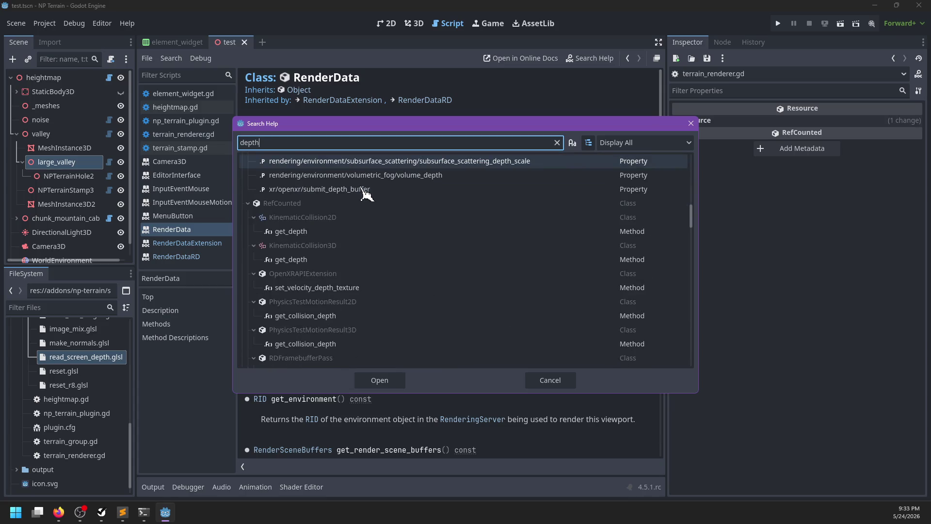
pyautogui.scroll(-10, 365, 195)
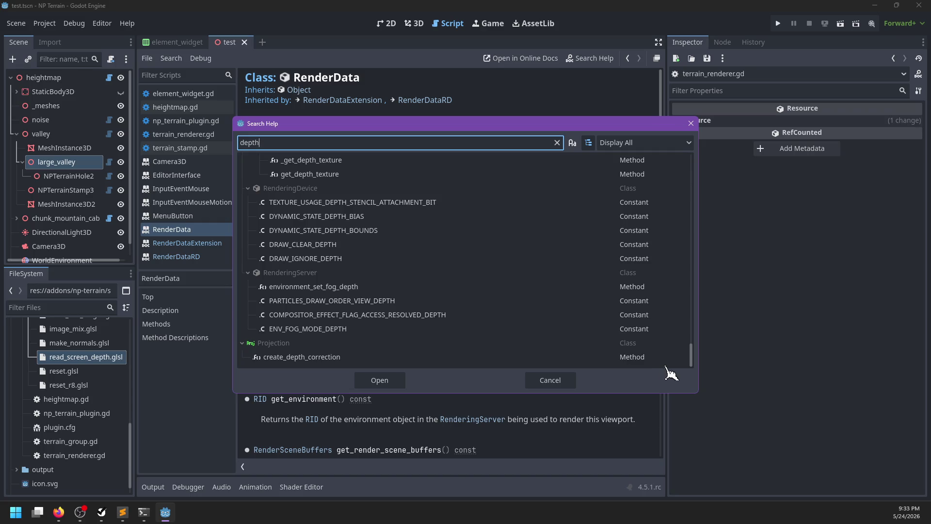
pyautogui.moveTo(695, 361)
pyautogui.mouseDown()
pyautogui.moveTo(676, 279)
pyautogui.moveTo(684, 264)
pyautogui.moveTo(671, 249)
pyautogui.moveTo(657, 191)
pyautogui.mouseUp()
pyautogui.press('Escape')
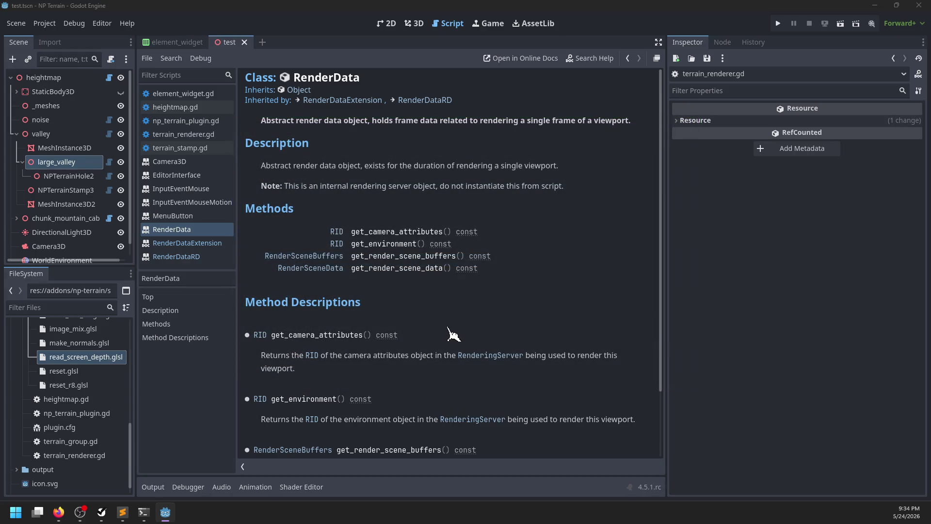
# - Find get_render_scene_buffers in the Godot source, finding matches in render_data_rd.cpp and render_data.cpp
pyautogui.hotkey('alt', 'Tab')
pyautogui.hotkey('ctrl', 'shift', 'f')
pyautogui.write('get_render_scehe_')
pyautogui.press('BackSpace')
pyautogui.press('BackSpace')
pyautogui.press('BackSpace')
pyautogui.write('ne_da')
pyautogui.press('BackSpace')
pyautogui.press('BackSpace')
pyautogui.write('buffers')
pyautogui.press('Return')
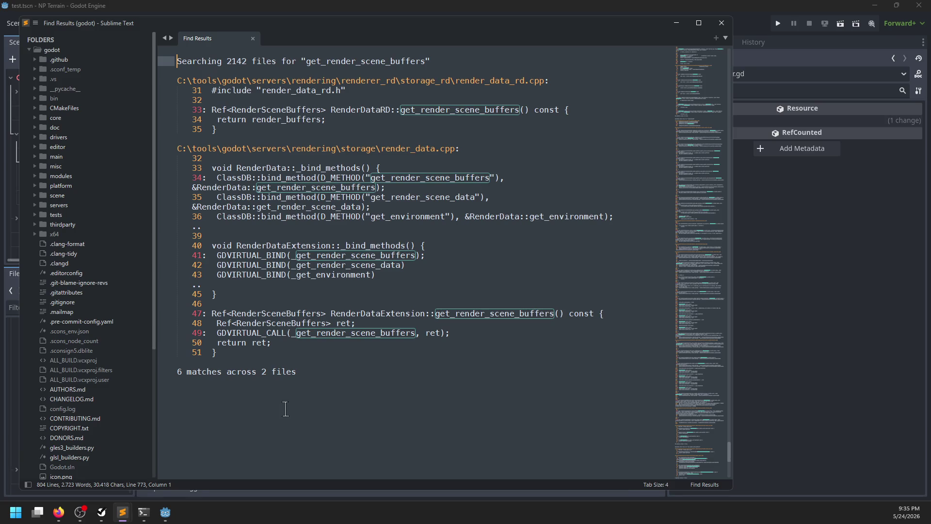
# - Switch to the np-terrain Sublime window showing read_screen_depth.glsl
pyautogui.moveTo(102, 514)
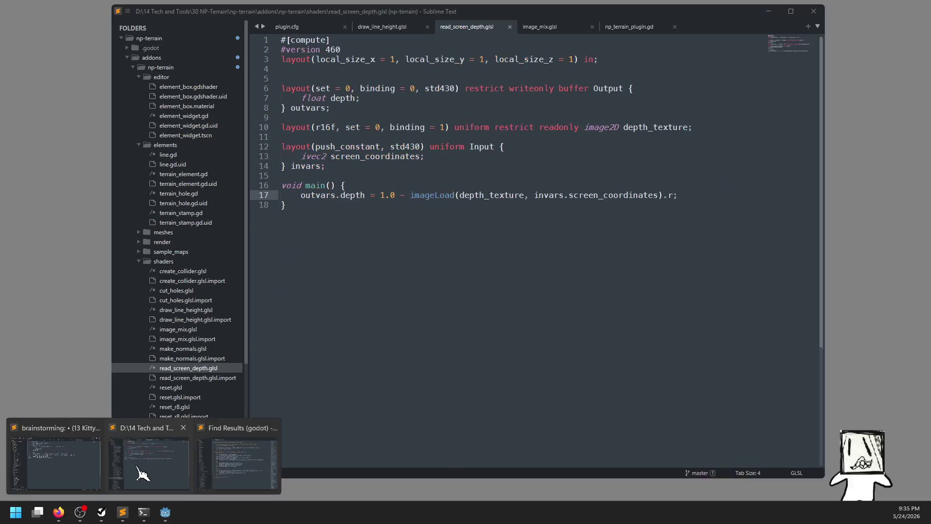
pyautogui.click(137, 474)
pyautogui.click(452, 154)
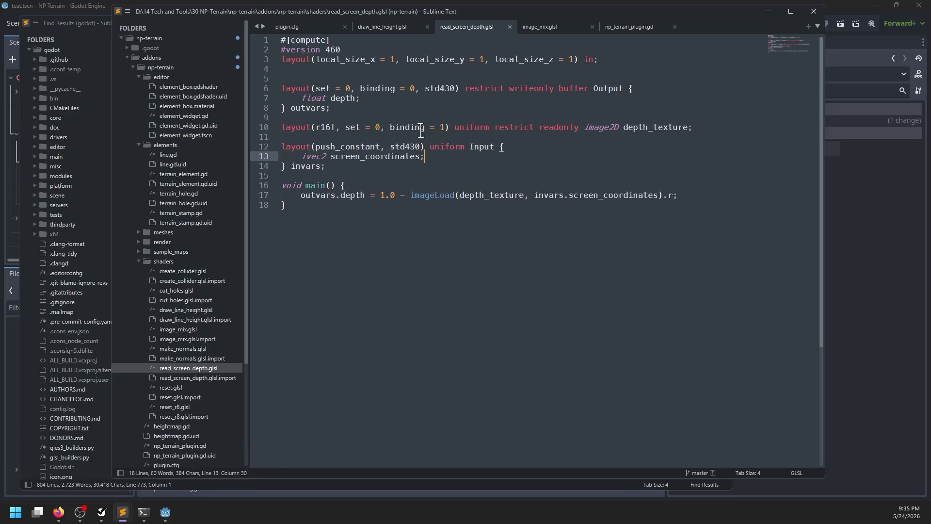
pyautogui.doubleClick(318, 101)
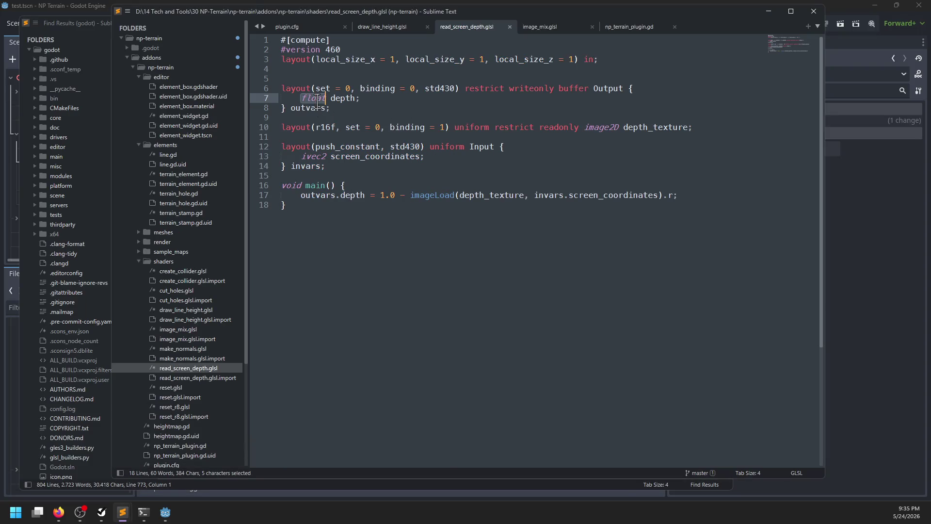
pyautogui.write('vec4')
pyautogui.doubleClick(339, 98)
pyautogui.write('position')
pyautogui.doubleClick(529, 89)
pyautogui.doubleClick(606, 89)
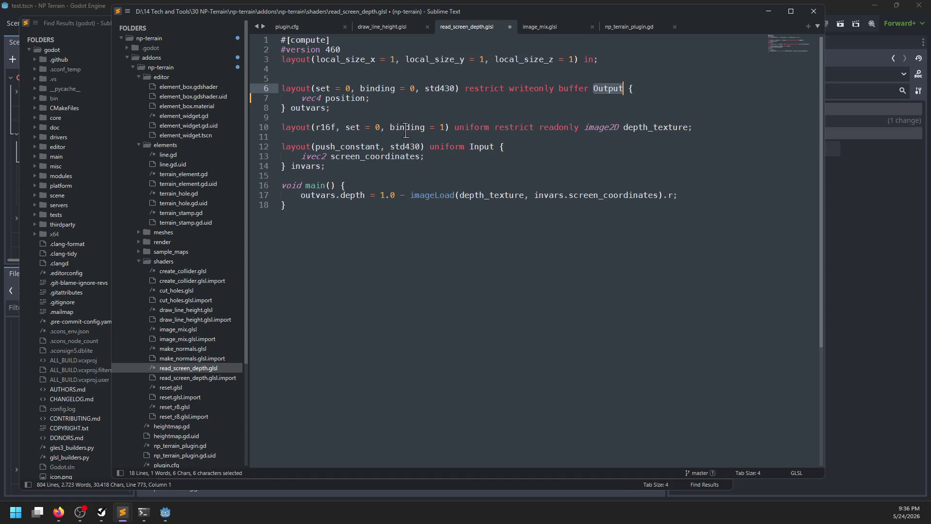
pyautogui.click(350, 107)
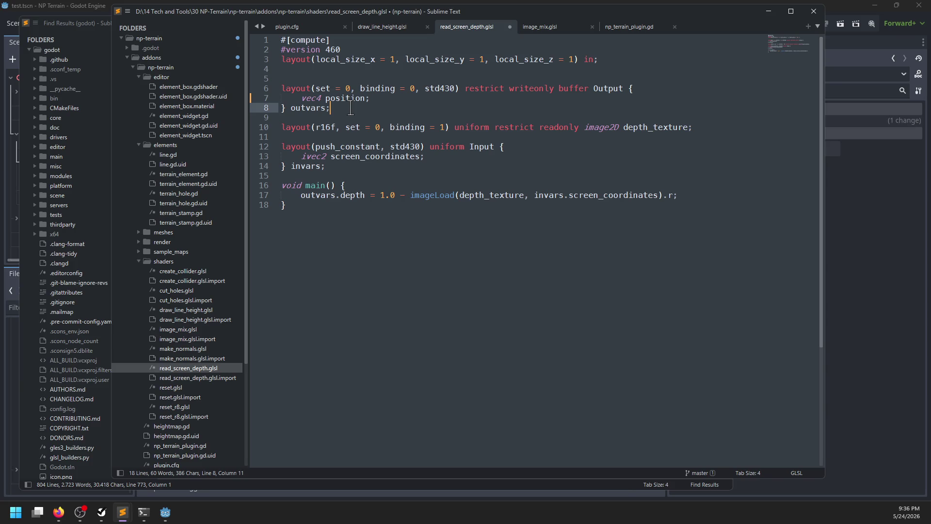
pyautogui.press('Up')
pyautogui.hotkey('ctrl', 'Right')
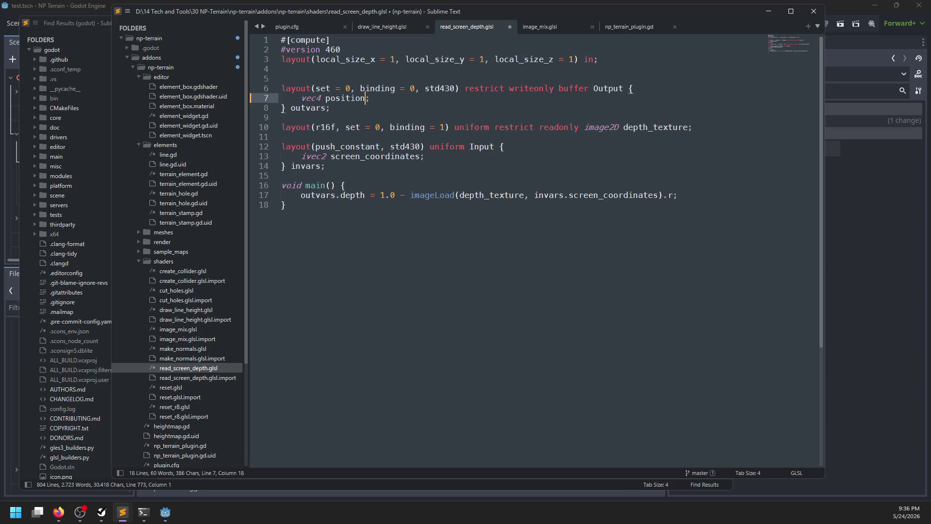
pyautogui.click(281, 79)
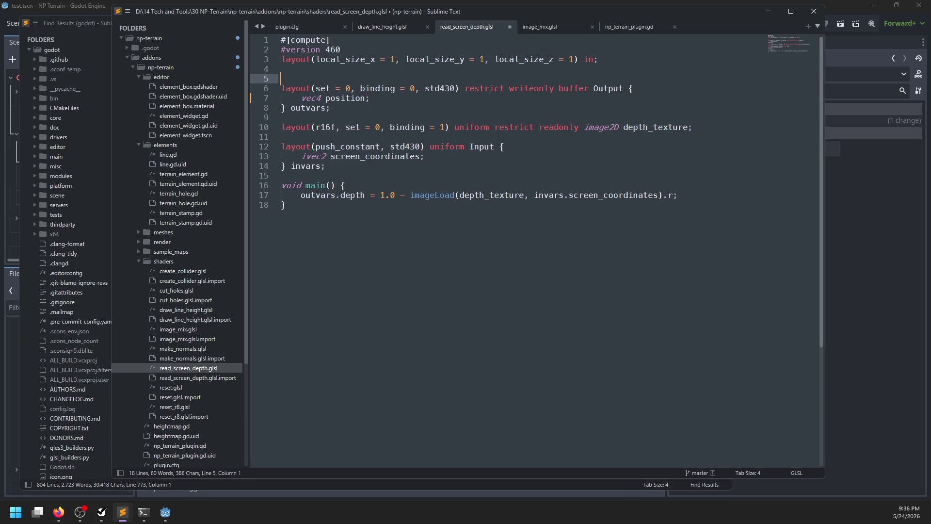
pyautogui.press('BackSpace')
pyautogui.hotkey('ctrl', 's')
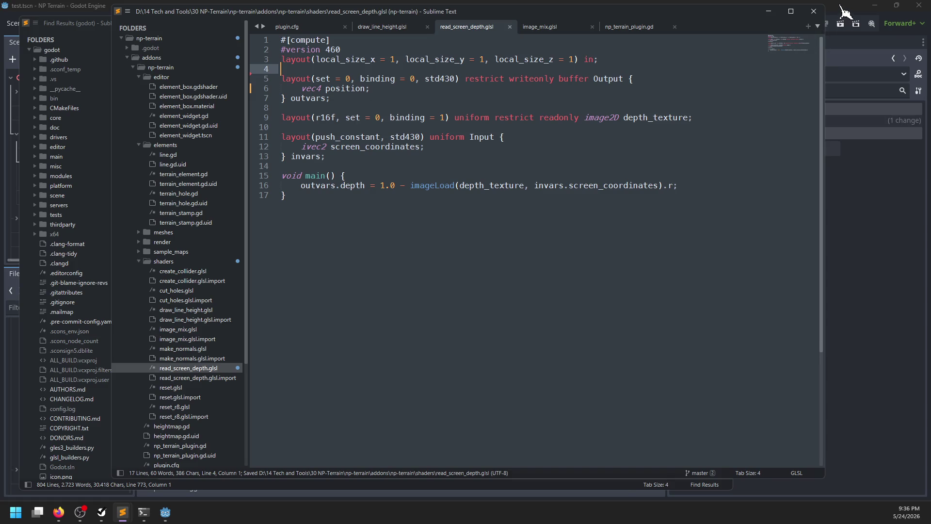
pyautogui.hotkey('ctrl', 'z')
pyautogui.hotkey('ctrl', 'z')
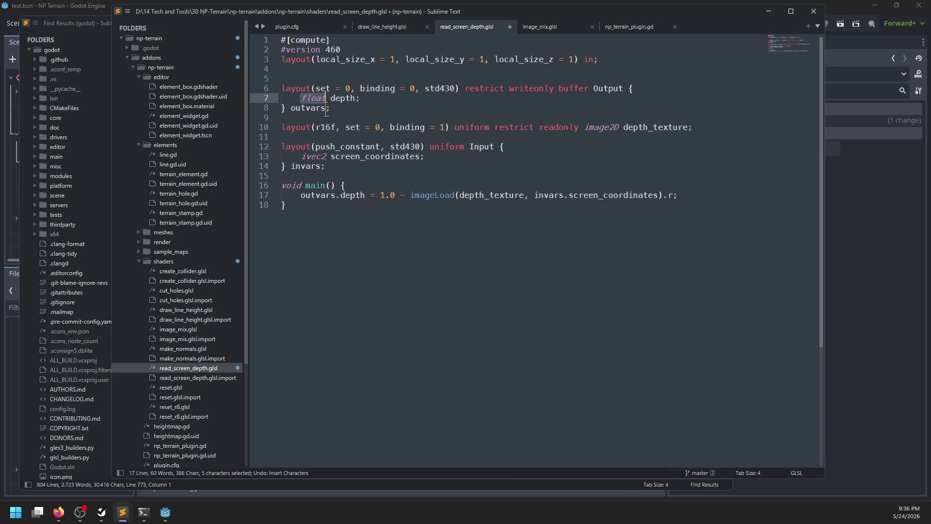
pyautogui.hotkey('ctrl', 's')
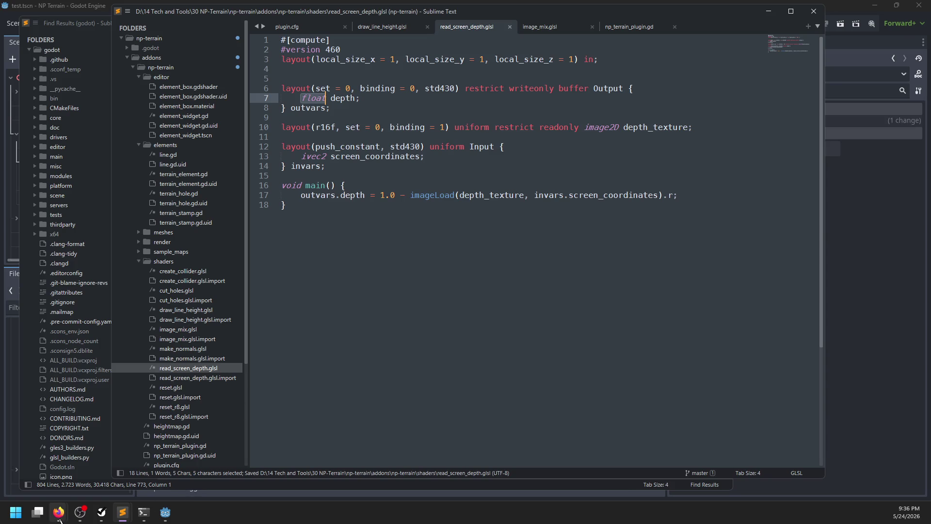
pyautogui.moveTo(58, 518)
pyautogui.click(203, 453)
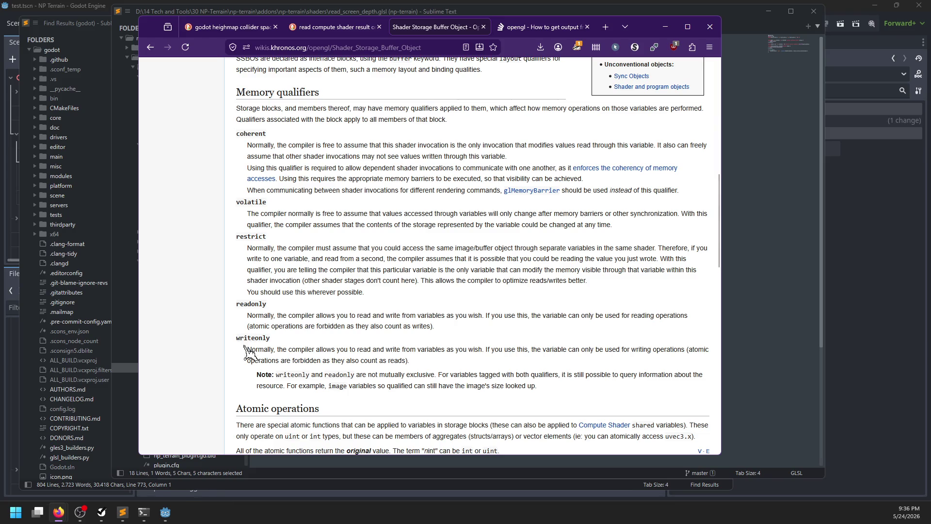
# - Finish reading the SSBO wiki, then web-search 'godot depth buffer compute shader'
pyautogui.scroll(-5, 209, 291)
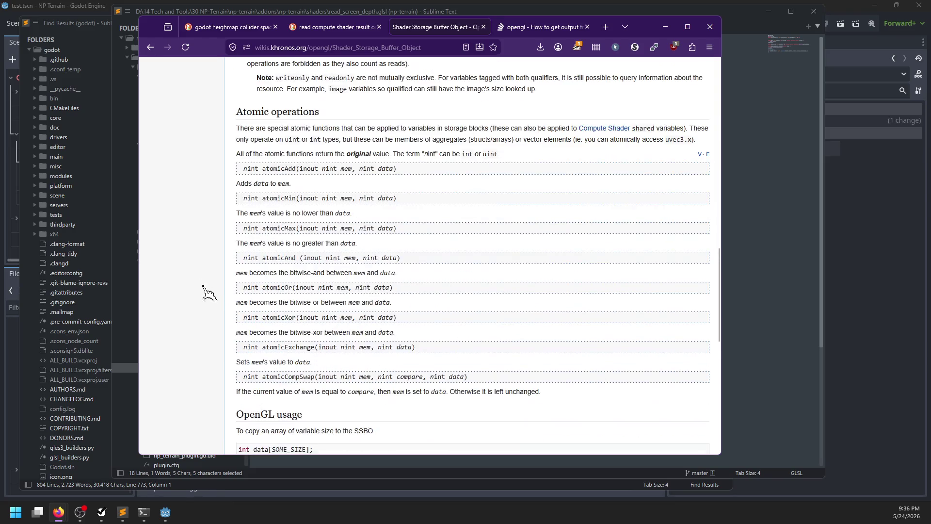
pyautogui.scroll(-5, 209, 293)
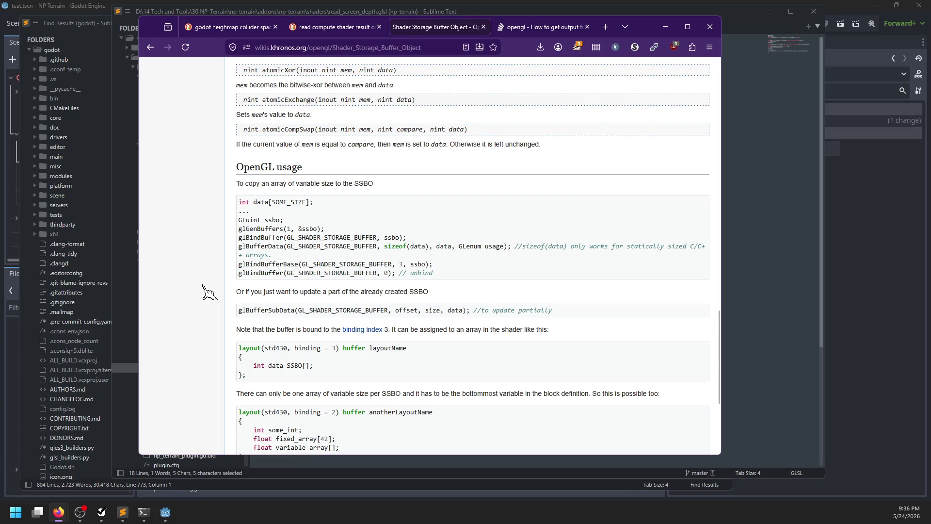
pyautogui.click(311, 47)
pyautogui.write('godot depth buffer compute shader')
pyautogui.press('Return')
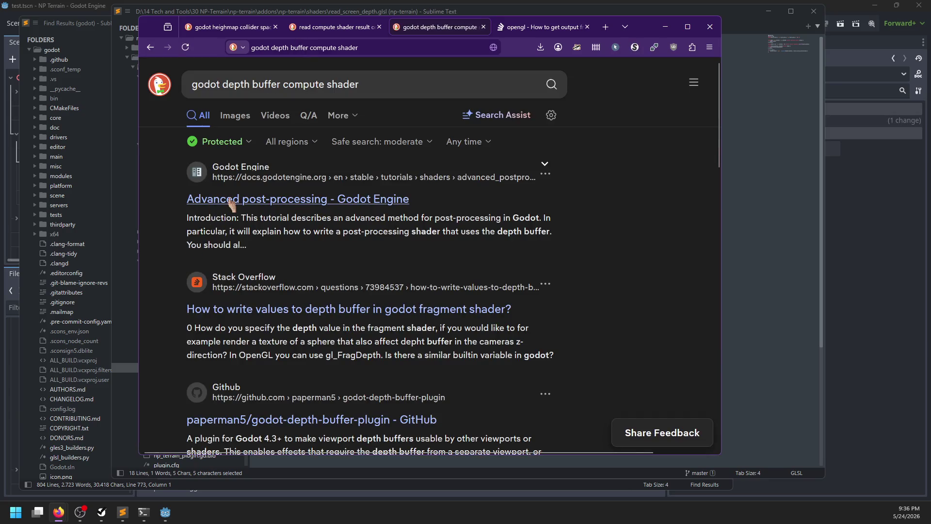
# - Search the Advanced post-processing docs for 'compute', then close that docs tab
pyautogui.middleClick(231, 203)
pyautogui.click(473, 29)
pyautogui.hotkey('ctrl', 'f')
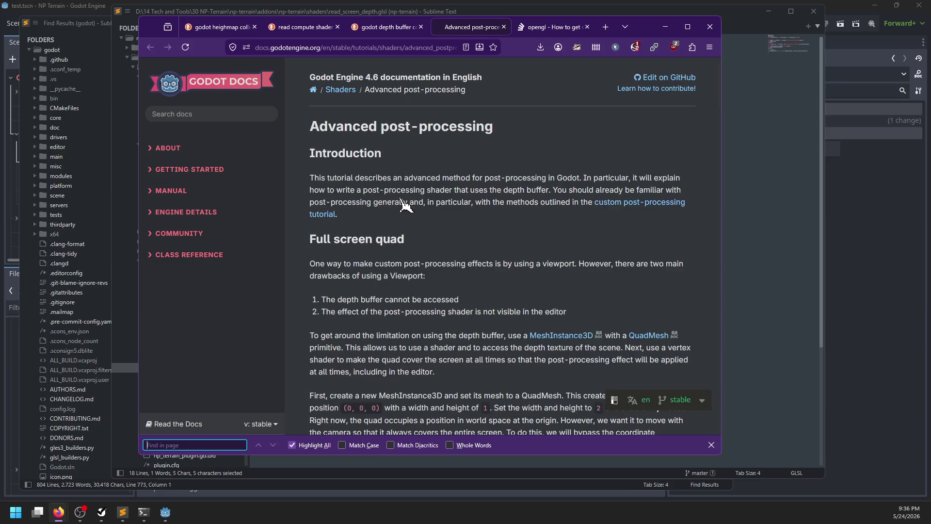
pyautogui.write('compute')
pyautogui.press('Return')
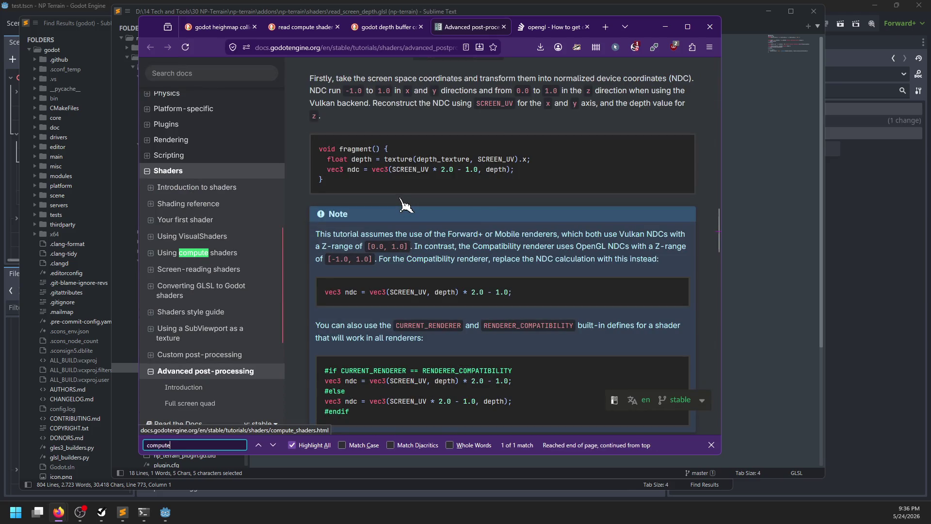
pyautogui.click(504, 26)
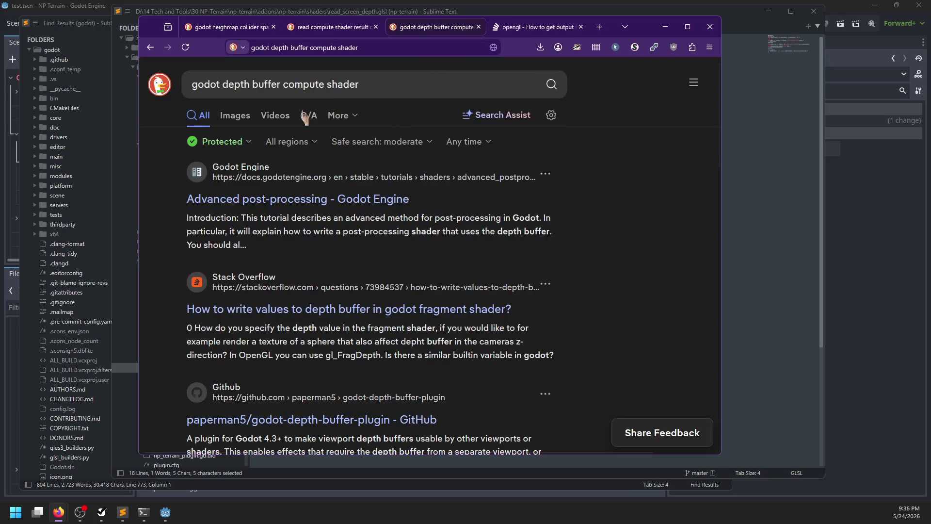
# - Open the paperman5/godot-depth-buffer-plugin GitHub repository from the results in a new tab
pyautogui.scroll(-3, 160, 311)
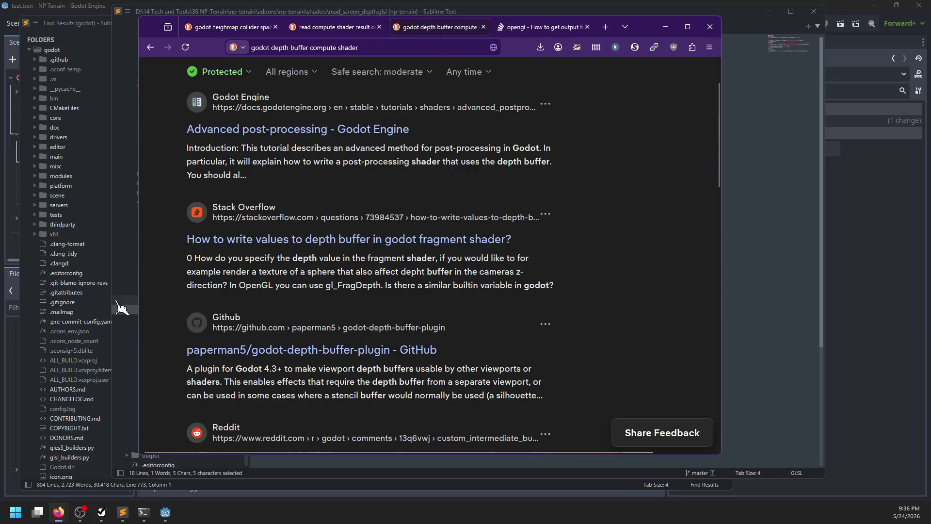
pyautogui.scroll(-3, 168, 315)
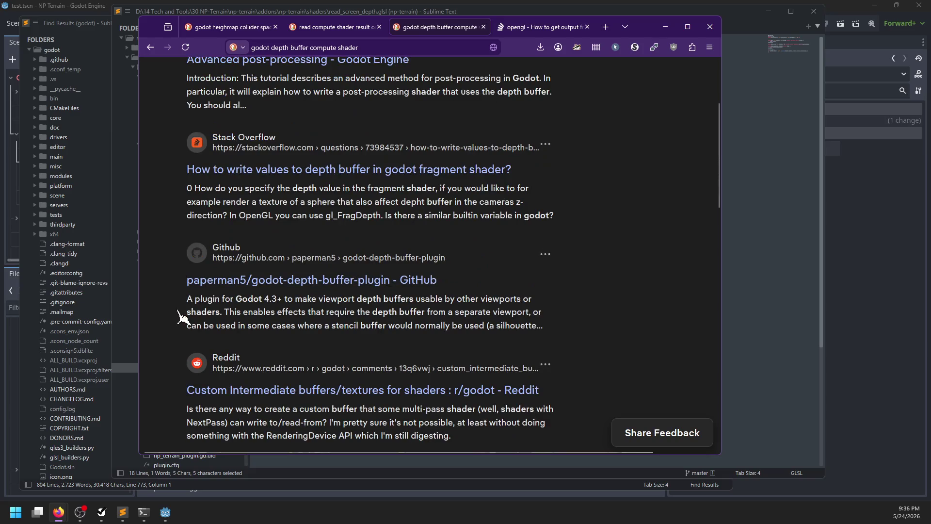
pyautogui.middleClick(231, 290)
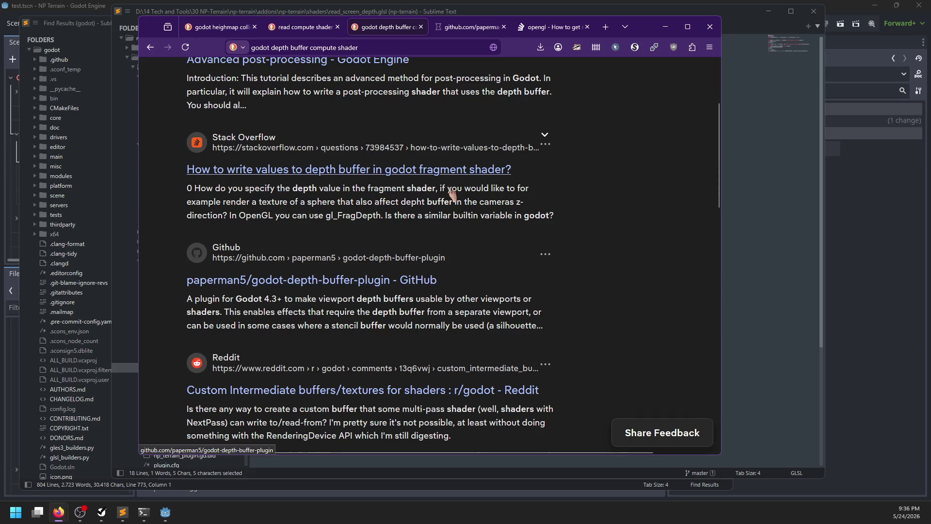
pyautogui.click(468, 27)
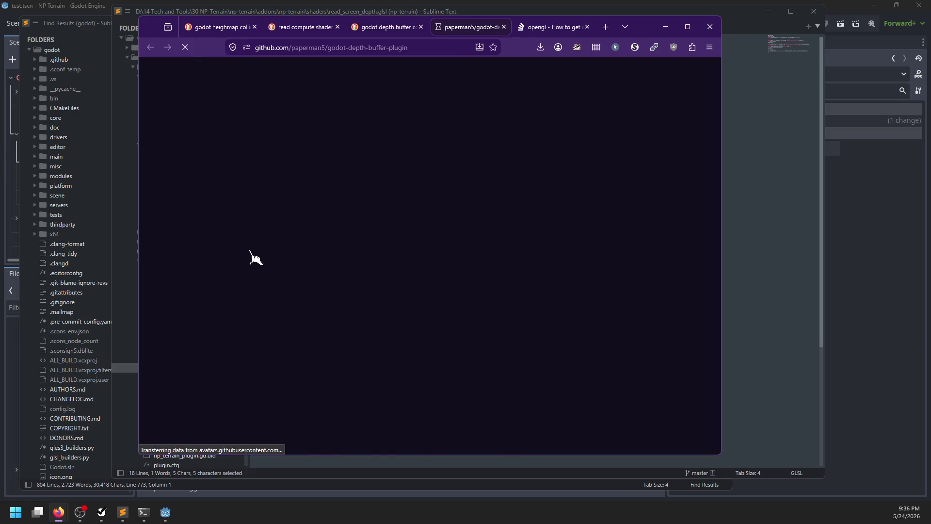
# - Change depth_texture's format on line 10 from r16f to r32f, save, and resume reading the plugin README
pyautogui.scroll(-3, 234, 261)
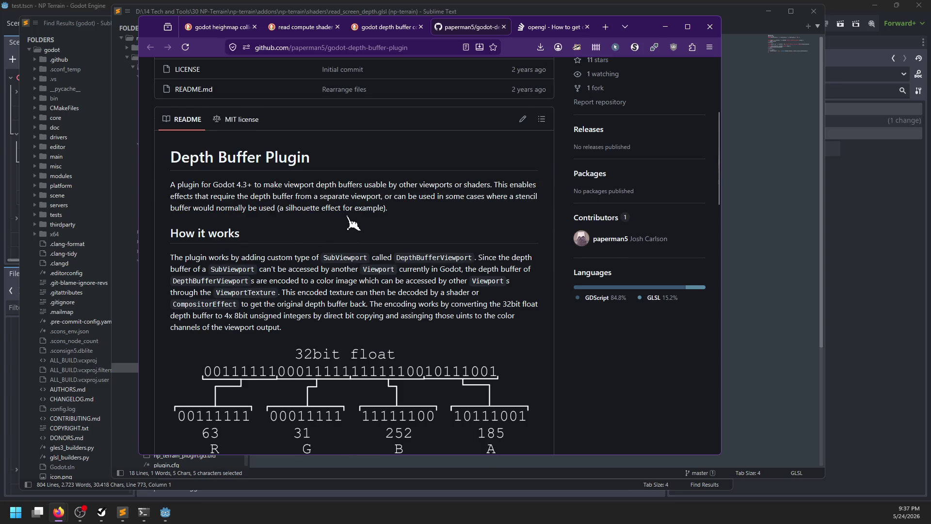
pyautogui.scroll(-1, 349, 217)
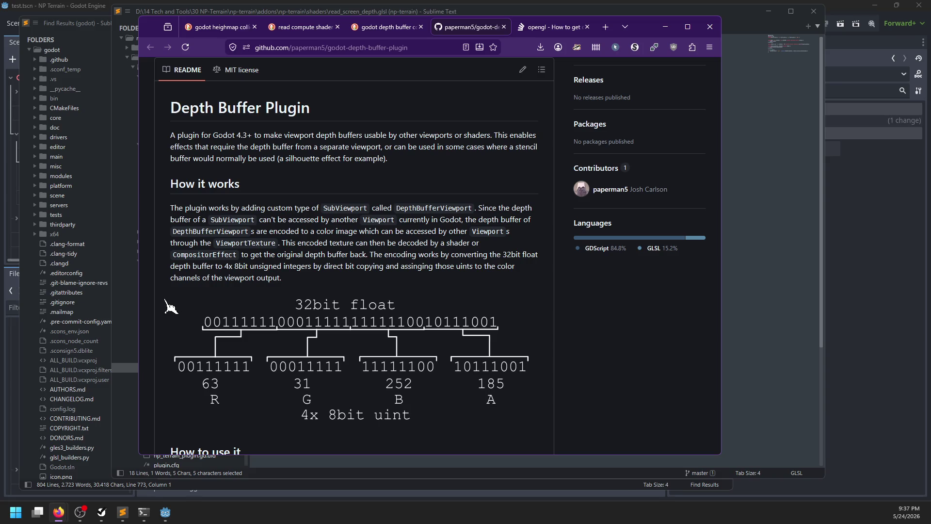
pyautogui.click(741, 116)
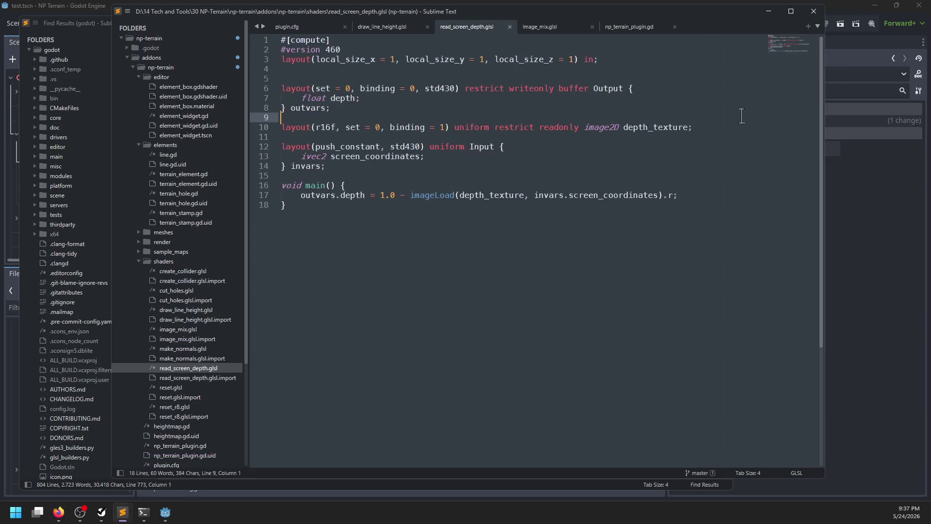
pyautogui.click(327, 128)
pyautogui.press('BackSpace')
pyautogui.press('Delete')
pyautogui.write('32')
pyautogui.hotkey('ctrl', 's')
pyautogui.hotkey('alt', 'Tab')
pyautogui.scroll(-5, 333, 136)
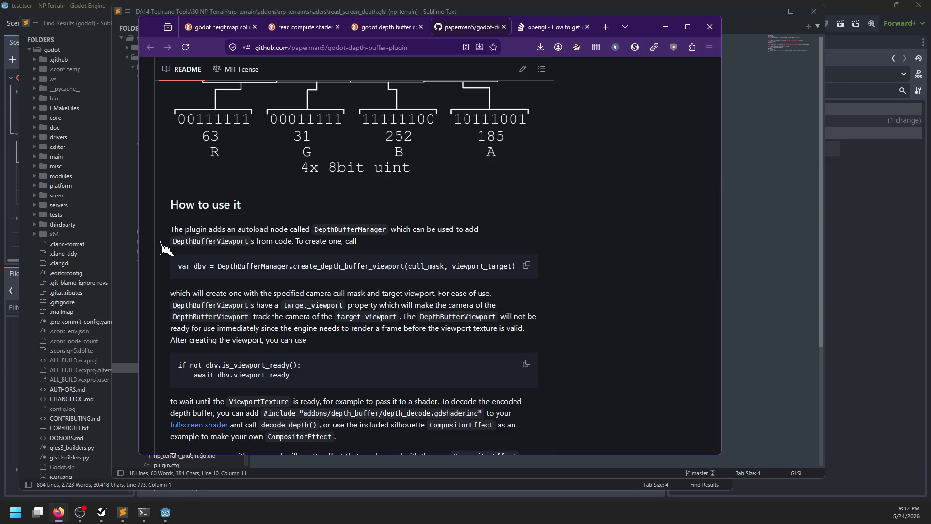
pyautogui.scroll(-3, 165, 248)
pyautogui.scroll(-9, 163, 248)
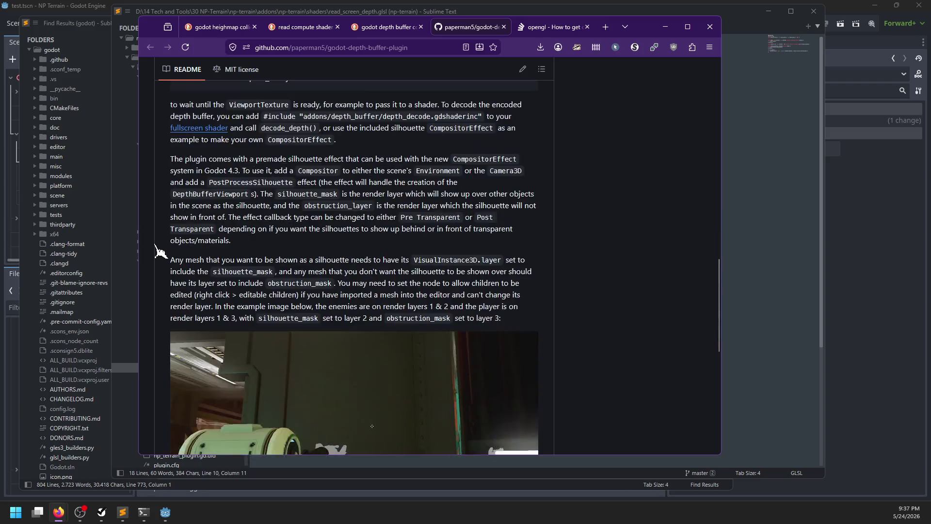
pyautogui.scroll(2, 160, 251)
pyautogui.scroll(-2, 160, 251)
pyautogui.scroll(-1, 160, 251)
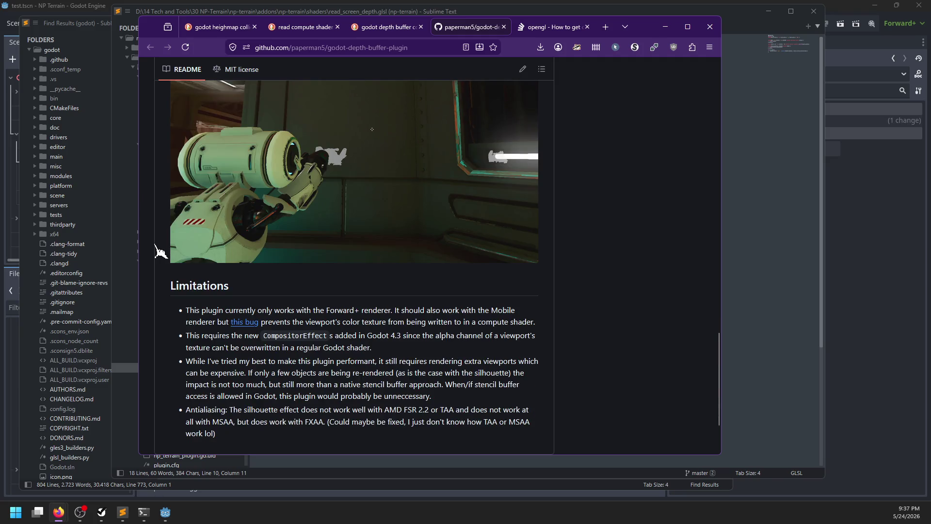
pyautogui.scroll(-2, 160, 251)
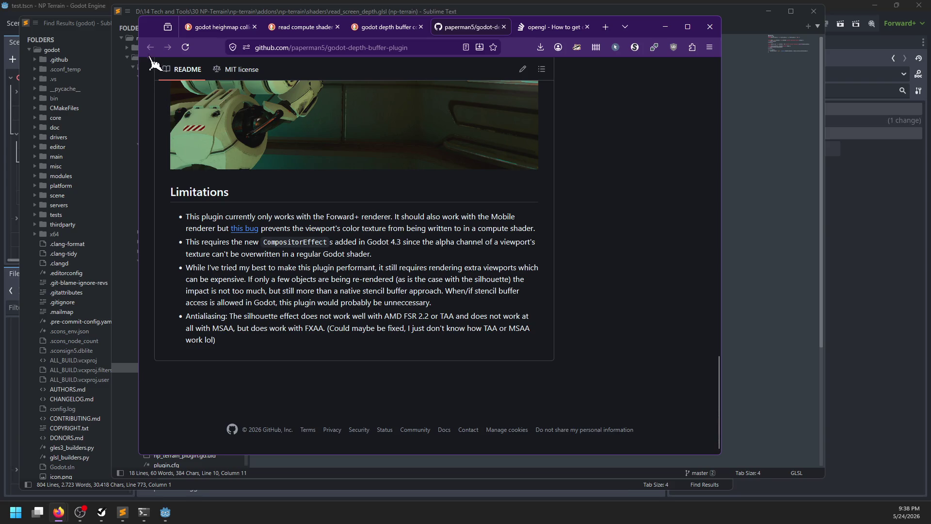
pyautogui.click(388, 27)
# - Close the GitHub plugin tab, load more compute shader search results, then bring Godot forward
pyautogui.click(503, 26)
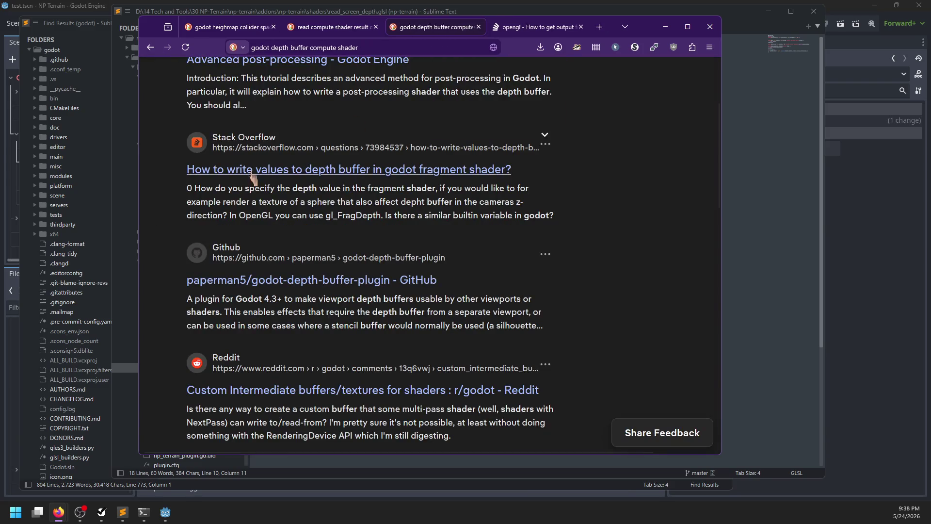
pyautogui.scroll(-5, 163, 306)
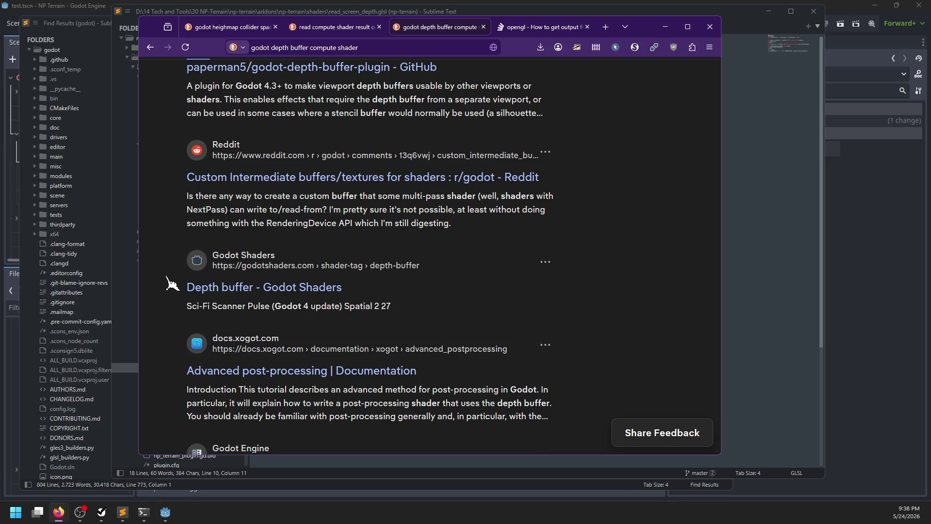
pyautogui.scroll(-4, 179, 237)
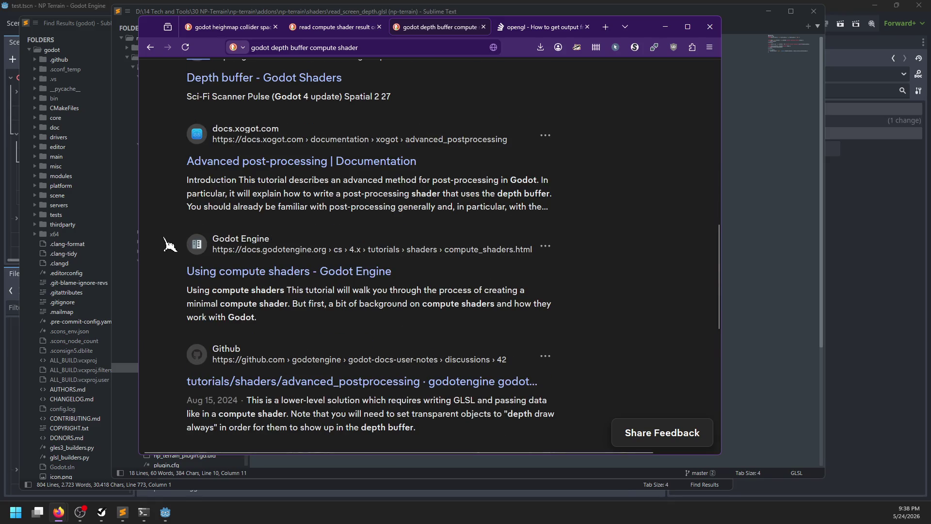
pyautogui.scroll(-5, 170, 244)
pyautogui.scroll(-3, 168, 245)
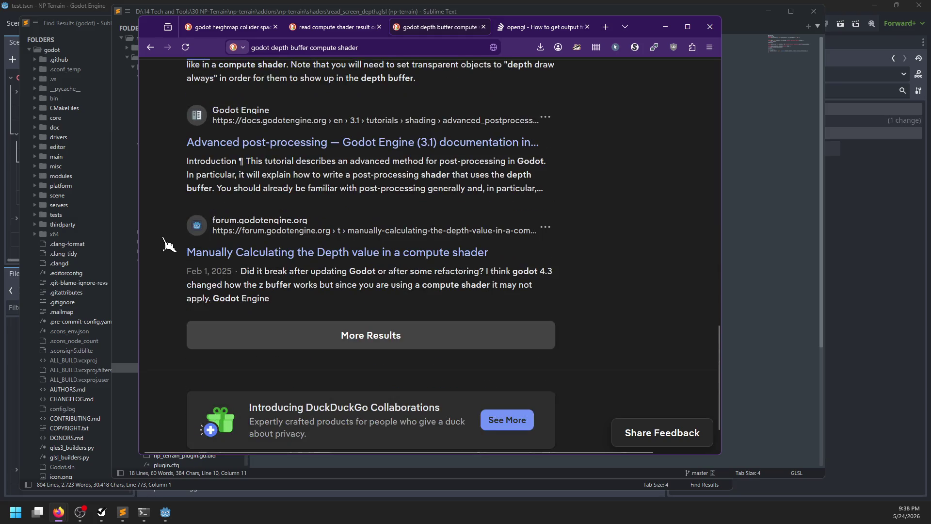
pyautogui.click(283, 337)
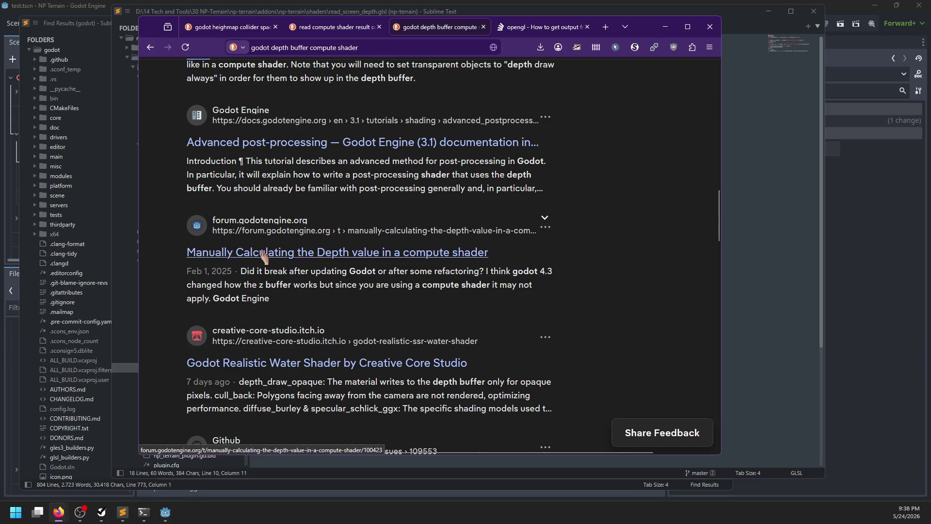
pyautogui.scroll(-3, 264, 254)
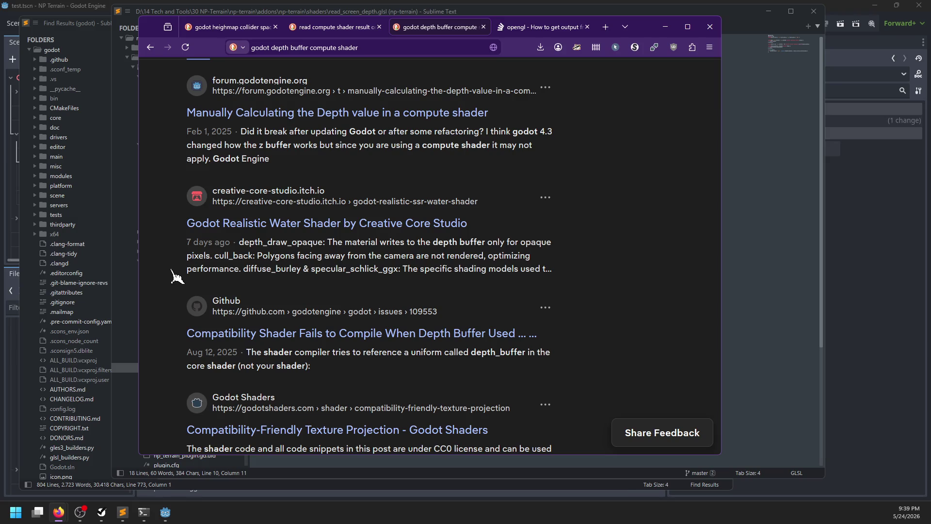
pyautogui.click(88, 7)
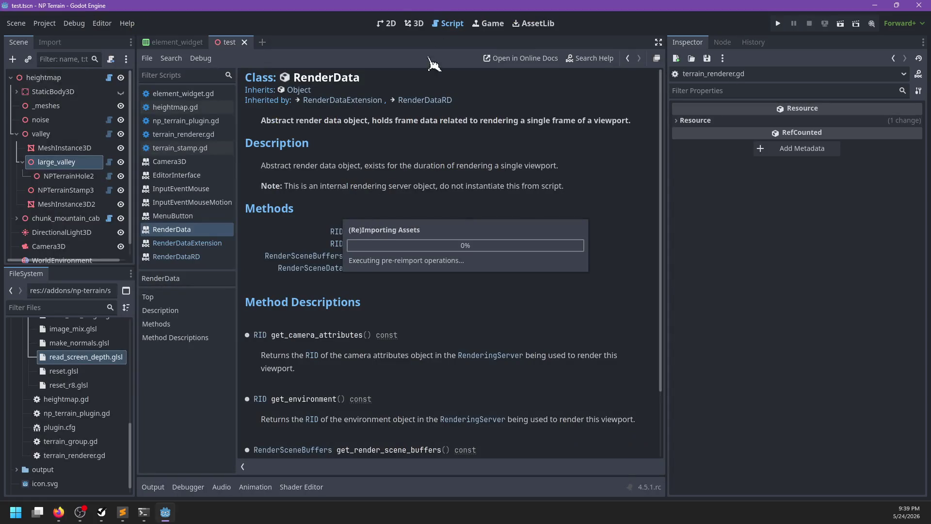
# - View the valley terrain in Godot's 3D viewport, zoomed out and orbited low, then return to Firefox
pyautogui.click(416, 28)
pyautogui.scroll(-5, 389, 214)
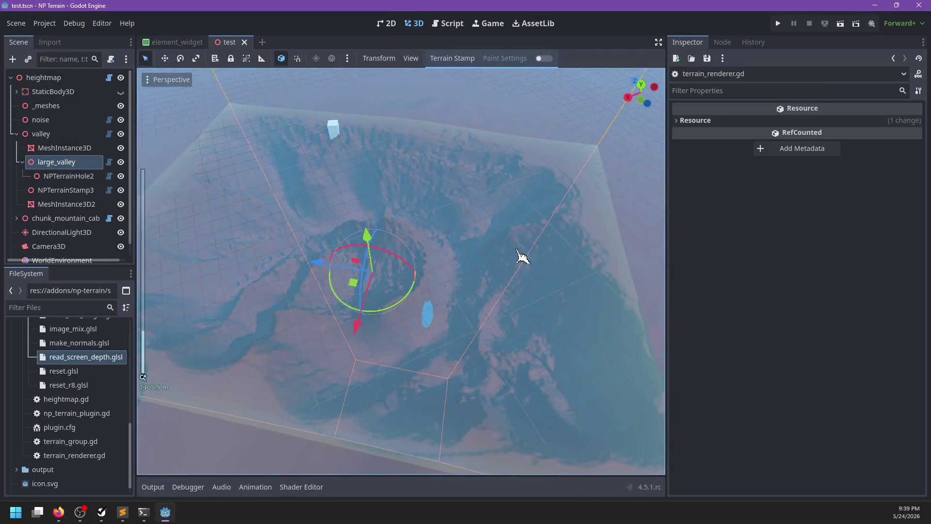
pyautogui.moveTo(372, 214)
pyautogui.mouseDown()
pyautogui.moveTo(415, 214)
pyautogui.moveTo(368, 210)
pyautogui.moveTo(416, 243)
pyautogui.moveTo(264, 183)
pyautogui.mouseUp()
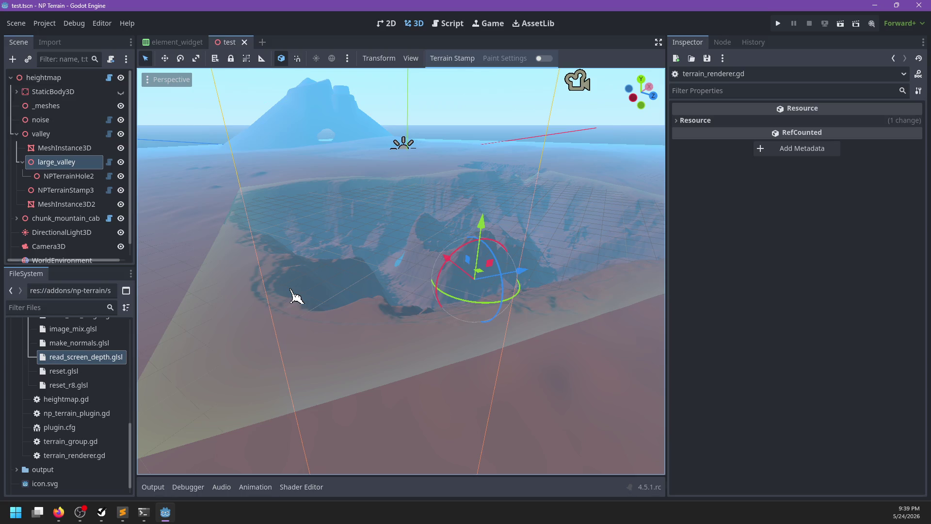
pyautogui.hotkey('alt', 'Tab')
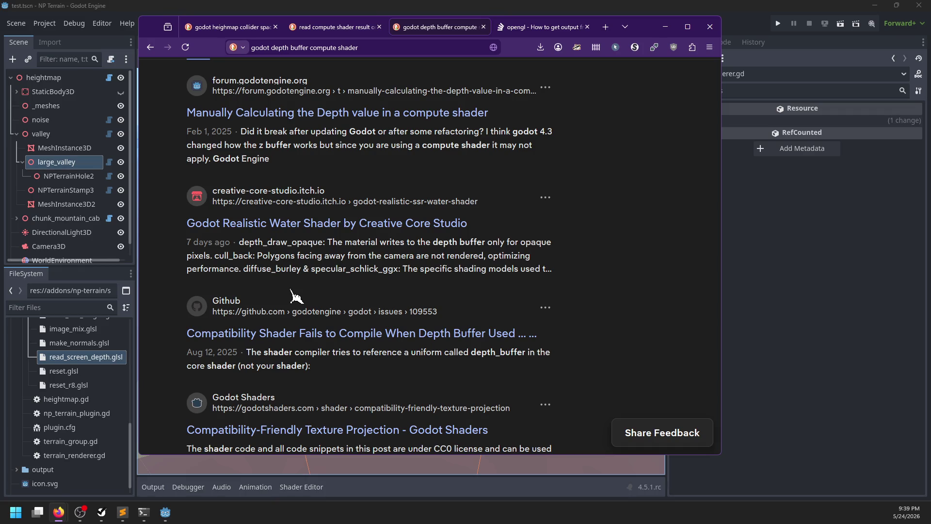
# - Bring up the Stack Overflow 'How to get output from compute shader' question, then start a 'godot read depth buffer' search
pyautogui.scroll(-3, 271, 272)
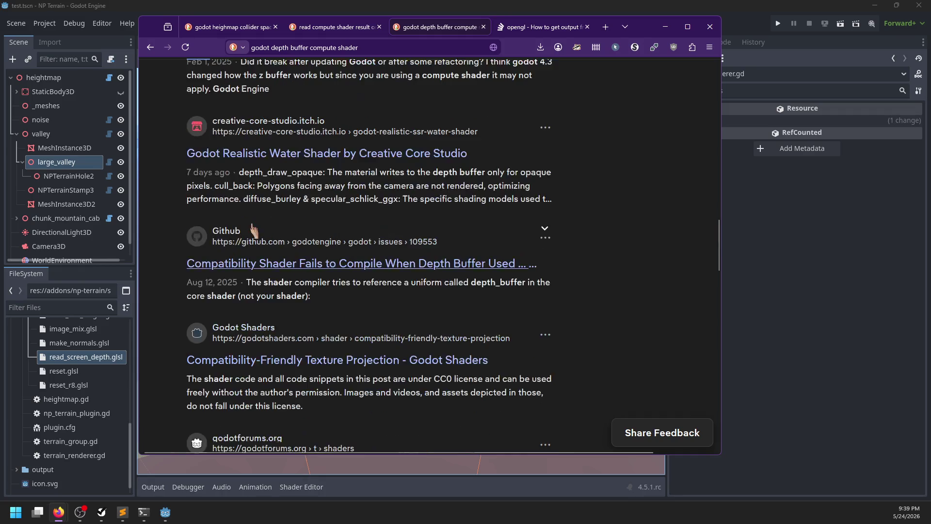
pyautogui.scroll(-3, 167, 243)
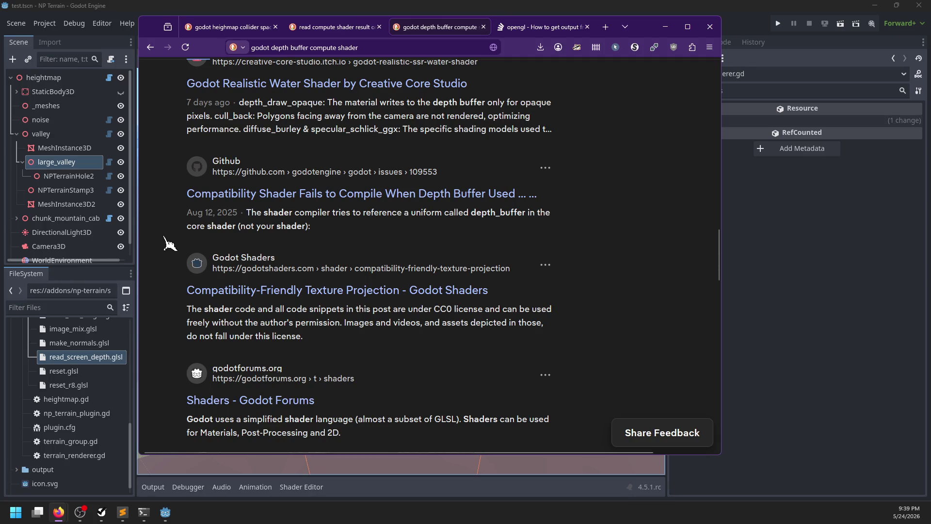
pyautogui.scroll(-3, 177, 238)
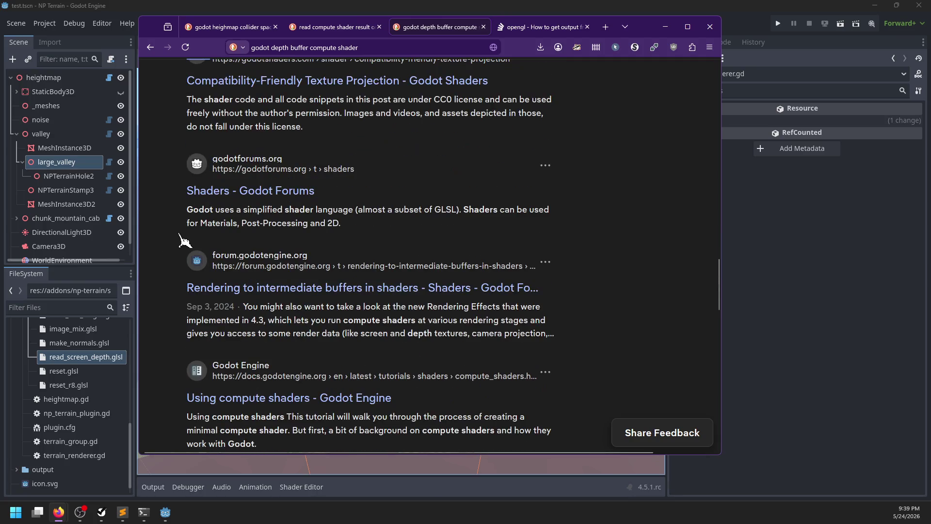
pyautogui.scroll(-4, 183, 239)
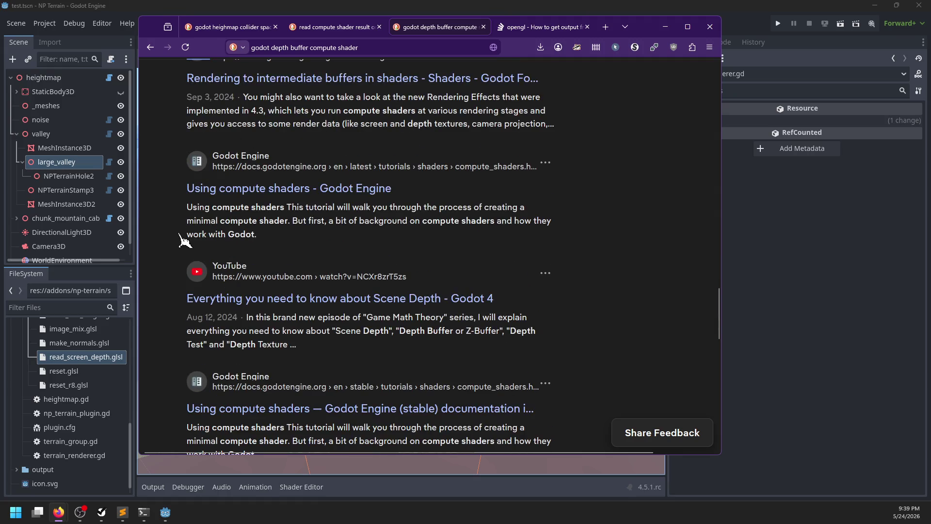
pyautogui.scroll(-4, 169, 249)
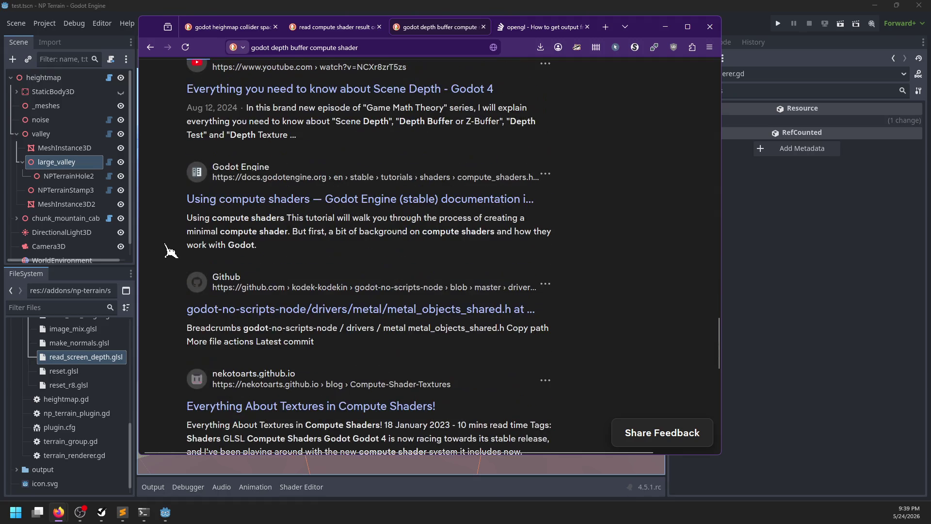
pyautogui.scroll(-3, 170, 249)
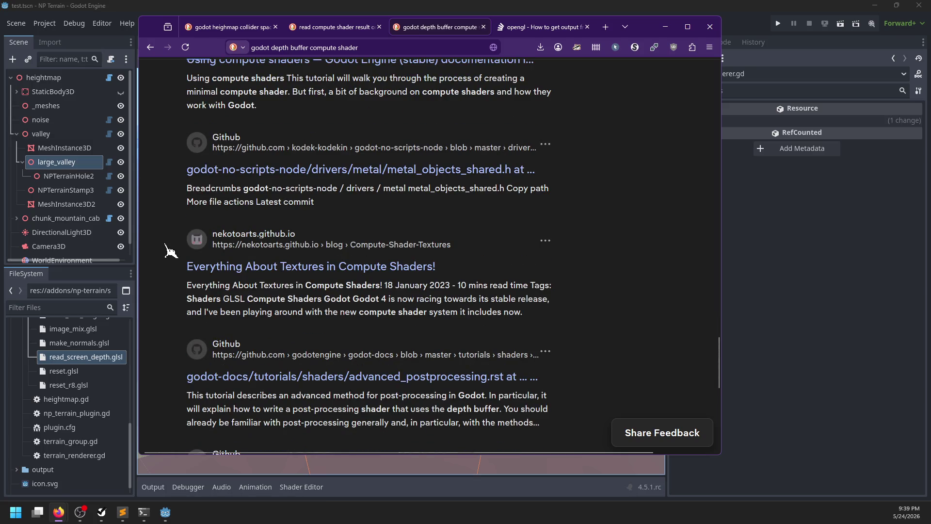
pyautogui.scroll(-2, 171, 249)
pyautogui.click(541, 27)
pyautogui.click(392, 48)
pyautogui.write('godot ')
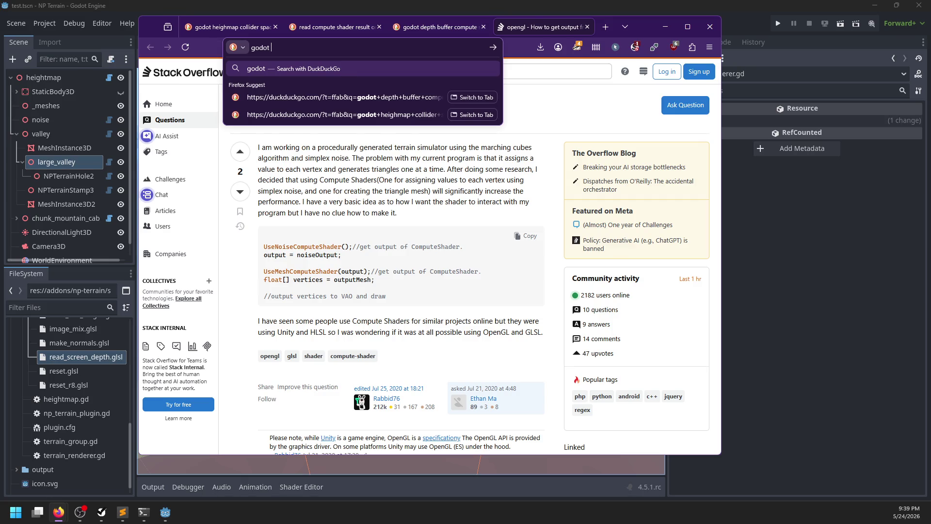
pyautogui.write('read depth buffer')
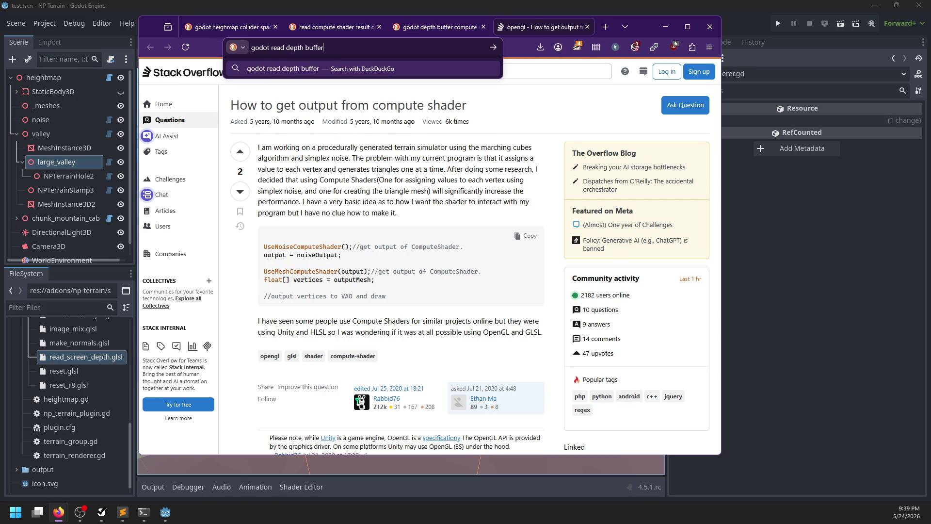
# - Search 'godot read depth buffer' and open the godot-depth-buffer-plugin result in the background
pyautogui.press('Return')
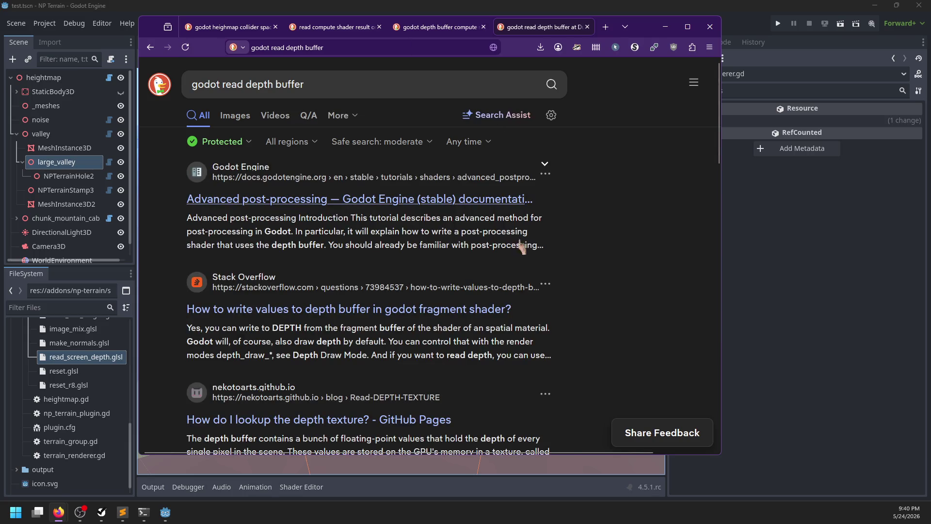
pyautogui.scroll(-2, 515, 252)
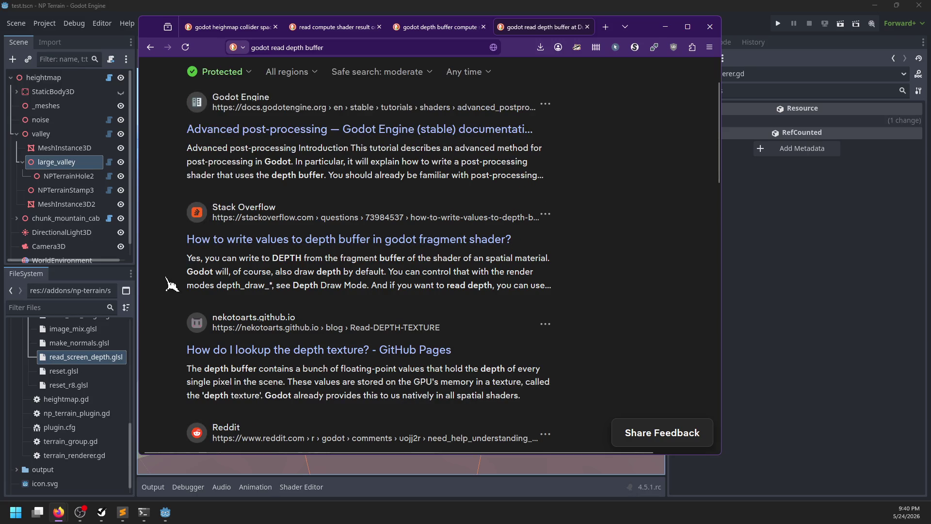
pyautogui.scroll(-2, 171, 284)
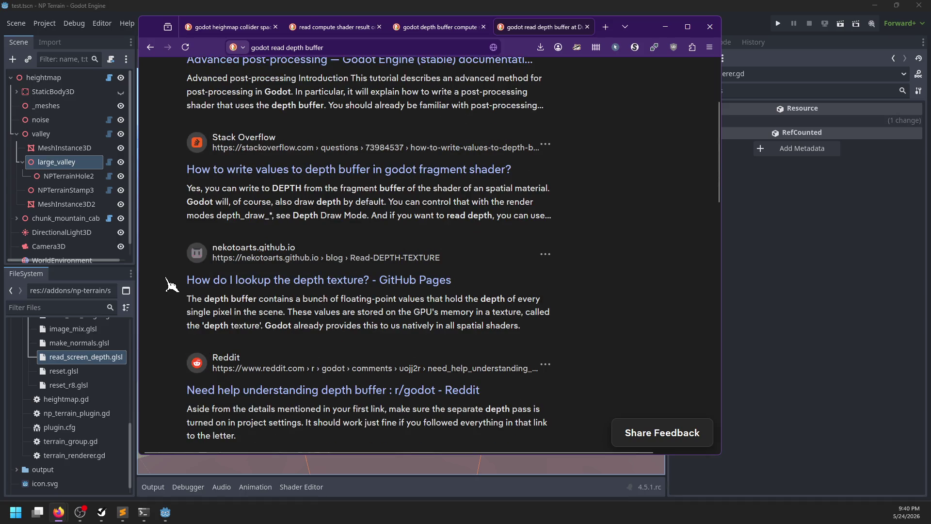
pyautogui.scroll(-6, 170, 284)
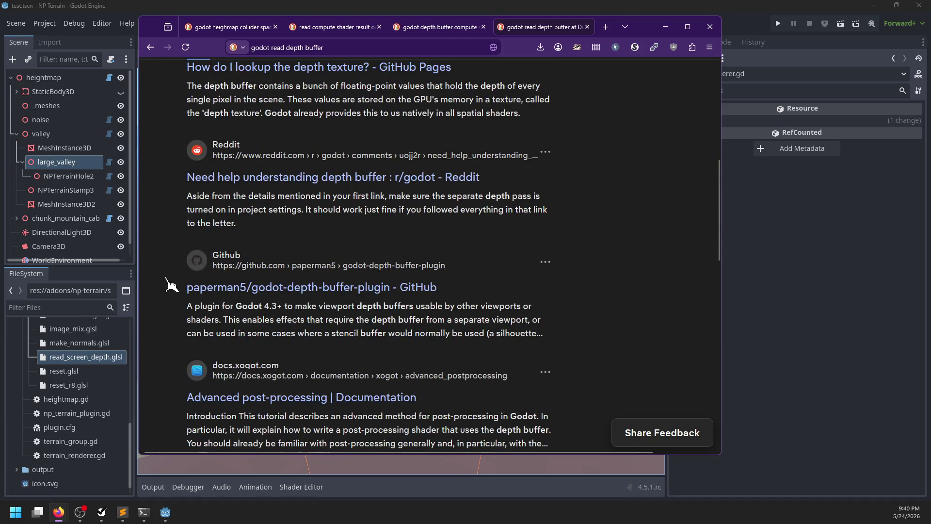
pyautogui.scroll(-2, 170, 285)
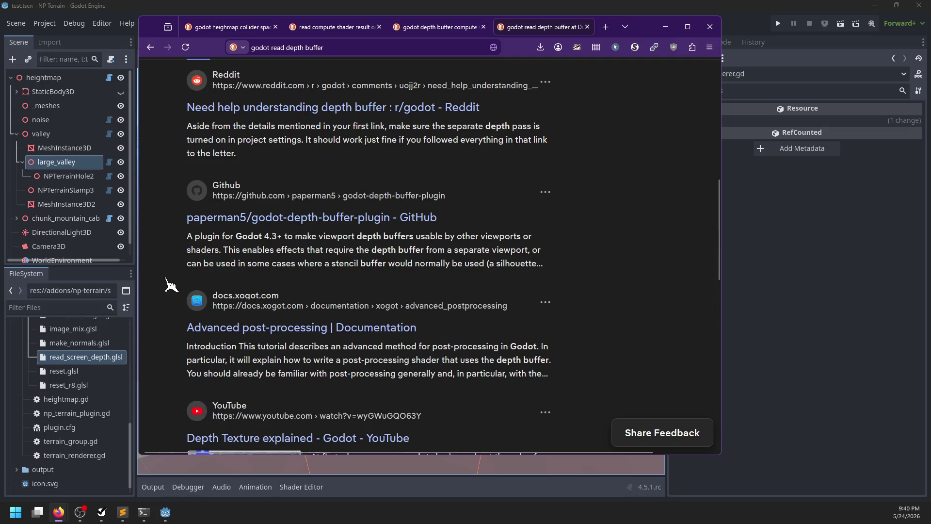
pyautogui.middleClick(304, 217)
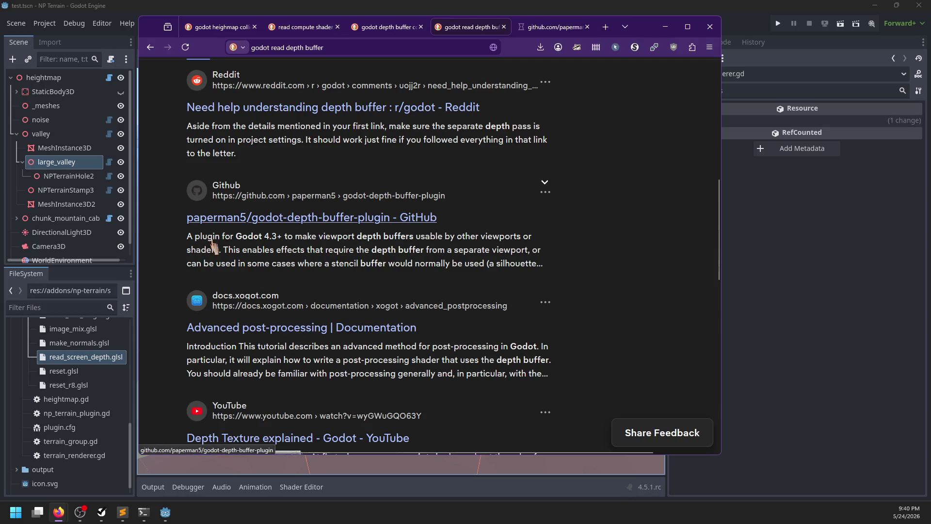
# - Load more results and open the Stack Exchange question on ViewportTexture depth data
pyautogui.scroll(-4, 194, 250)
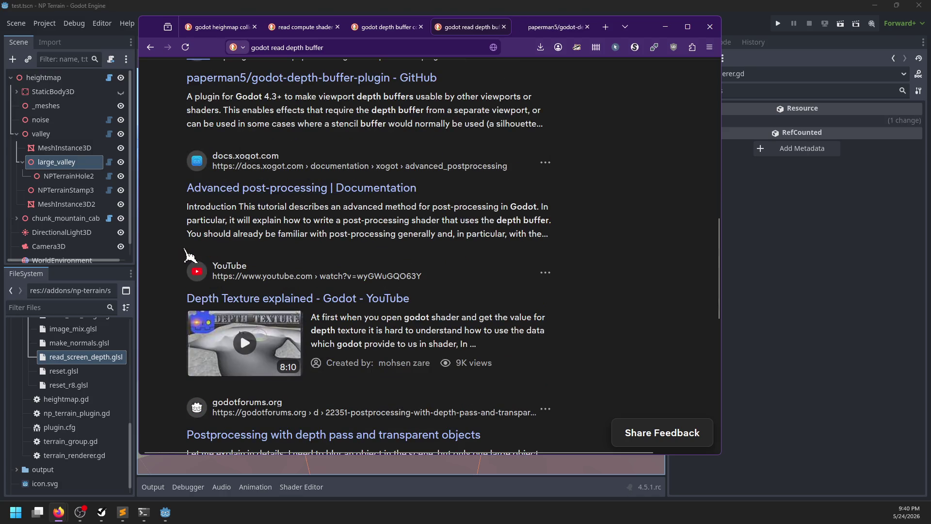
pyautogui.scroll(-6, 187, 255)
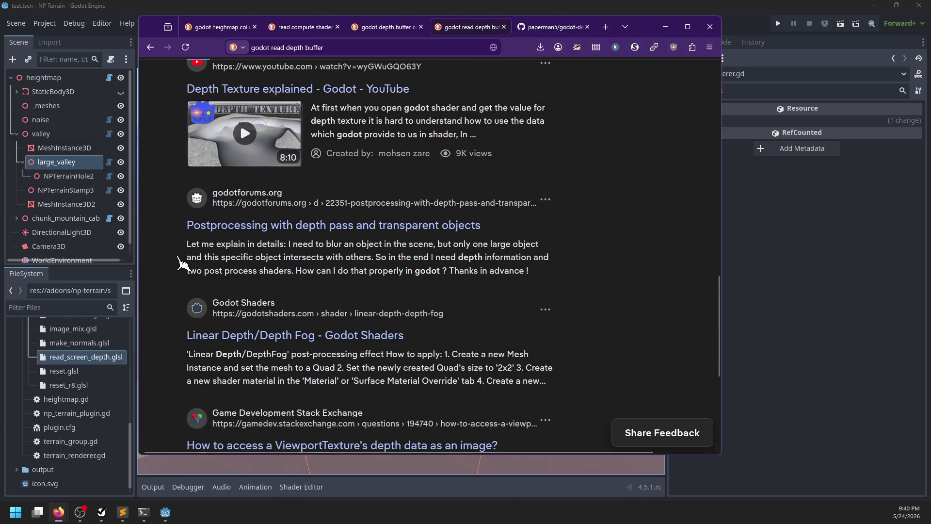
pyautogui.scroll(-4, 182, 264)
pyautogui.click(257, 384)
pyautogui.click(229, 308)
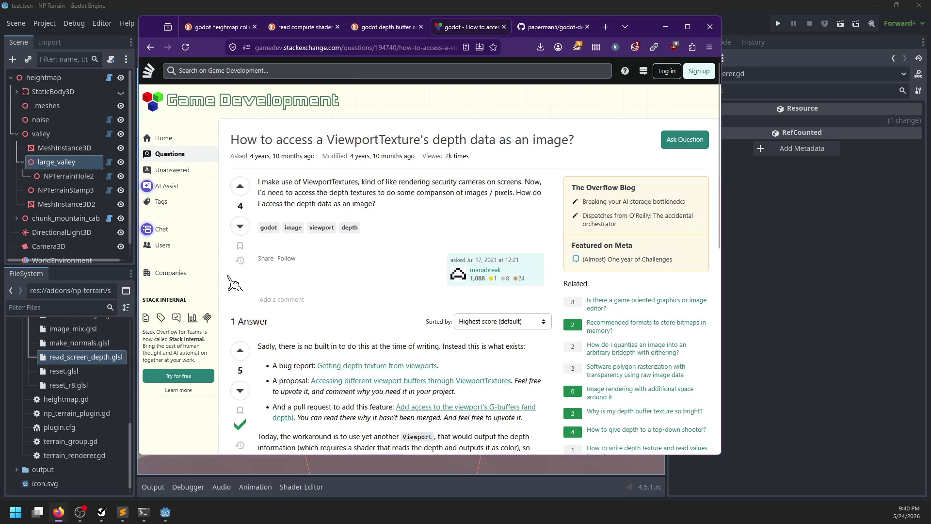
# - Open the answer's linked GitHub proposal #798 on viewport buffers in a new tab
pyautogui.scroll(-3, 230, 282)
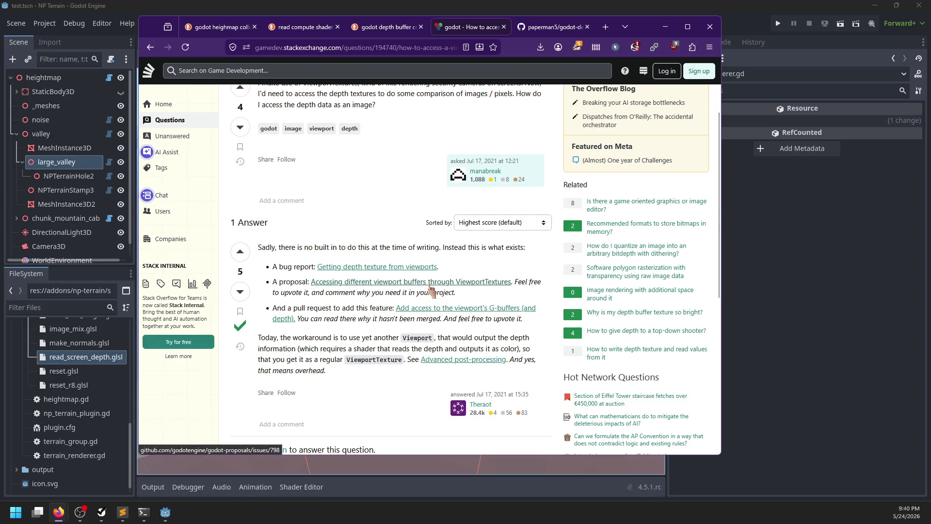
pyautogui.middleClick(369, 267)
pyautogui.click(490, 27)
pyautogui.click(560, 26)
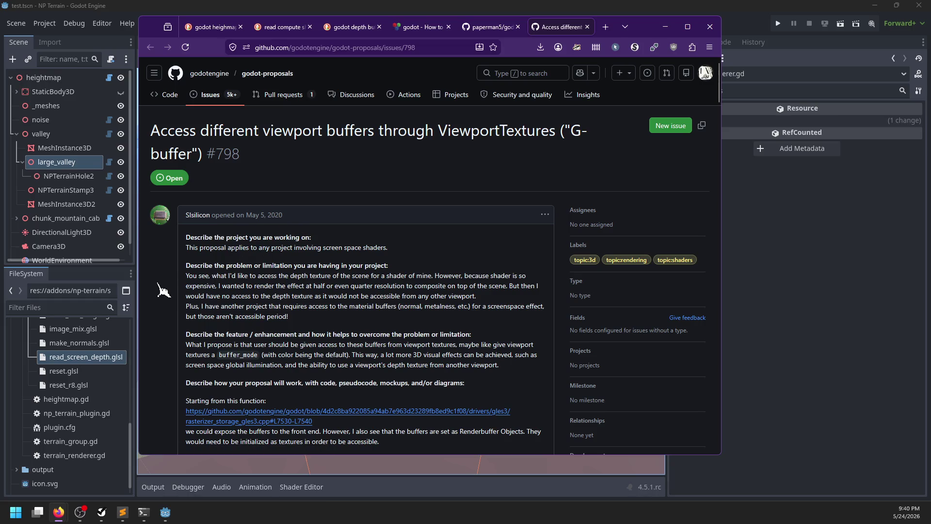
# - Return to the Stack Exchange answer on depth-reading workarounds, then switch back to Godot
pyautogui.click(487, 27)
pyautogui.click(415, 27)
pyautogui.scroll(-1, 244, 315)
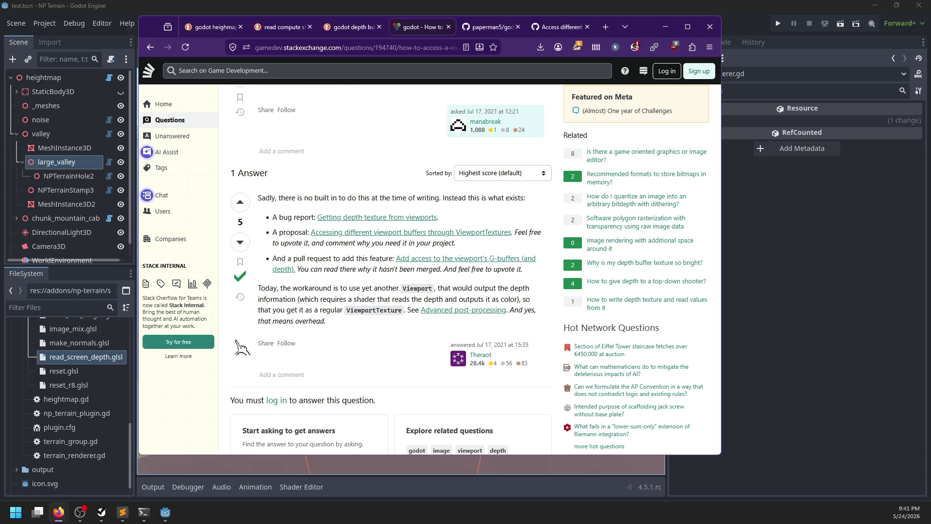
pyautogui.click(233, 8)
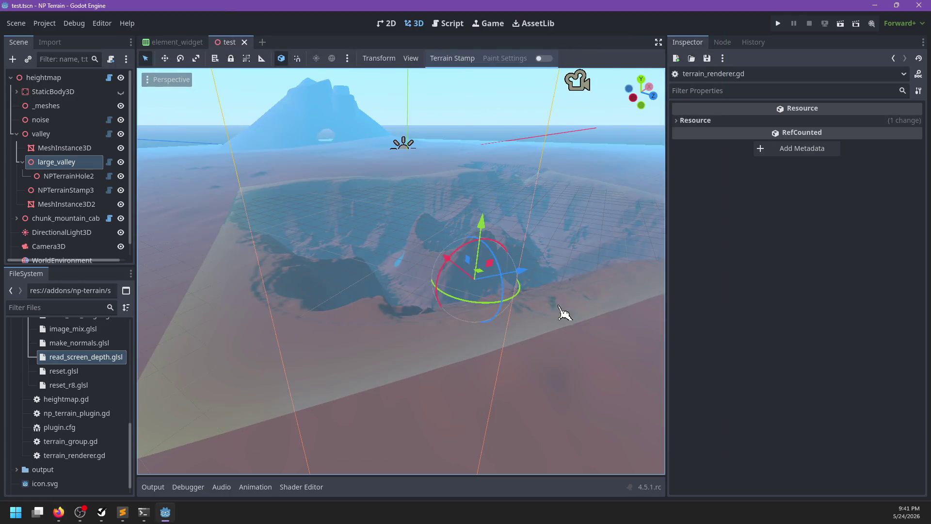
# - Orbit and zoom around the valley terrain, then select the large_valley stamp showing attenuation 11.3
pyautogui.moveTo(318, 333)
pyautogui.mouseDown()
pyautogui.moveTo(322, 318)
pyautogui.moveTo(298, 315)
pyautogui.moveTo(406, 332)
pyautogui.moveTo(331, 316)
pyautogui.moveTo(342, 327)
pyautogui.mouseUp()
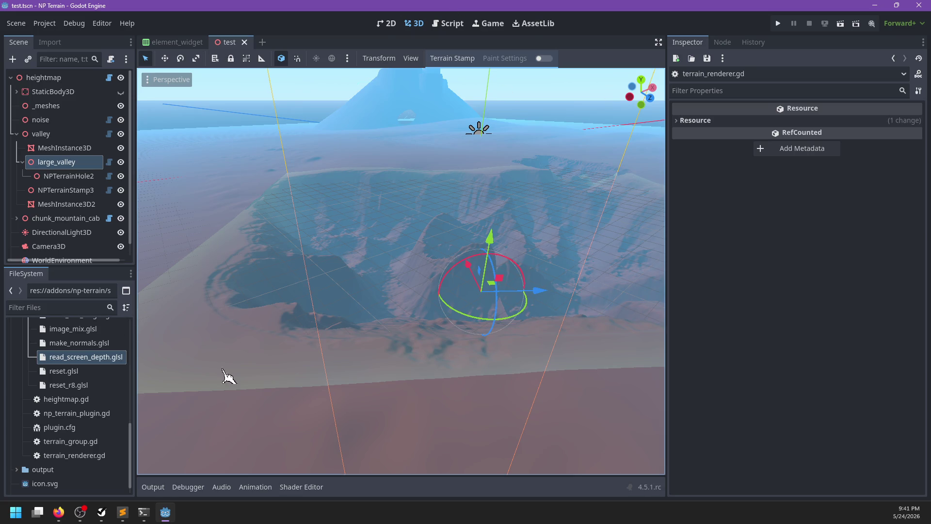
pyautogui.moveTo(388, 303)
pyautogui.mouseDown()
pyautogui.moveTo(457, 296)
pyautogui.moveTo(357, 314)
pyautogui.moveTo(285, 293)
pyautogui.moveTo(249, 295)
pyautogui.moveTo(241, 280)
pyautogui.moveTo(312, 322)
pyautogui.moveTo(366, 329)
pyautogui.moveTo(528, 277)
pyautogui.moveTo(435, 287)
pyautogui.moveTo(452, 296)
pyautogui.moveTo(378, 286)
pyautogui.moveTo(366, 339)
pyautogui.moveTo(291, 77)
pyautogui.moveTo(431, 362)
pyautogui.moveTo(432, 339)
pyautogui.moveTo(385, 312)
pyautogui.mouseUp()
pyautogui.scroll(2, 452, 296)
pyautogui.scroll(-3, 386, 311)
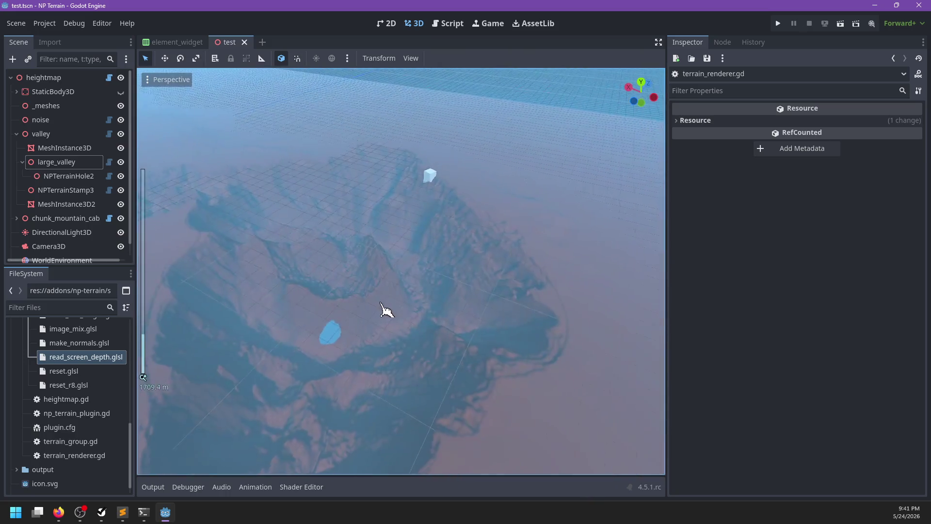
pyautogui.click(99, 166)
pyautogui.moveTo(510, 316); pyautogui.dragTo(400, 323)
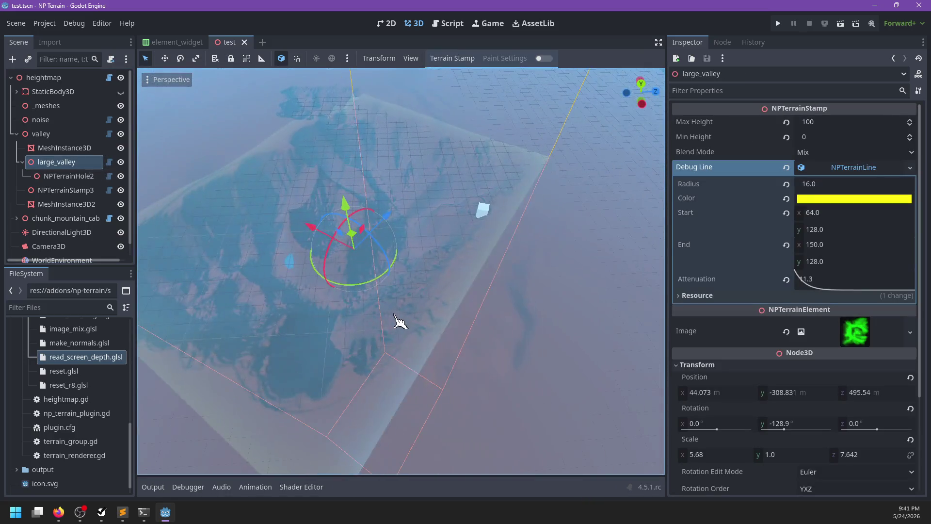
# - Save the scene, lower large_valley's attenuation from 11.3 to 1.36, and redraw the heightmap
pyautogui.hotkey('ctrl', 's')
pyautogui.scroll(5, 399, 321)
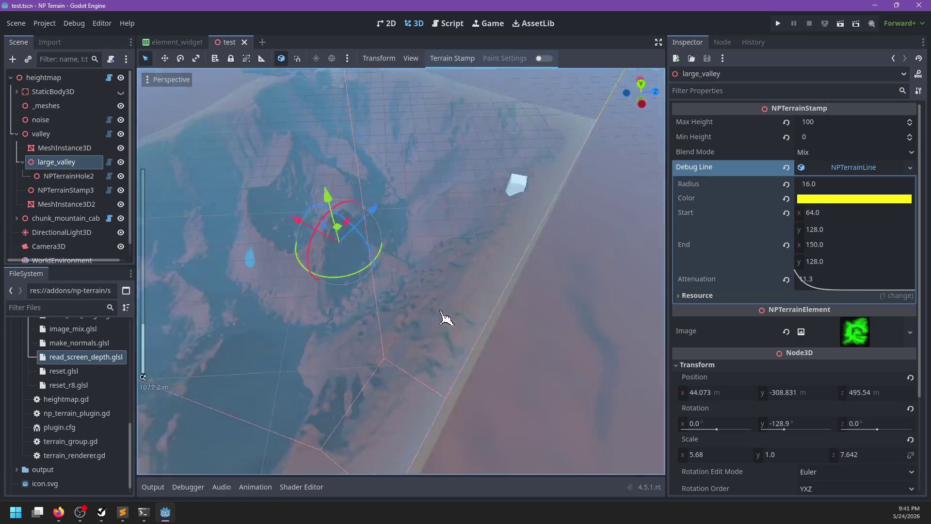
pyautogui.moveTo(453, 318)
pyautogui.mouseDown()
pyautogui.moveTo(393, 318)
pyautogui.moveTo(504, 283)
pyautogui.moveTo(582, 281)
pyautogui.moveTo(593, 291)
pyautogui.moveTo(449, 308)
pyautogui.moveTo(422, 339)
pyautogui.moveTo(382, 357)
pyautogui.moveTo(608, 286)
pyautogui.moveTo(486, 292)
pyautogui.mouseUp()
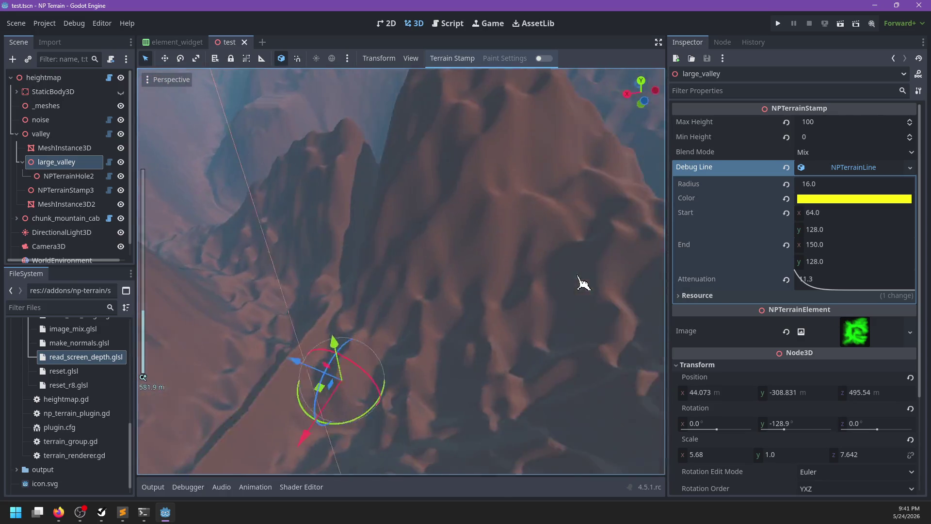
pyautogui.moveTo(819, 294); pyautogui.dragTo(849, 277)
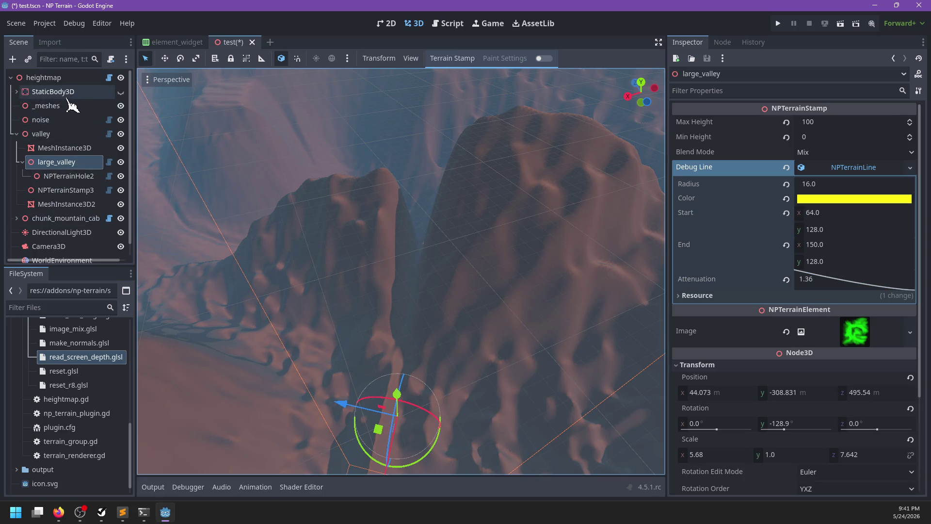
pyautogui.click(49, 78)
pyautogui.click(798, 138)
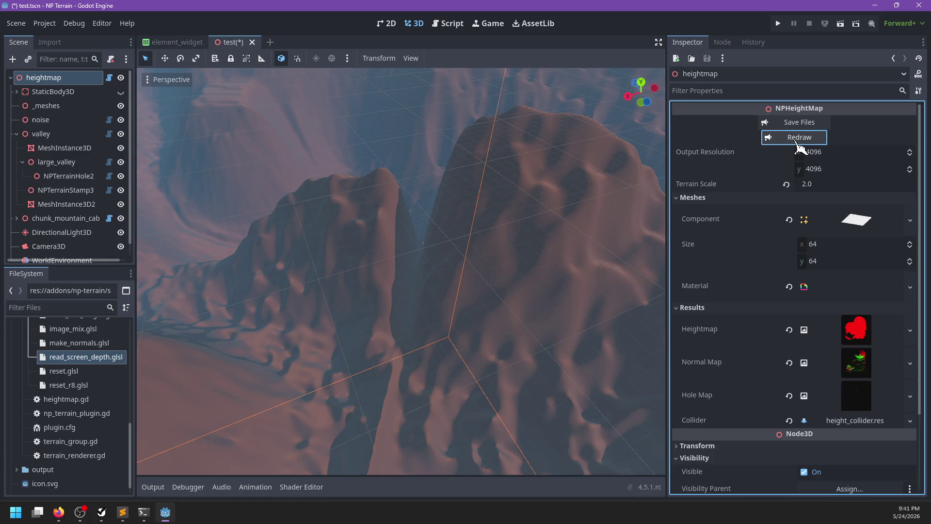
# - Lower large_valley's attenuation further to 0.435, redraw the heightmap, and save the scene
pyautogui.scroll(8, 291, 267)
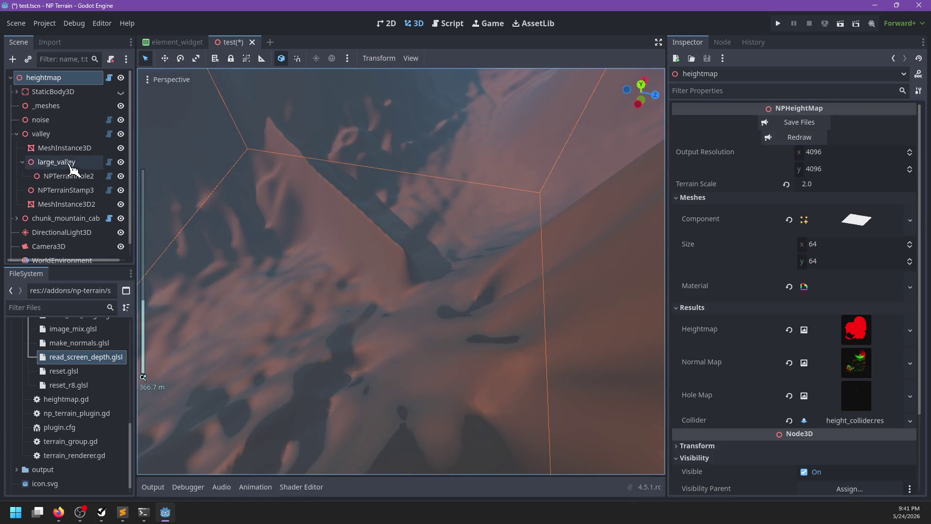
pyautogui.click(68, 162)
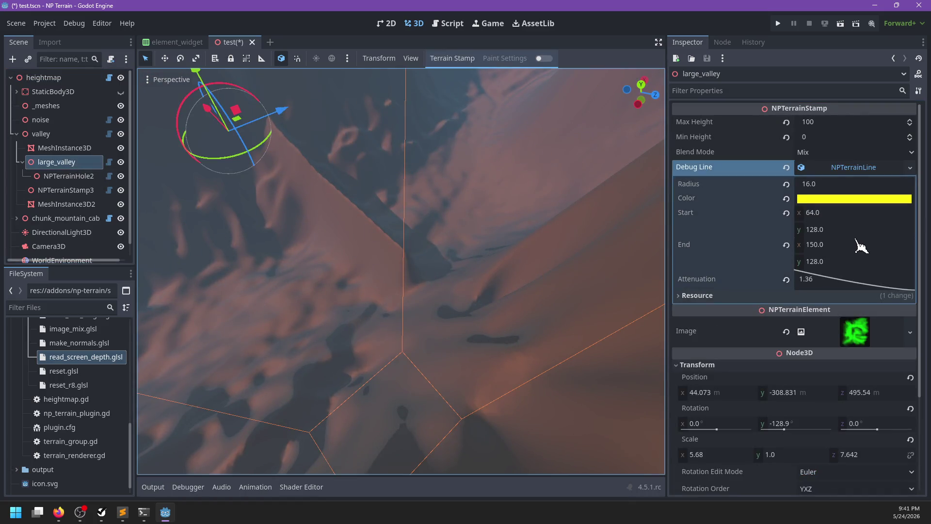
pyautogui.moveTo(839, 283); pyautogui.dragTo(849, 275)
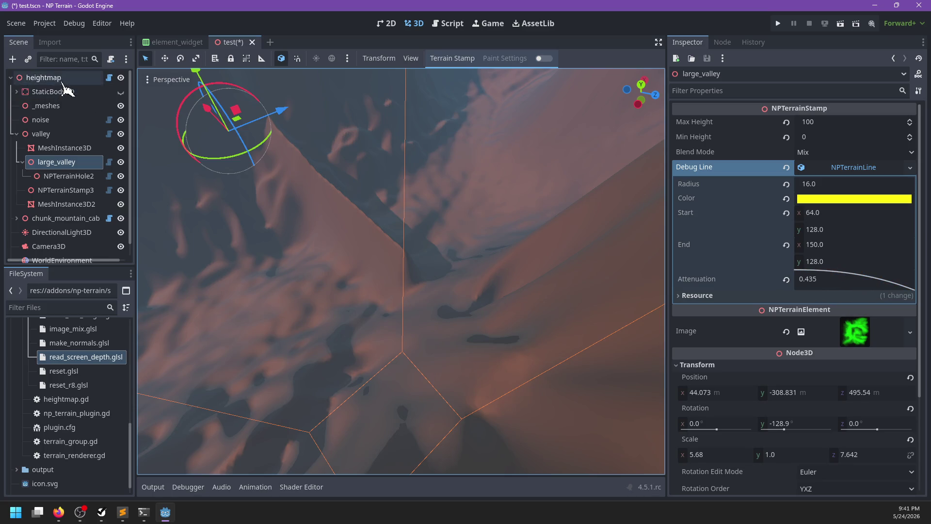
pyautogui.click(47, 78)
pyautogui.click(815, 141)
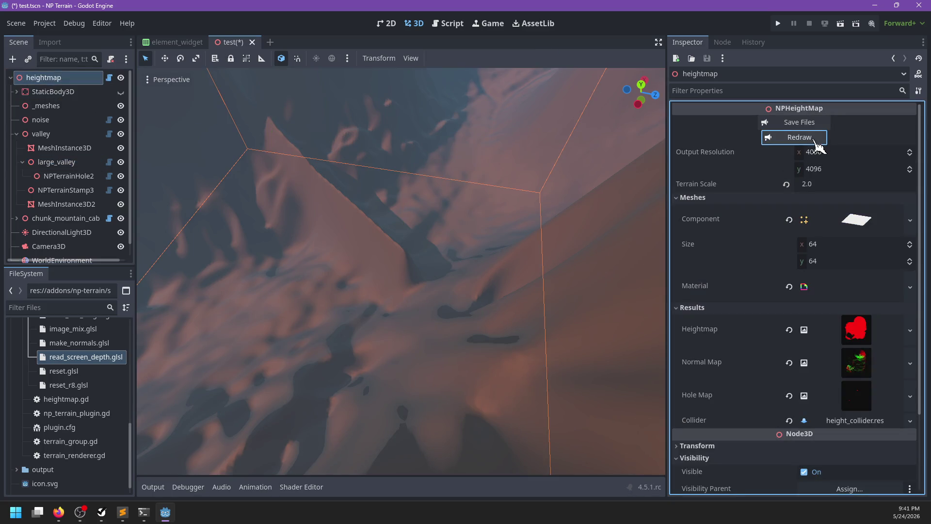
pyautogui.hotkey('ctrl', 's')
# - Collapse large_valley's debug line settings and redraw the terrain heightmap again
pyautogui.click(57, 162)
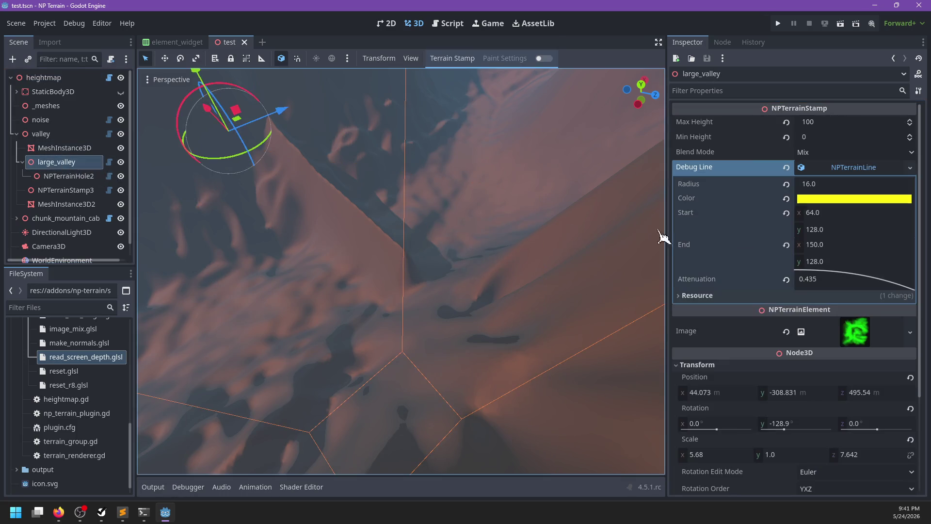
pyautogui.scroll(2, 445, 292)
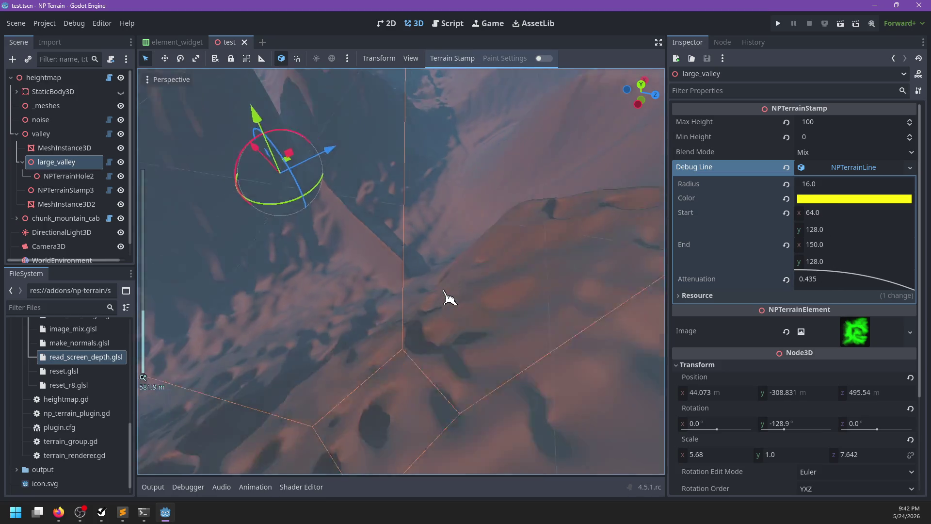
pyautogui.click(852, 170)
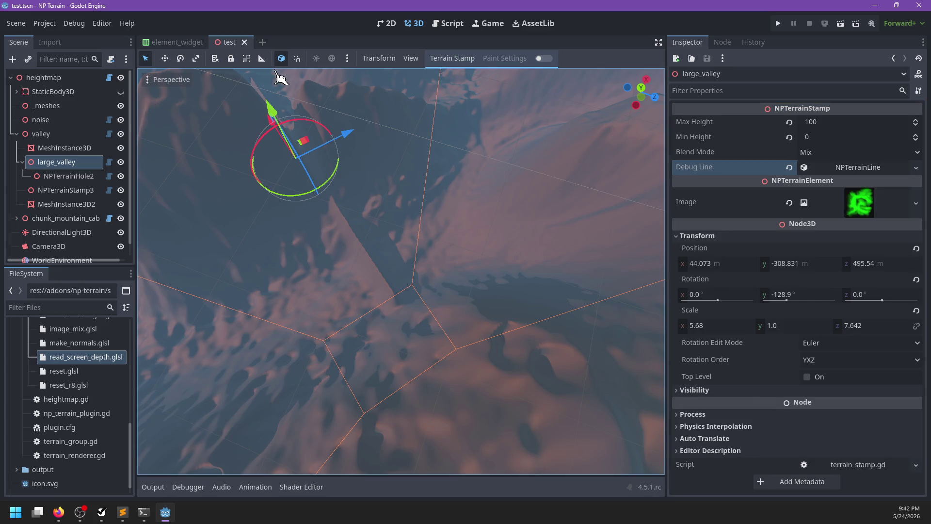
pyautogui.click(46, 79)
pyautogui.click(789, 144)
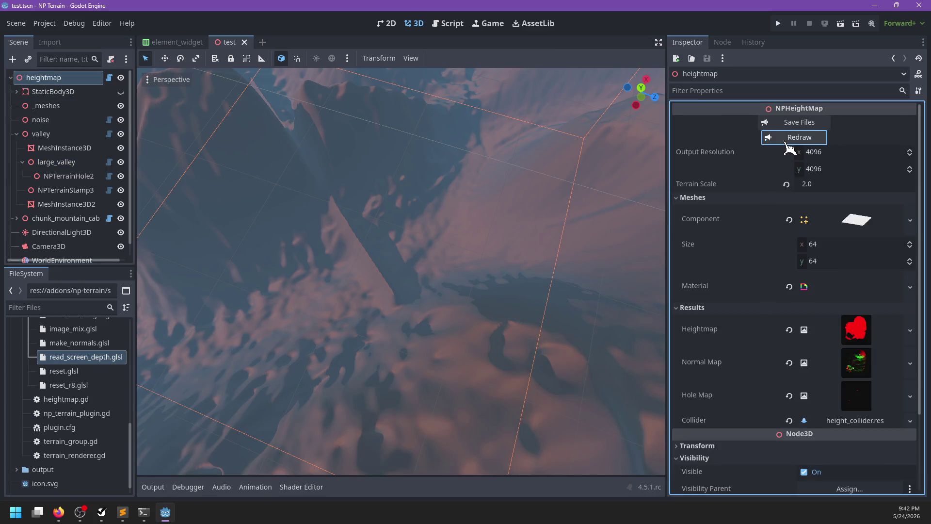
# - Review large_valley and NPTerrainHole2 edits in the output log, orbit the stamp, and expand its debug line settings
pyautogui.click(68, 164)
pyautogui.click(60, 176)
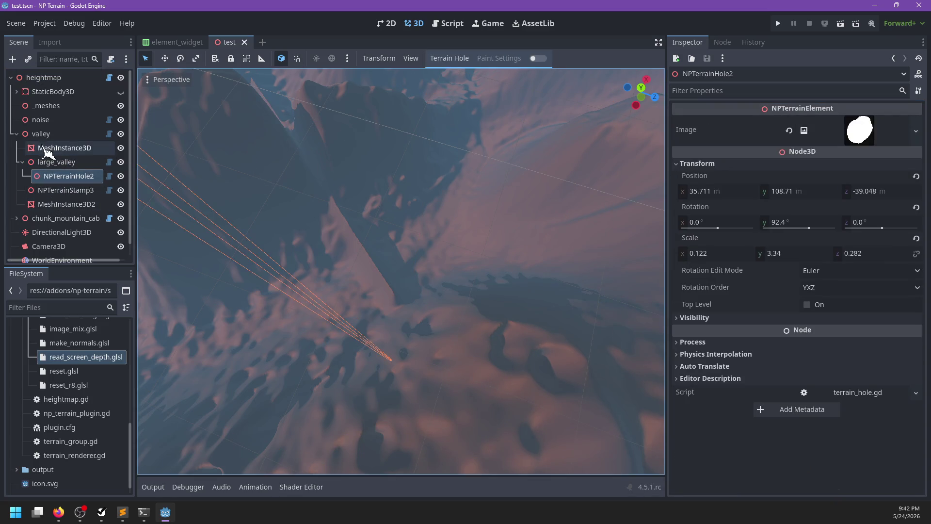
pyautogui.click(51, 161)
pyautogui.click(153, 487)
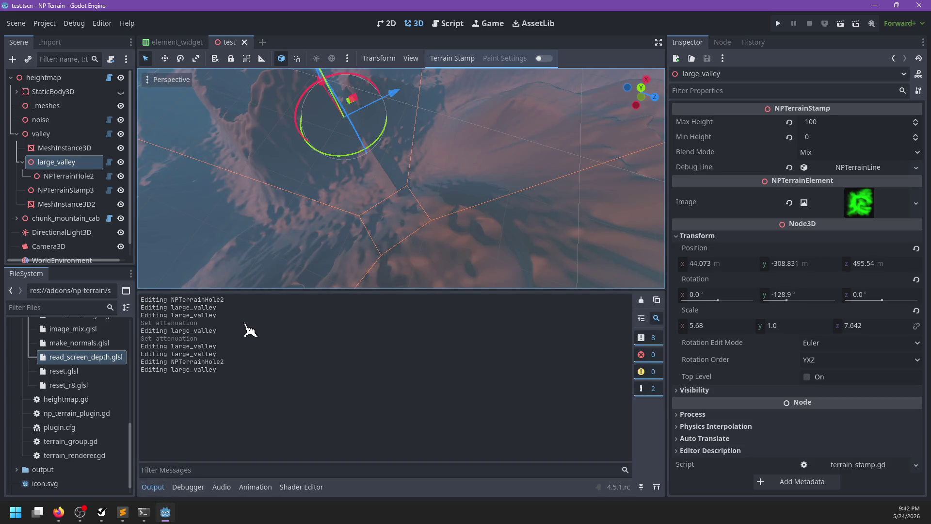
pyautogui.click(68, 176)
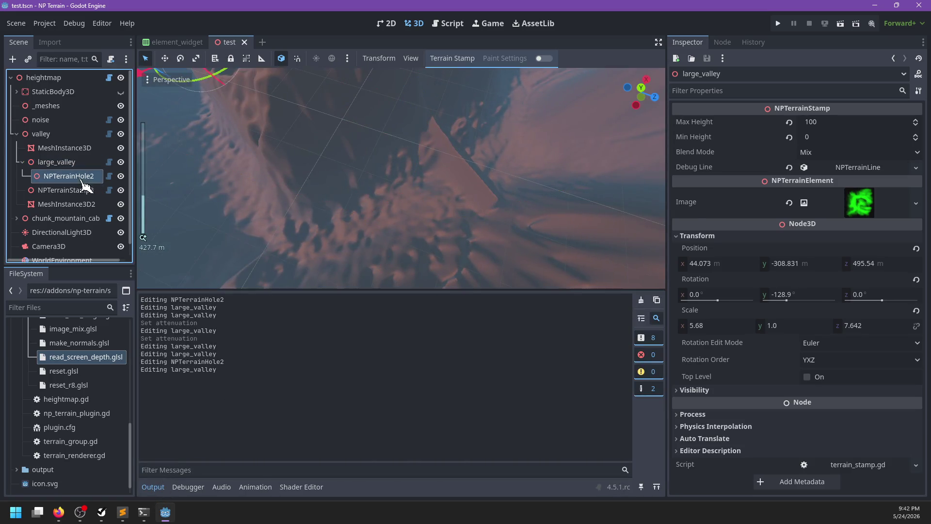
pyautogui.click(57, 161)
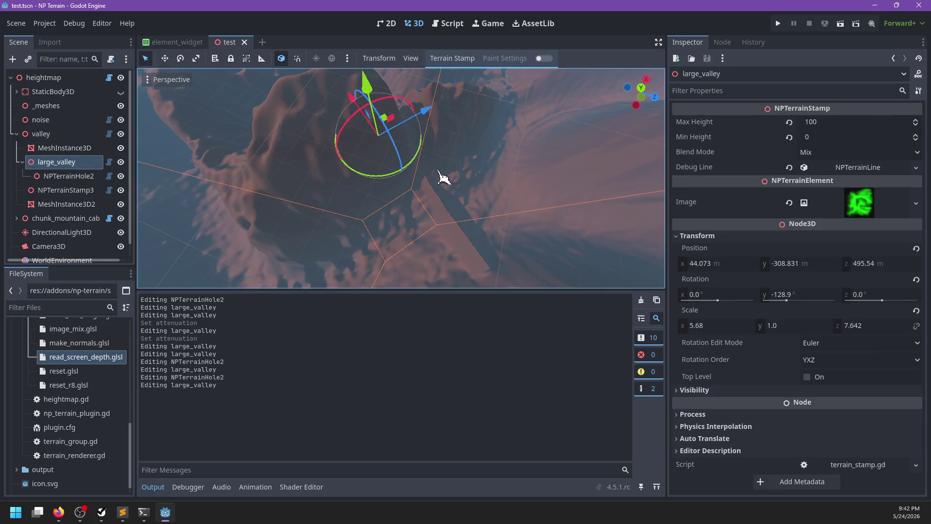
pyautogui.moveTo(452, 182); pyautogui.dragTo(298, 187)
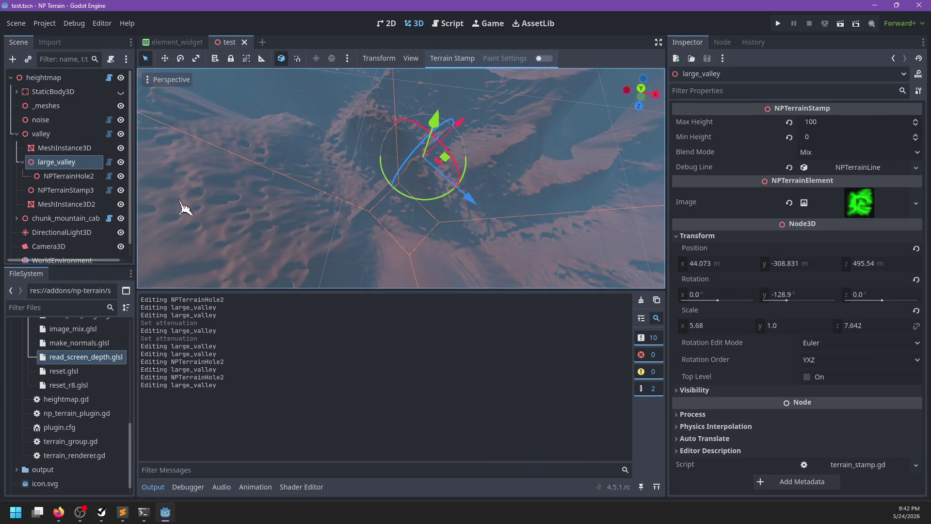
pyautogui.moveTo(183, 208); pyautogui.dragTo(269, 210)
pyautogui.click(851, 170)
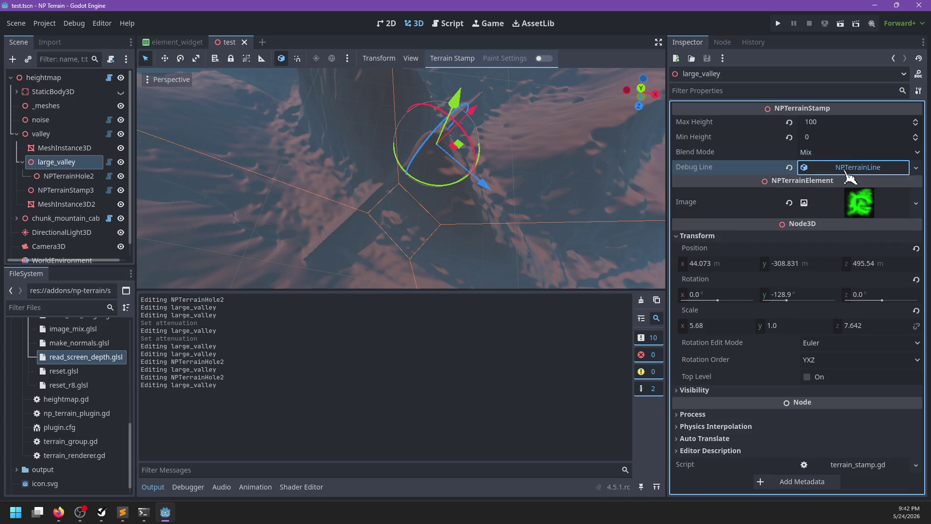